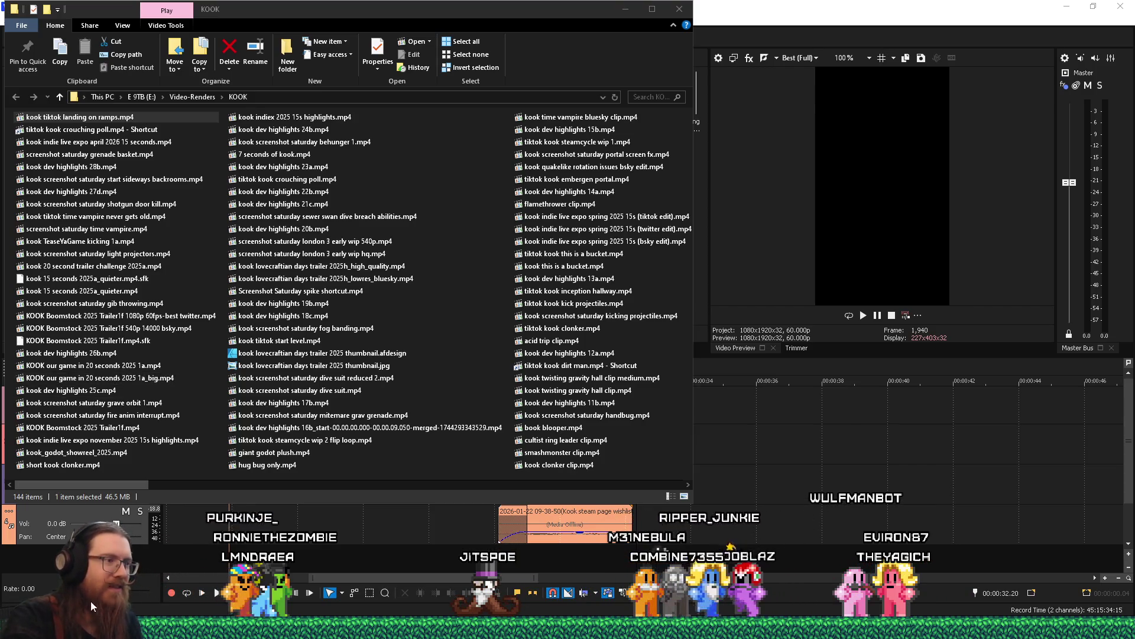
- Bring Firefox with the Affinity dashed-lines forum thread to the front and select its address bar
mouse_move(961, 600)
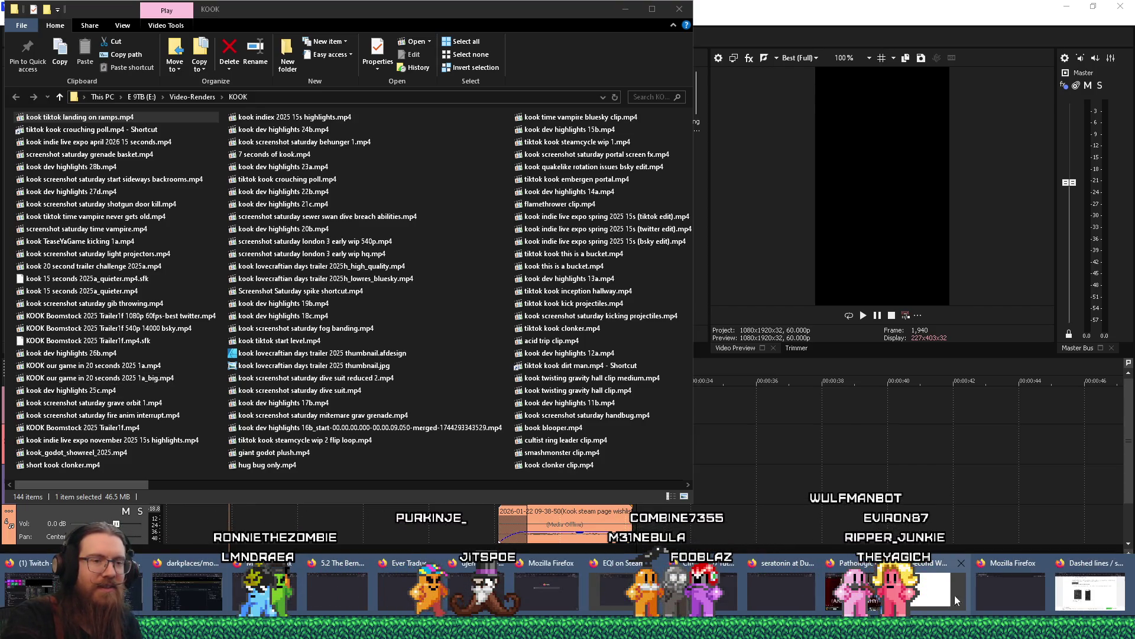
click(1059, 599)
click(714, 55)
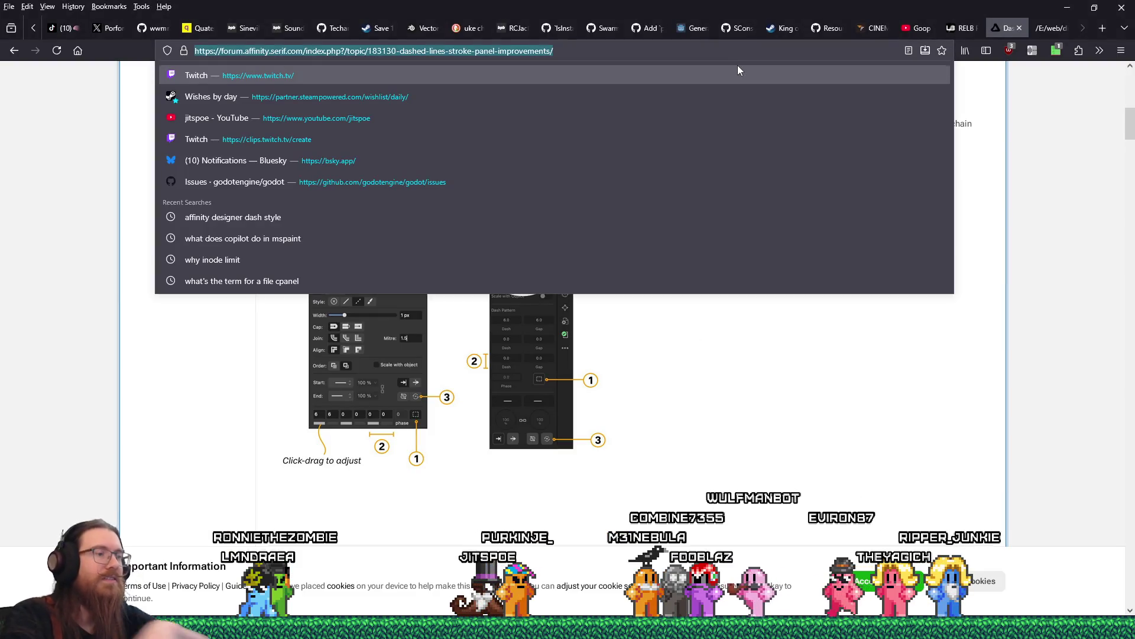
- Go to tiktok.com/@j and open the newest video about momentum loss on slopes in KOOK
text(tiktok.com/)
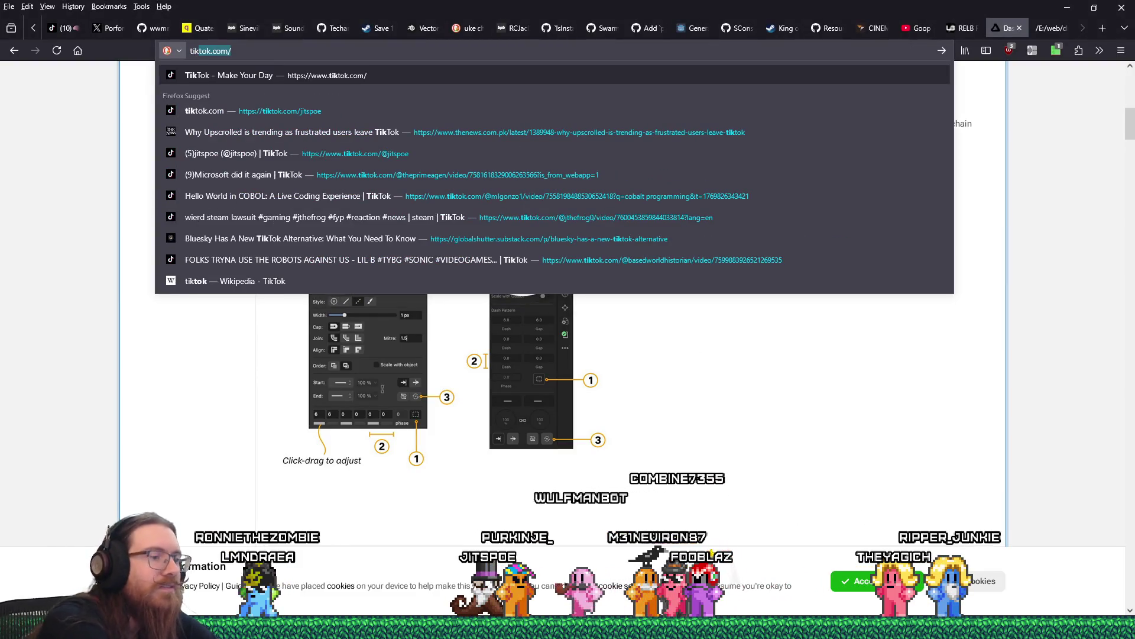
text(@jitspoe)
key(Return)
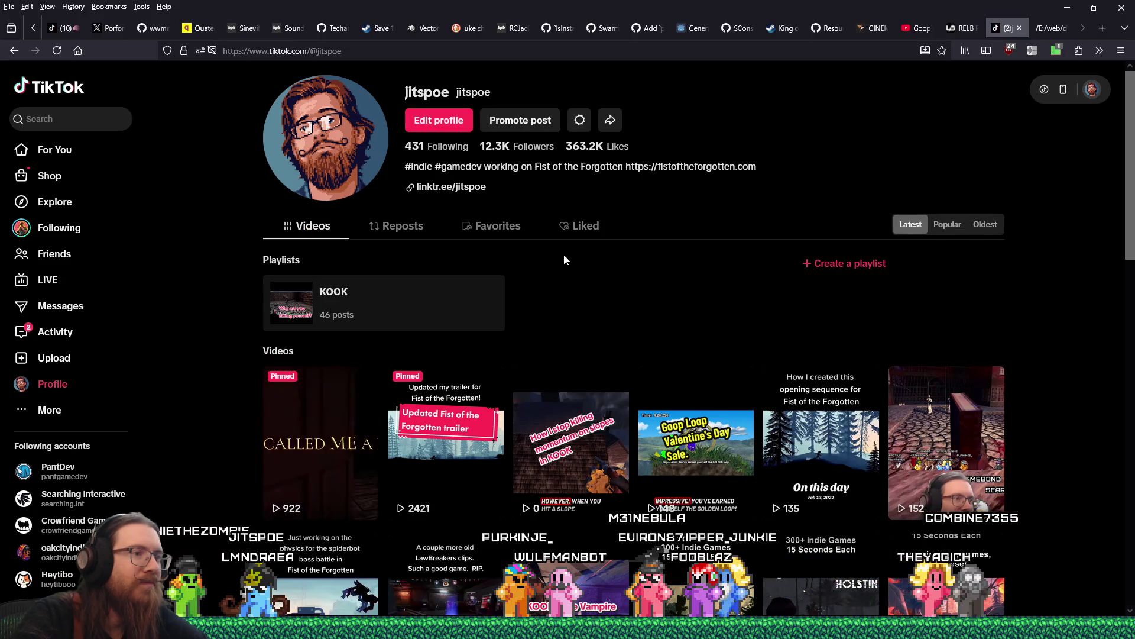
click(586, 434)
- Copy the video's page address from the URL bar
click(532, 363)
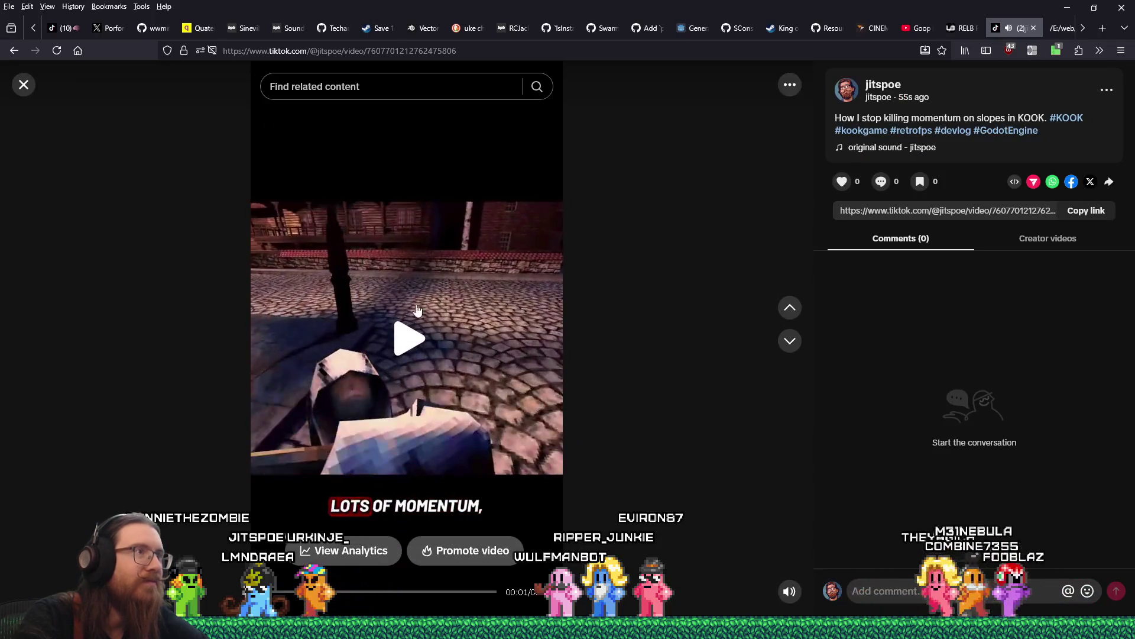
click(340, 53)
right_click(363, 55)
click(384, 121)
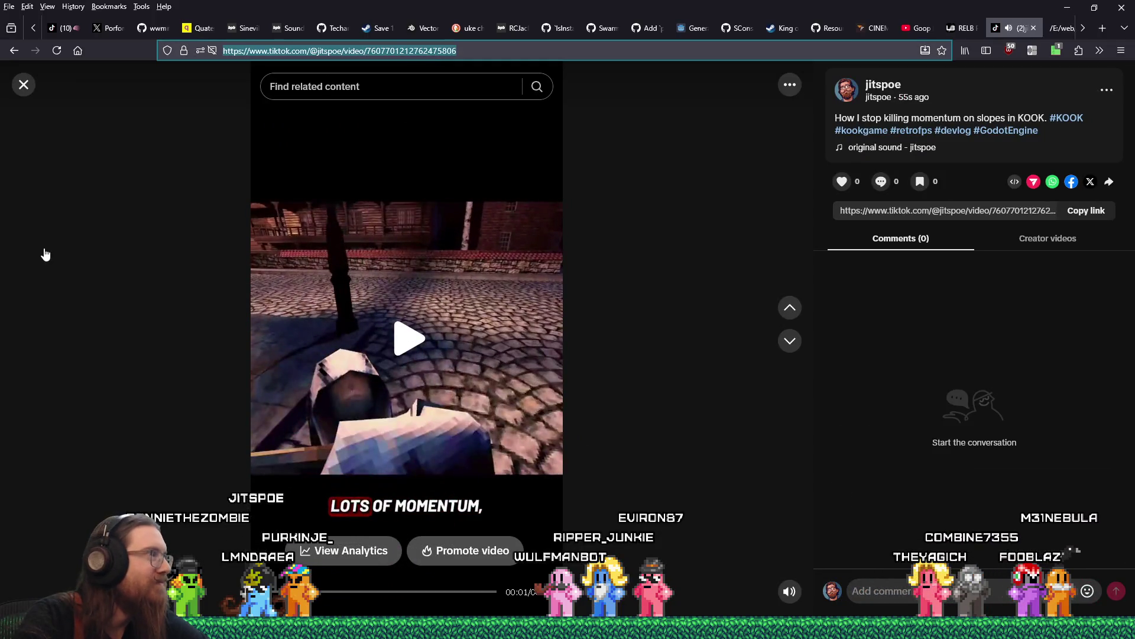
key(alt+Tab)
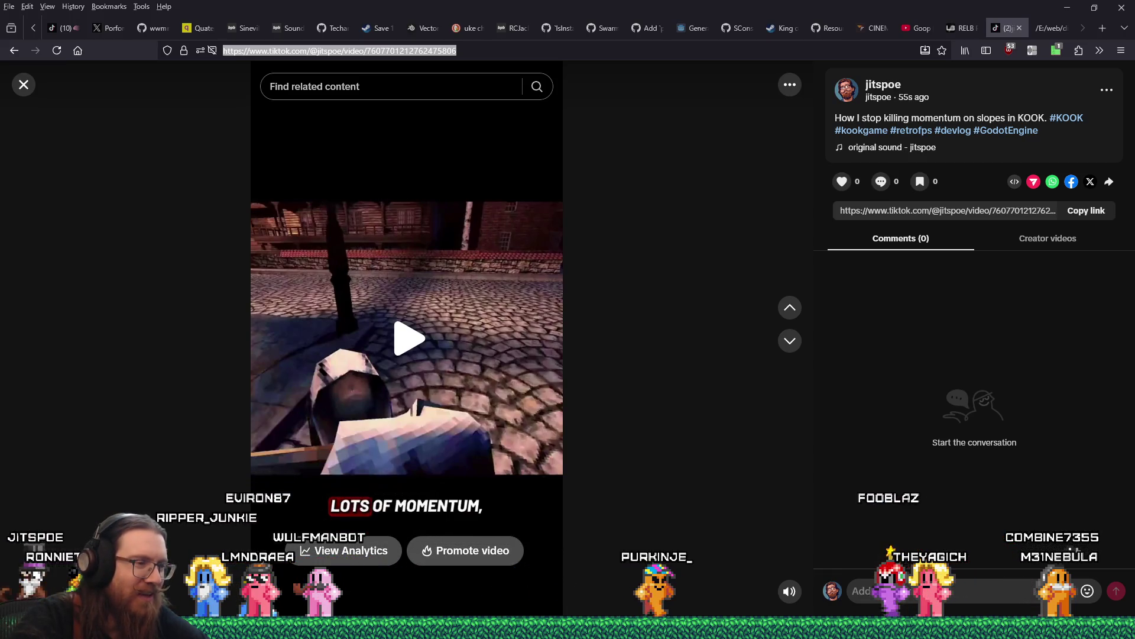
mouse_move(449, 635)
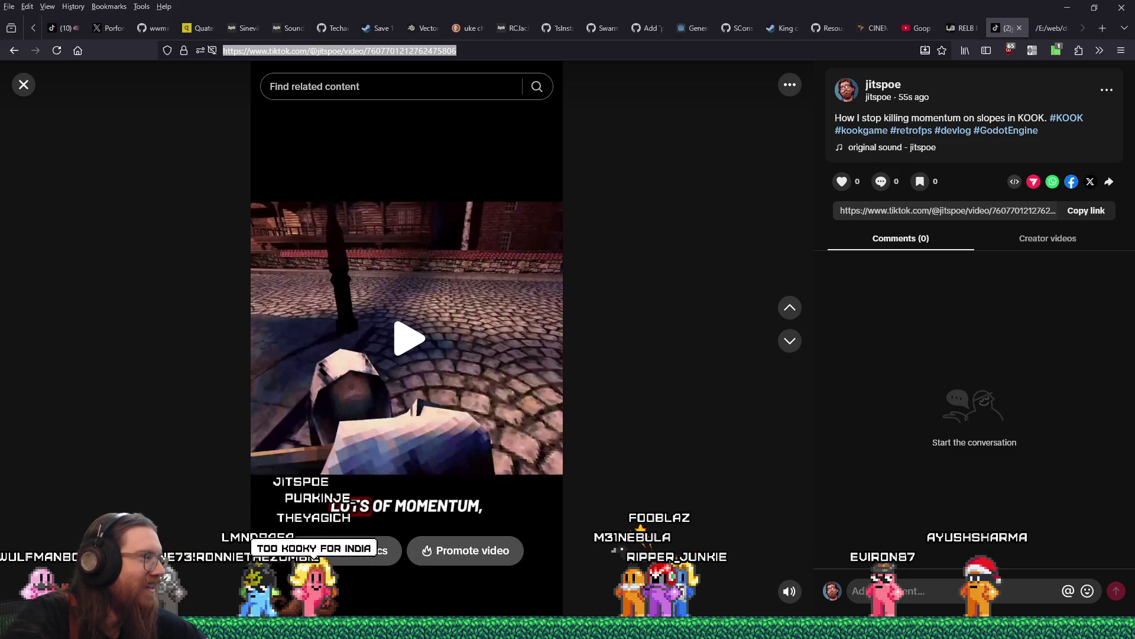
- Return to VEGAS Pro, where 'kook tiktok landing on ramps.mp4' shows 100% rendered
key(alt+Tab)
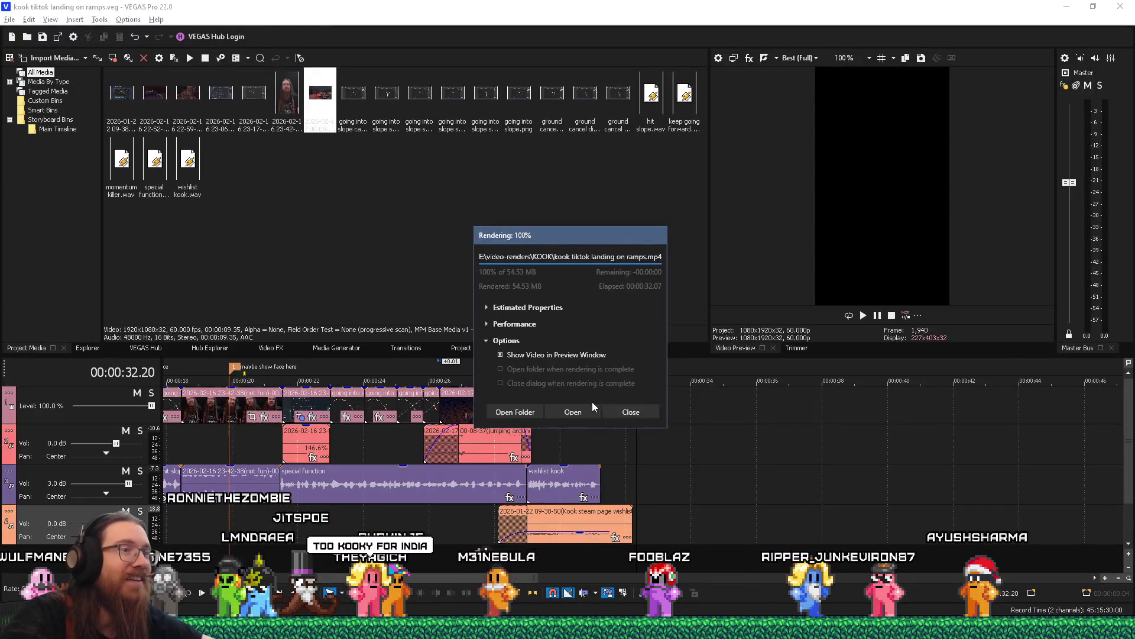
- Close the finished Rendering dialog and save the landing-on-ramps project
click(641, 412)
click(9, 19)
click(22, 95)
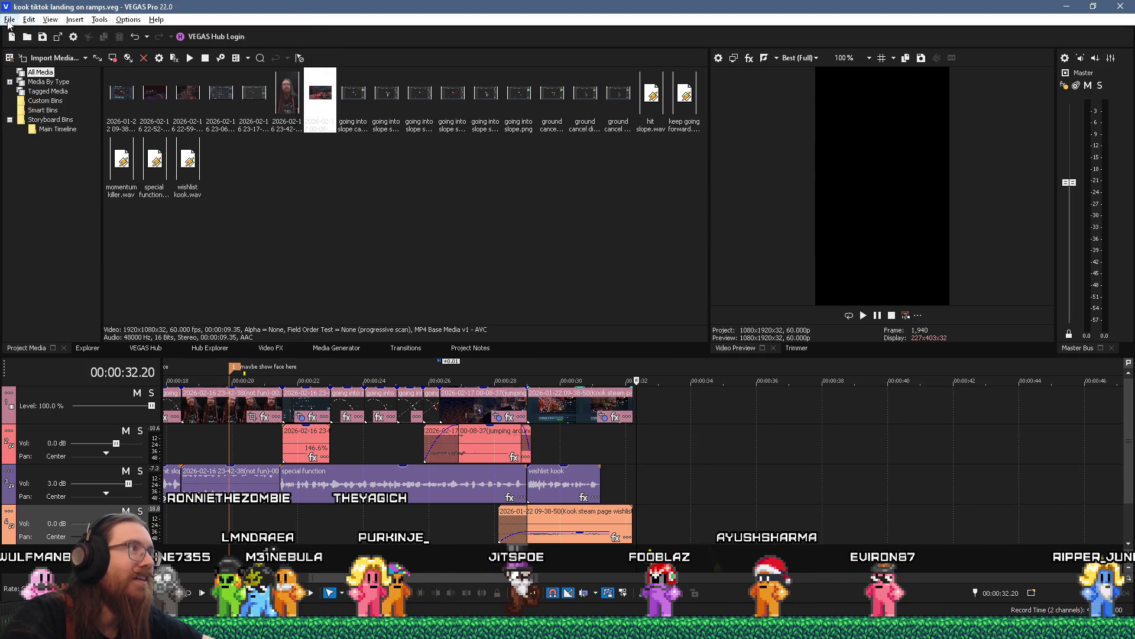
- Open the New Project dialog, cancel it unchanged, and go back to the TikTok browser window
click(10, 20)
click(13, 38)
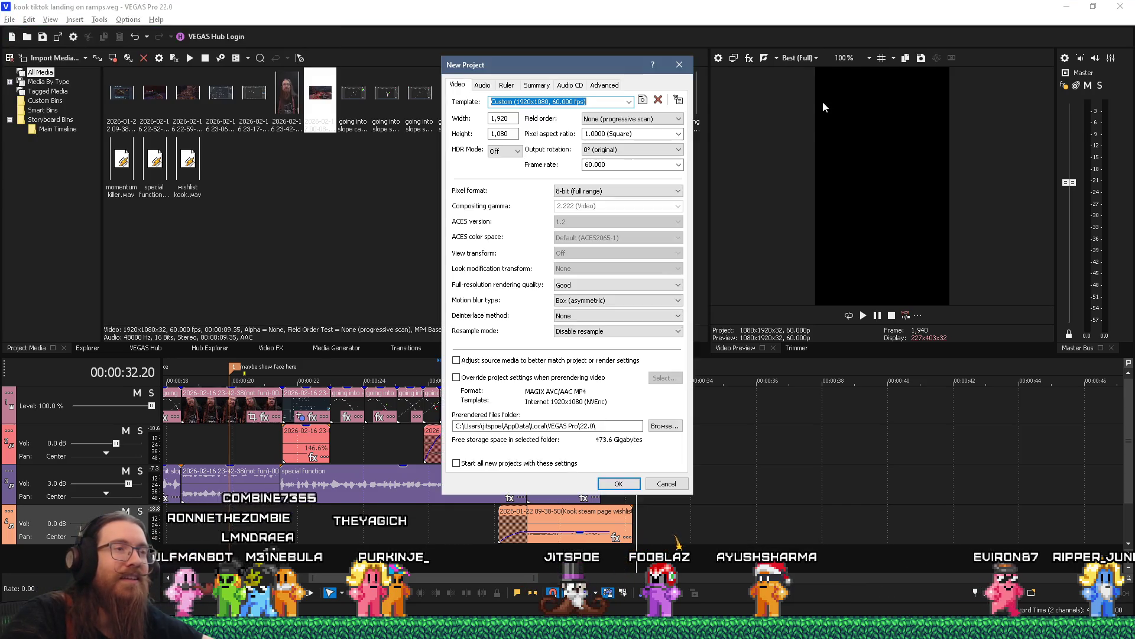
click(619, 483)
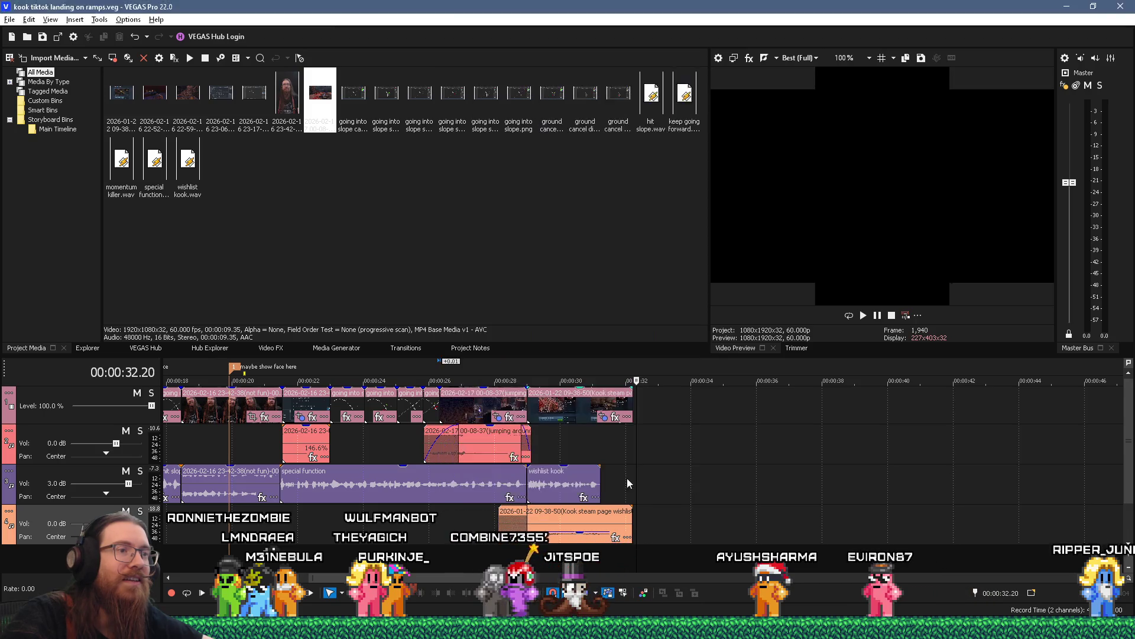
click(1132, 6)
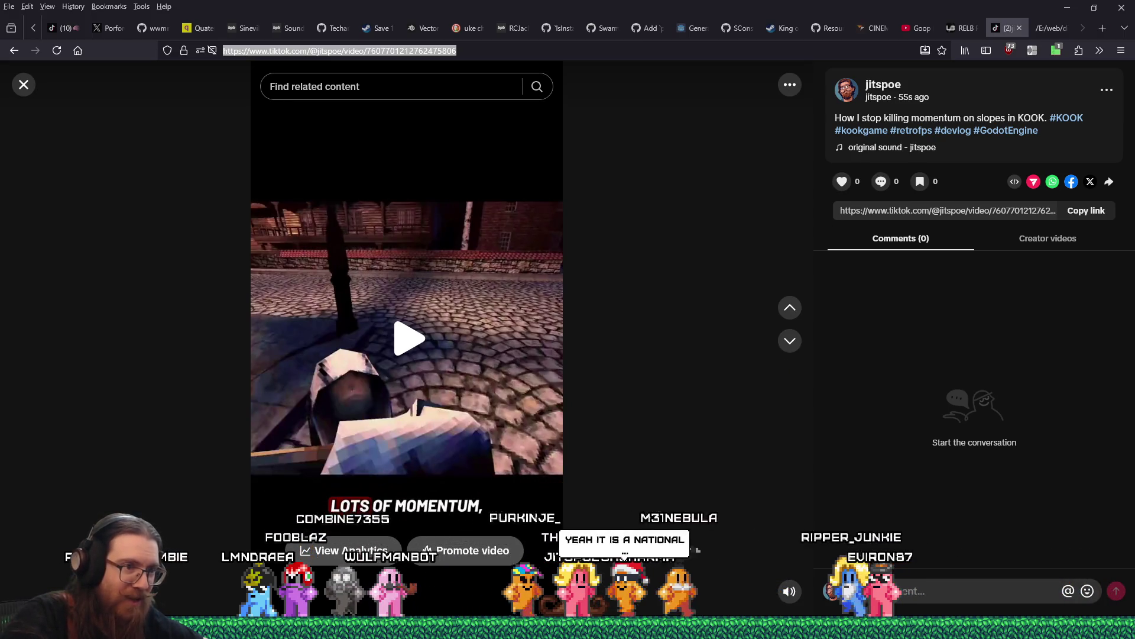
- Bring the Godot editor forward, then open kook_todo.txt from the Notepad windows
mouse_move(653, 628)
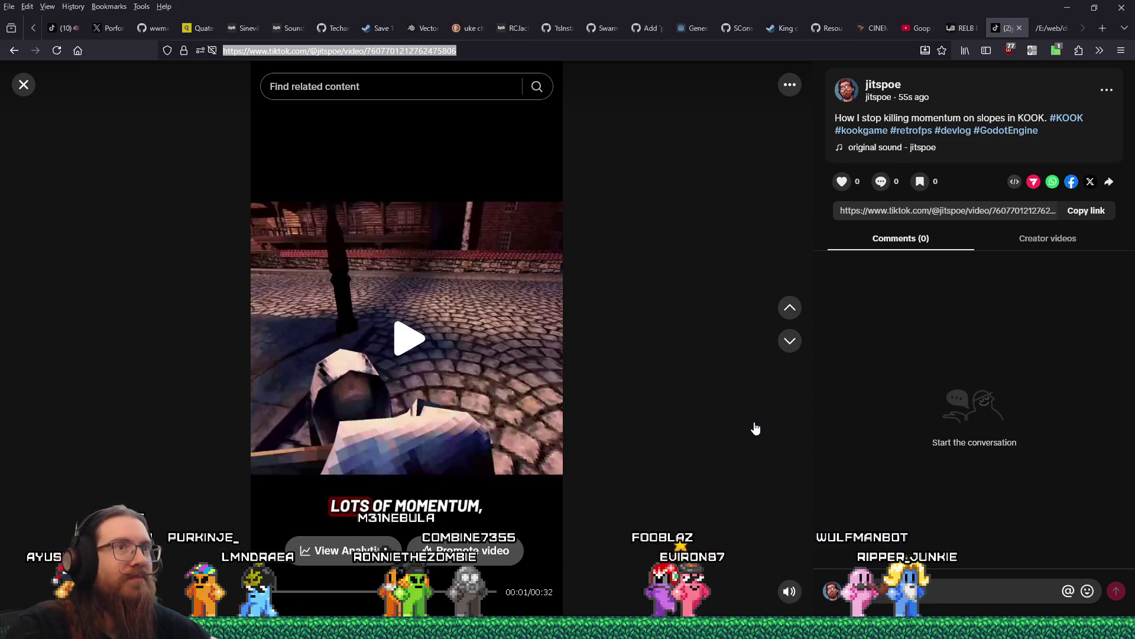
key(alt+Tab)
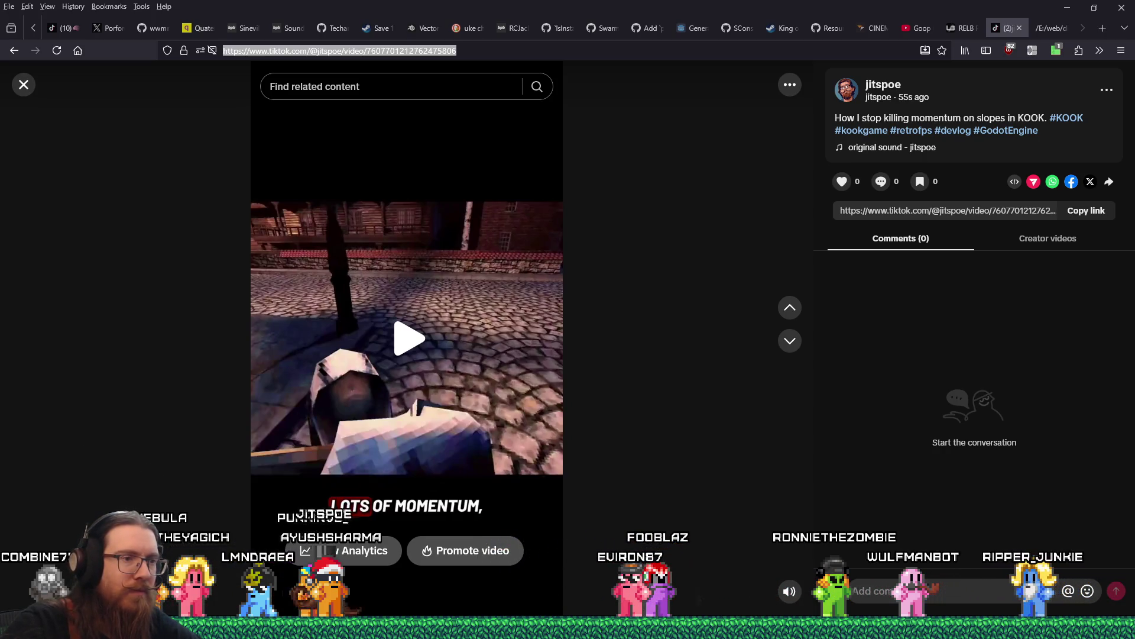
mouse_move(740, 627)
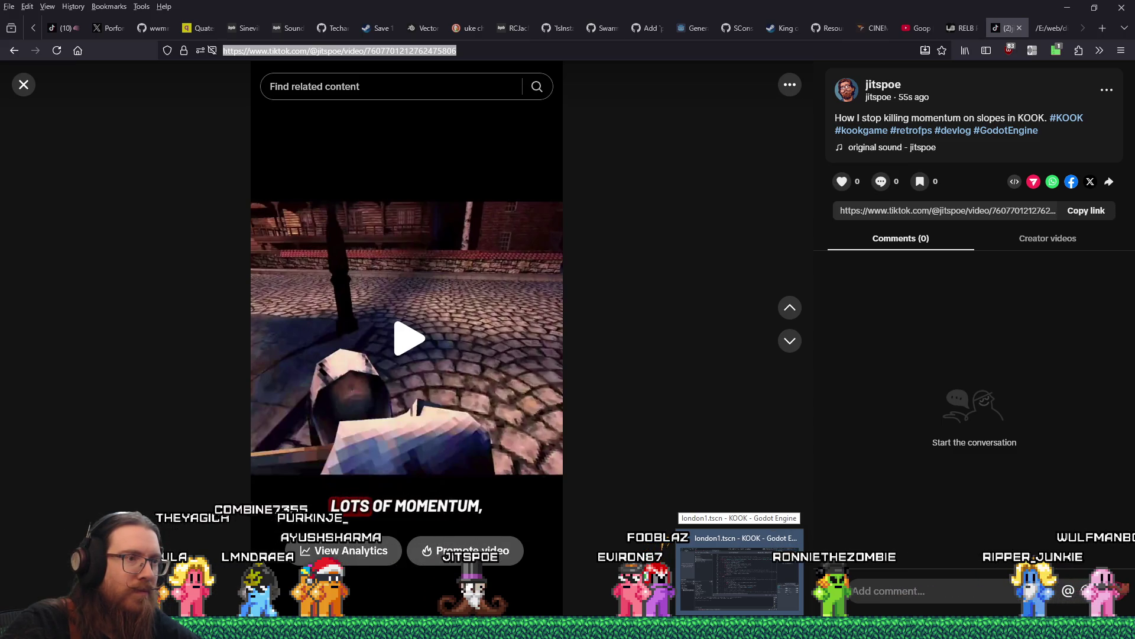
click(687, 612)
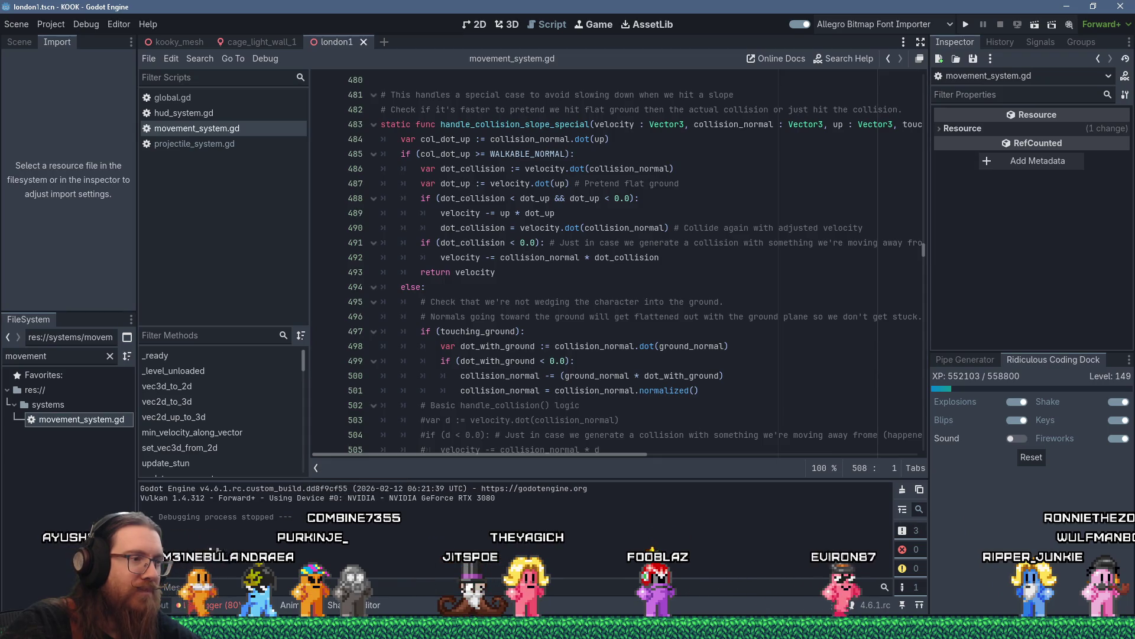
click(710, 621)
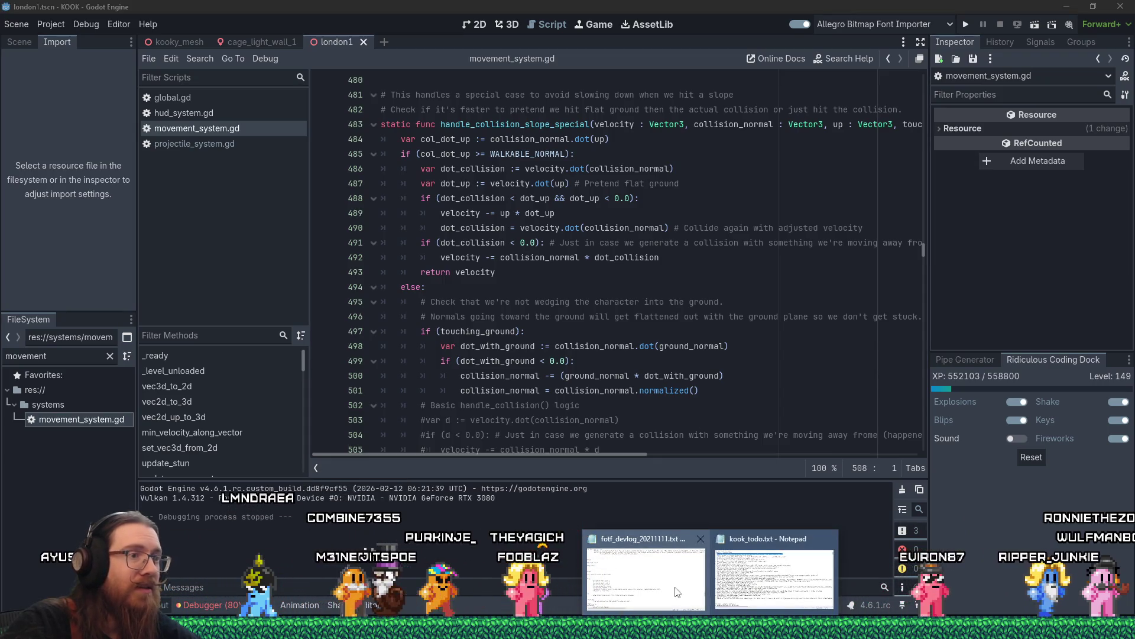
click(775, 576)
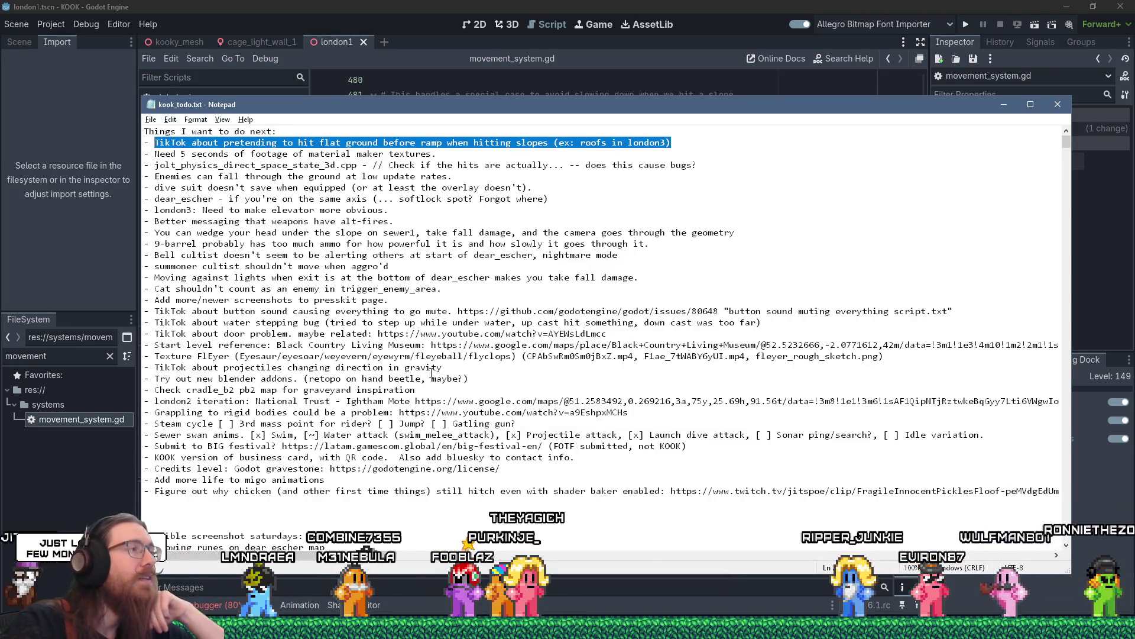
- Cut the TikTok flat-ground-before-ramps line and paste it at the end of kook_todo.txt
drag(182, 210, 414, 214)
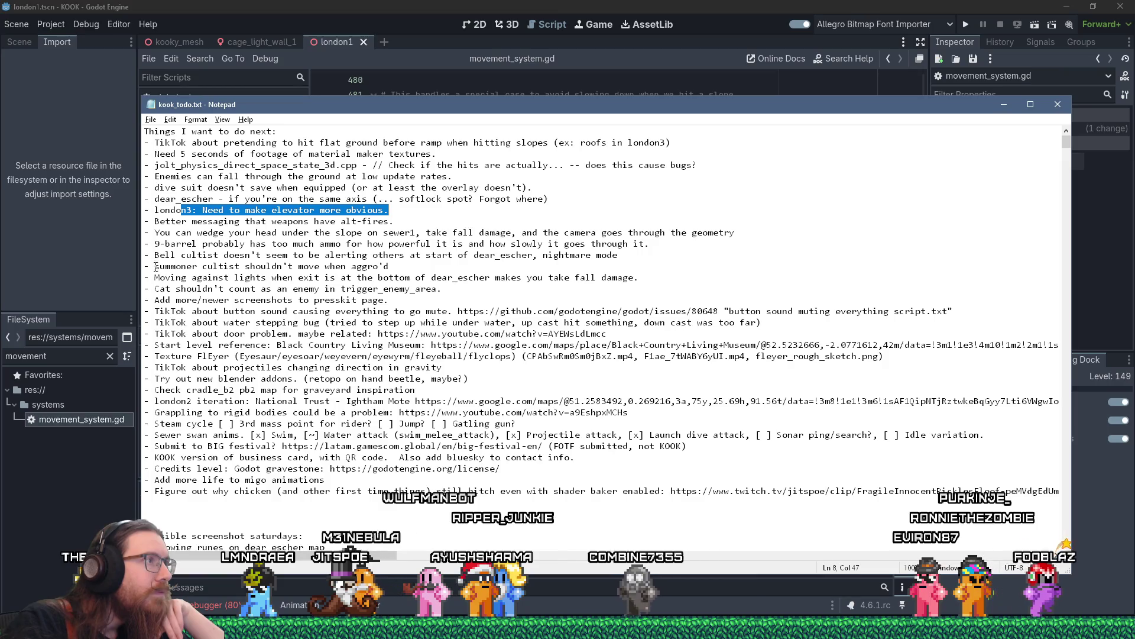
click(171, 142)
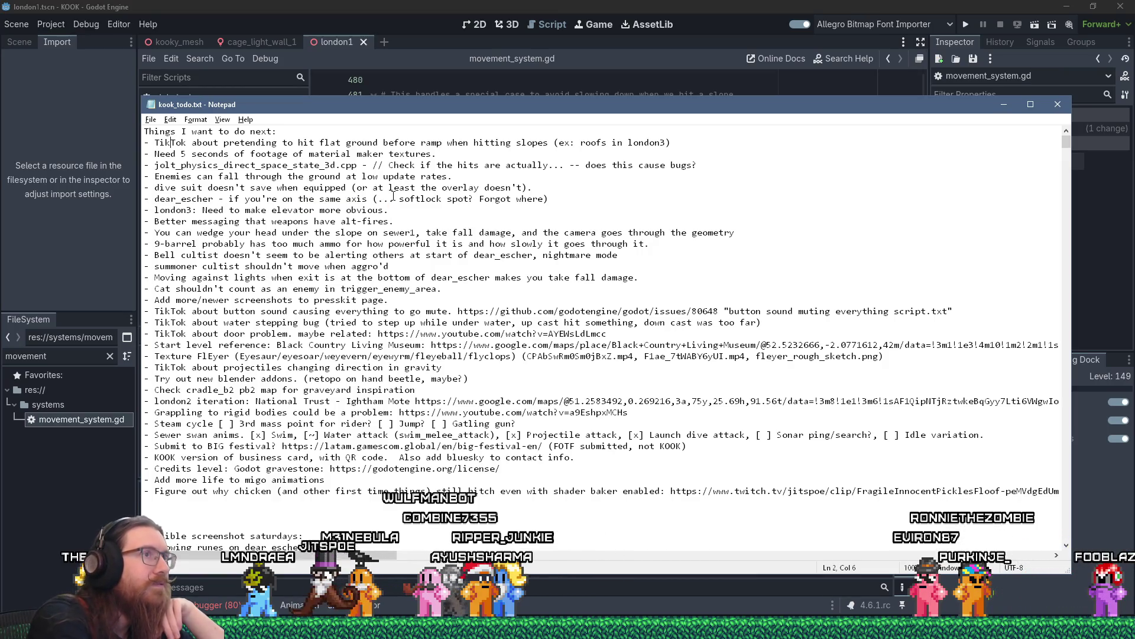
key(shift+Down)
key(ctrl+x)
key(ctrl+End)
key(ctrl+v)
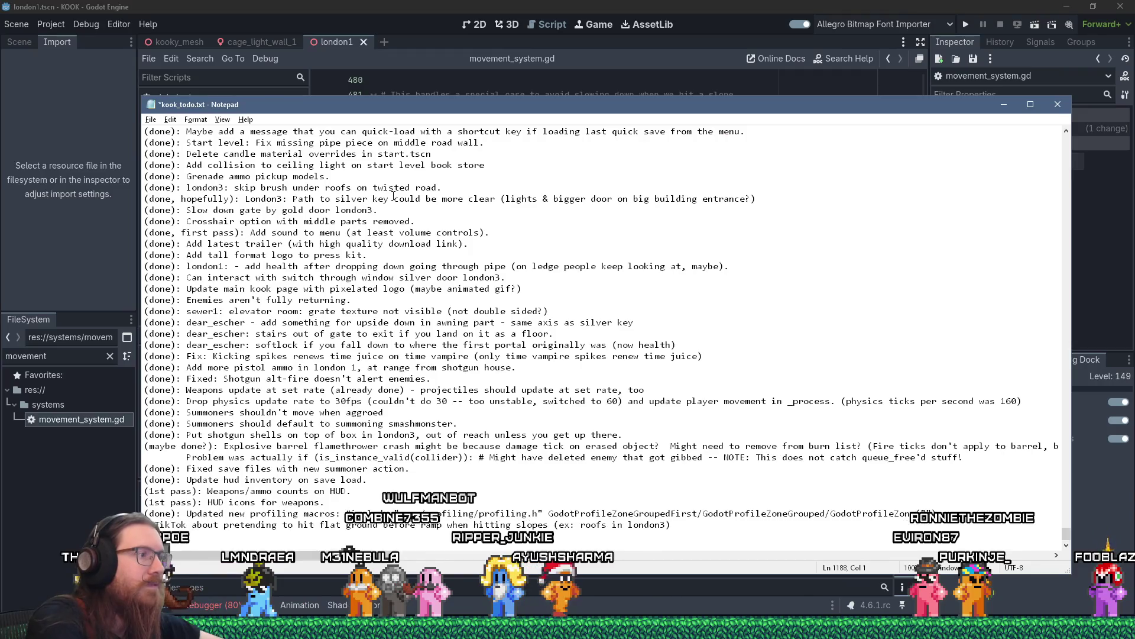
- Save kook_todo.txt and switch back to movement_system.gd in the Godot editor
key(ctrl+Home)
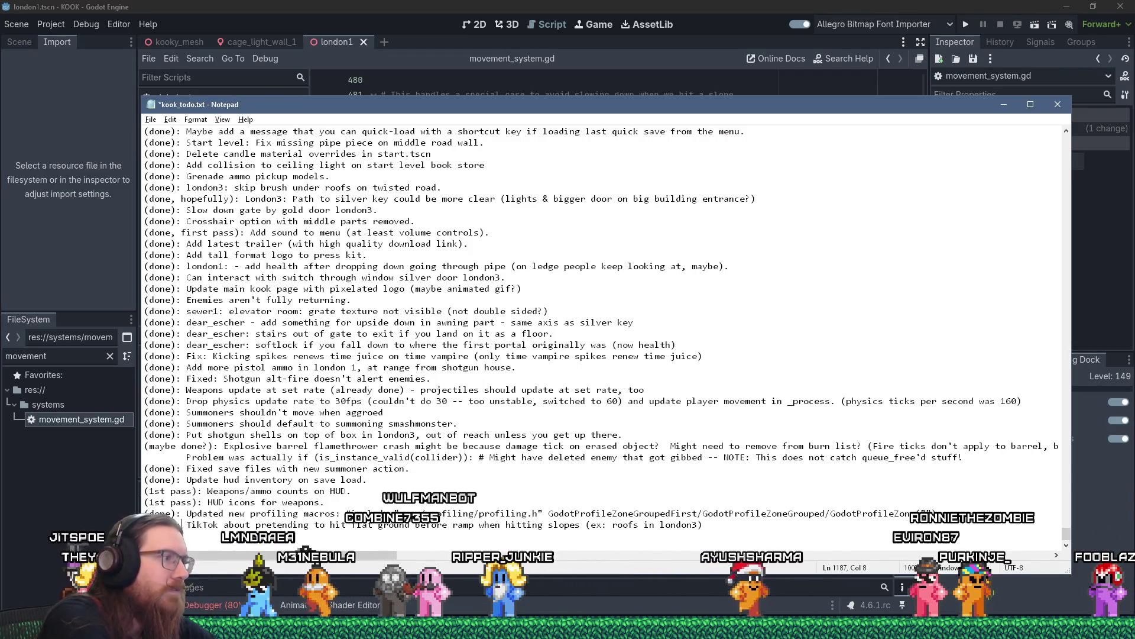
key(ctrl+s)
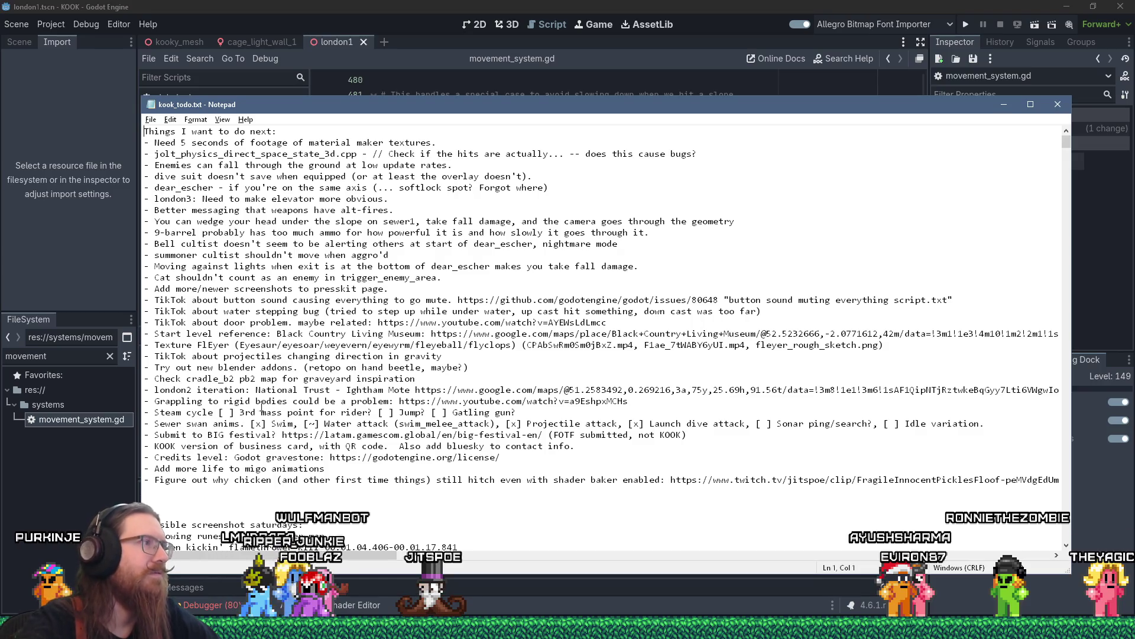
key(alt+Tab)
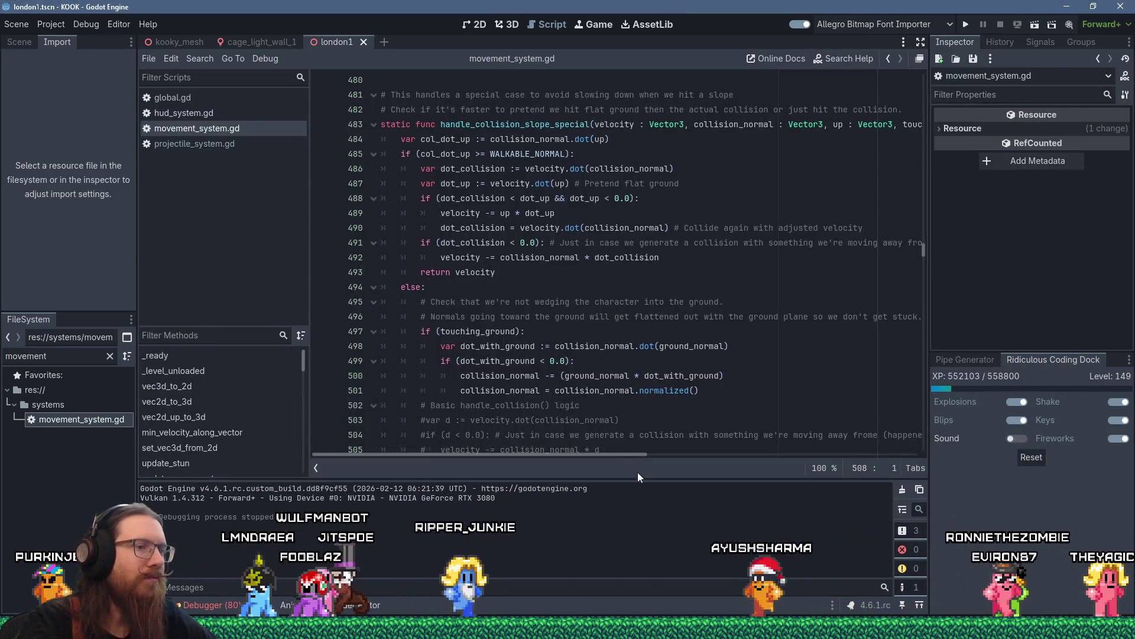
- Launch TrenchBroom from the e:\programs\trenchbroom path in the Run dialog
key(super+r)
text(e:\p)
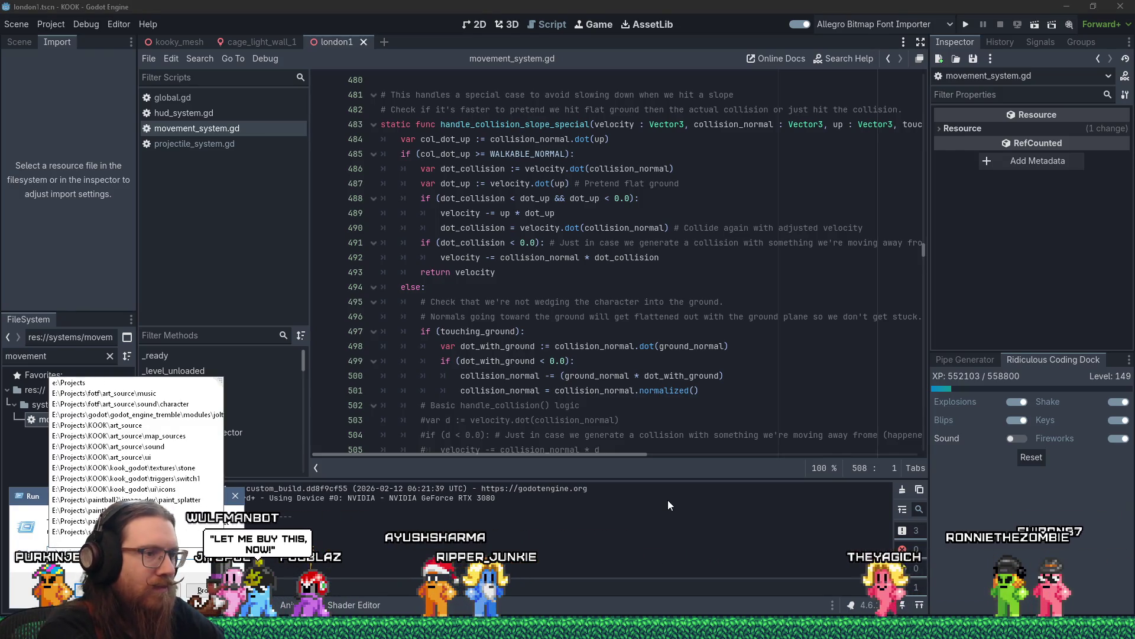
key(BackSpace)
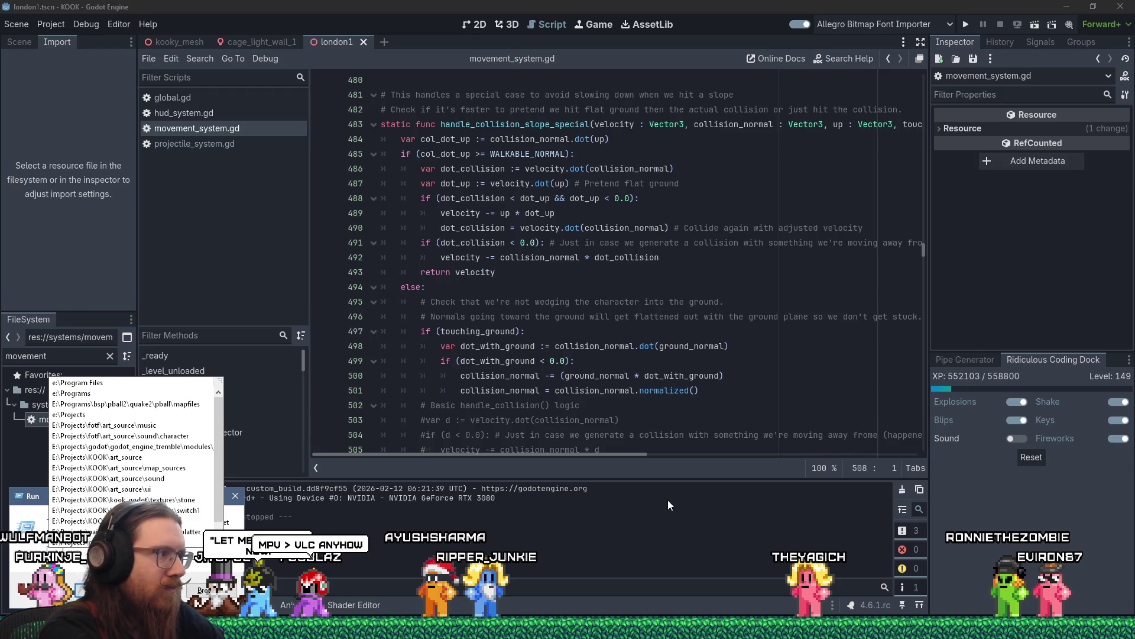
key(Escape)
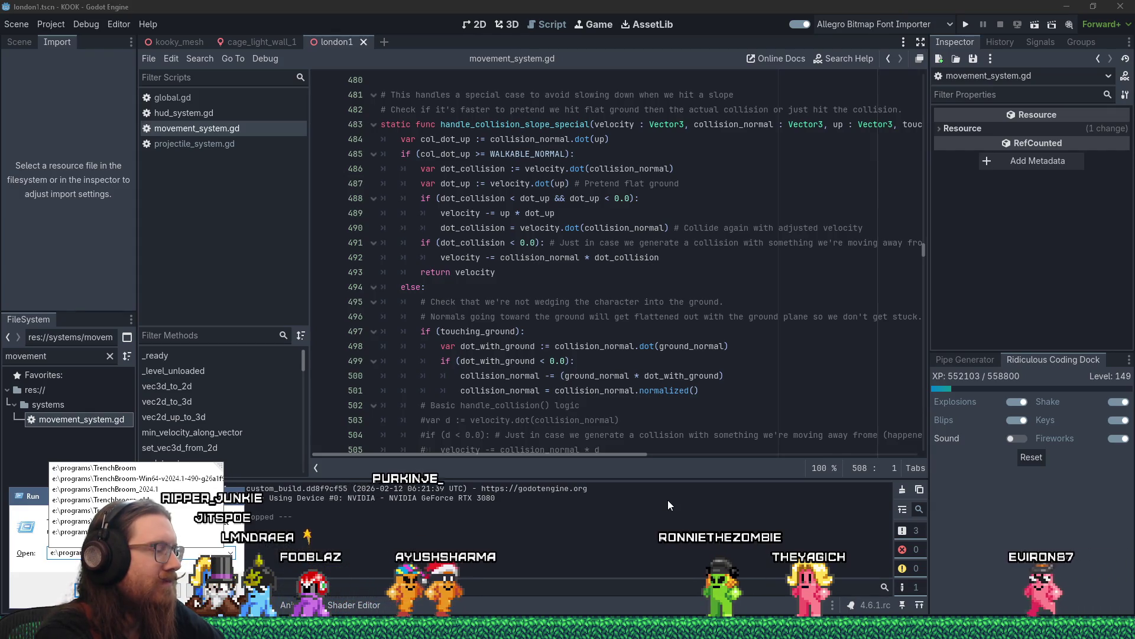
text(\)
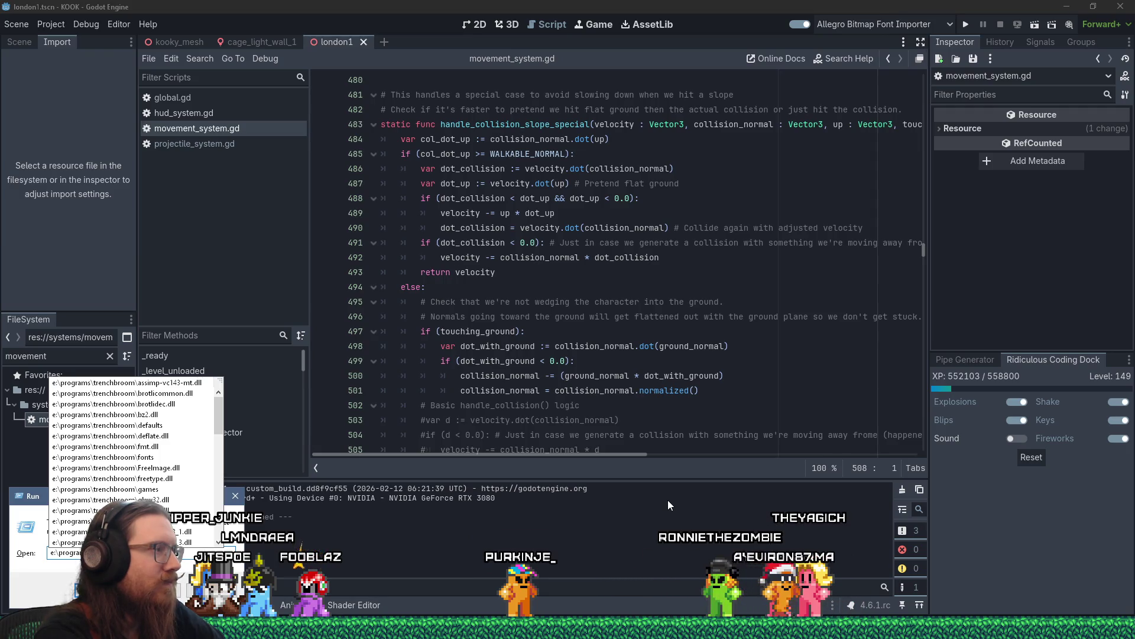
text(t)
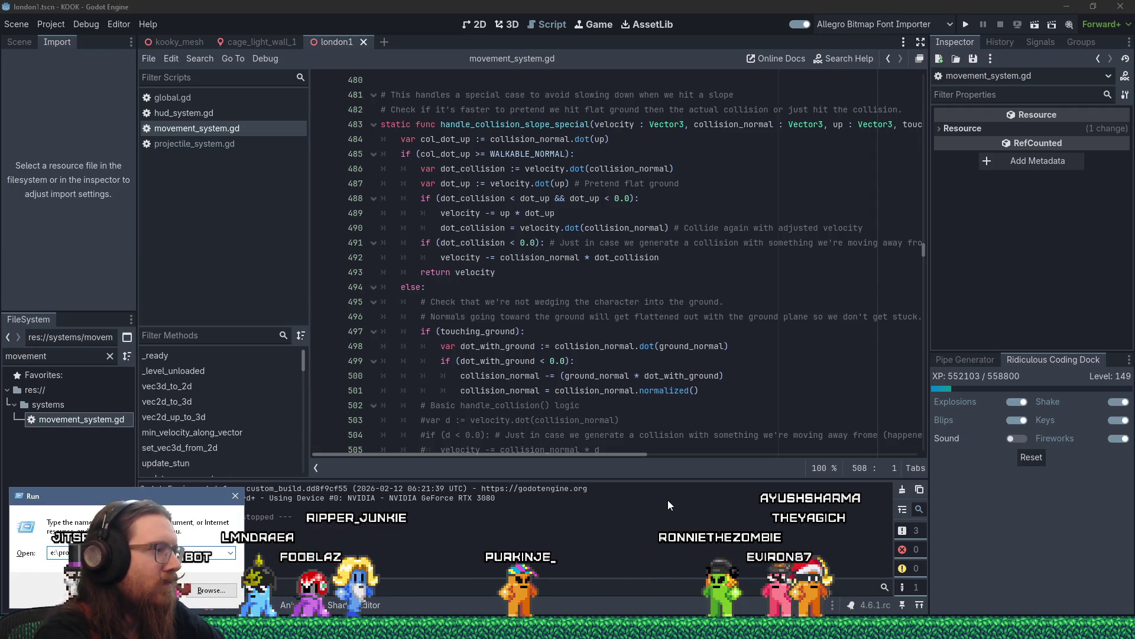
key(Return)
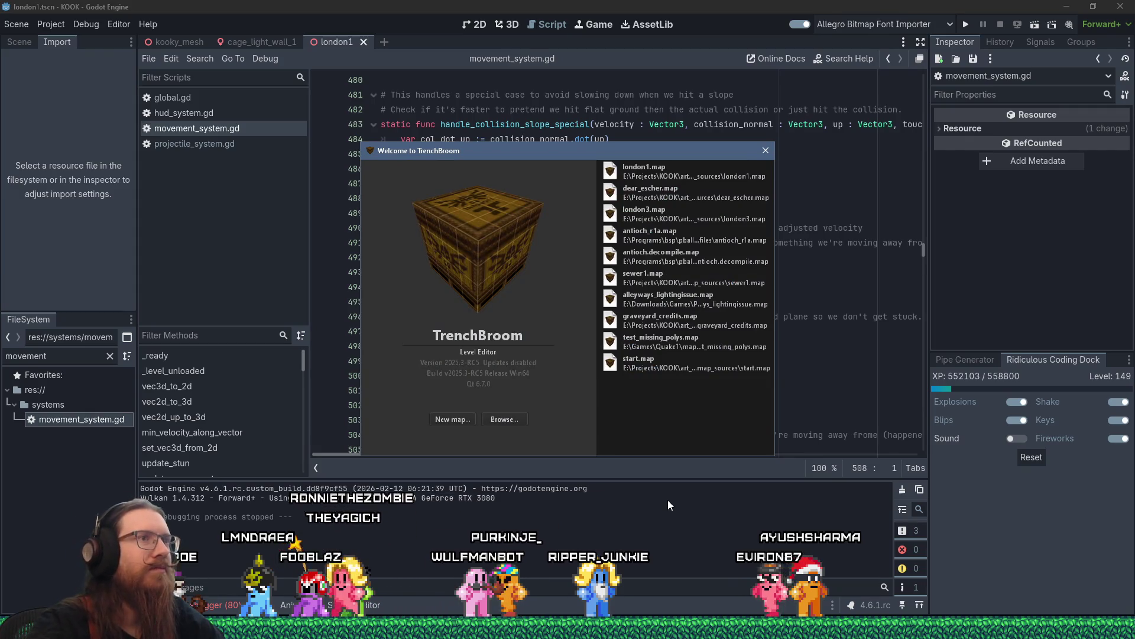
- Open dear_escher.map and look down over its stairs and arches
click(679, 190)
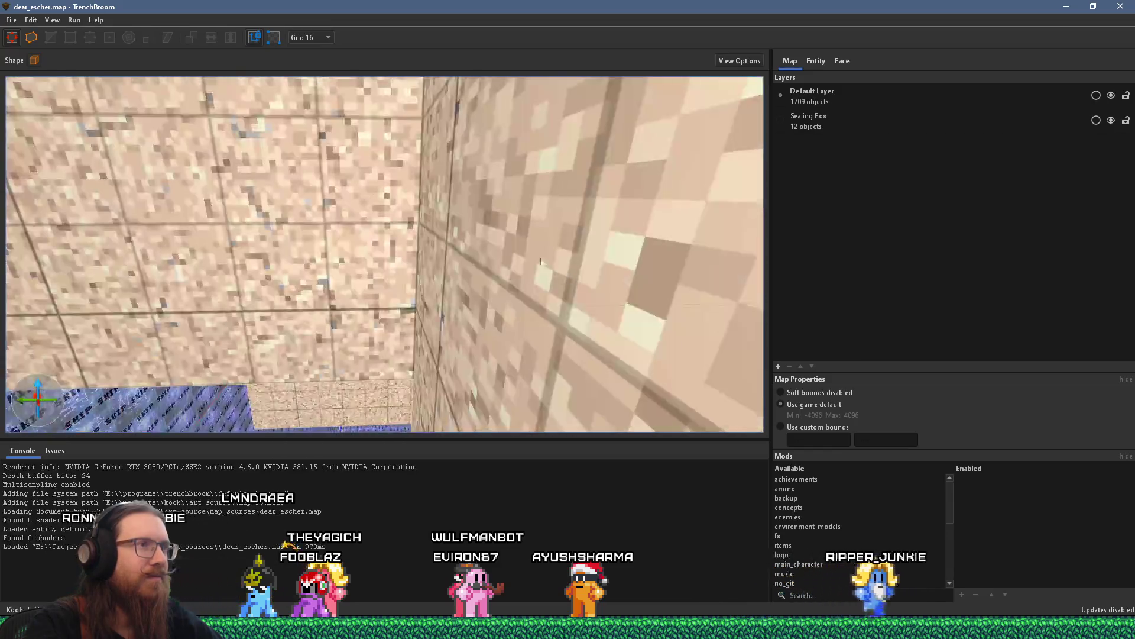
scroll(467, 307, down, 10)
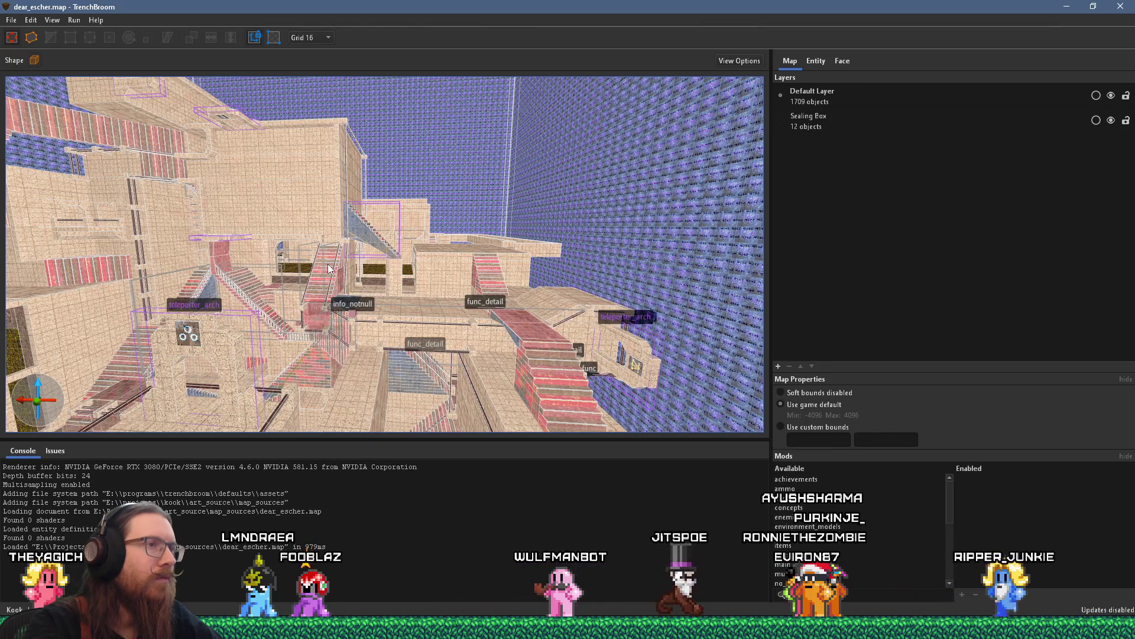
key(w)
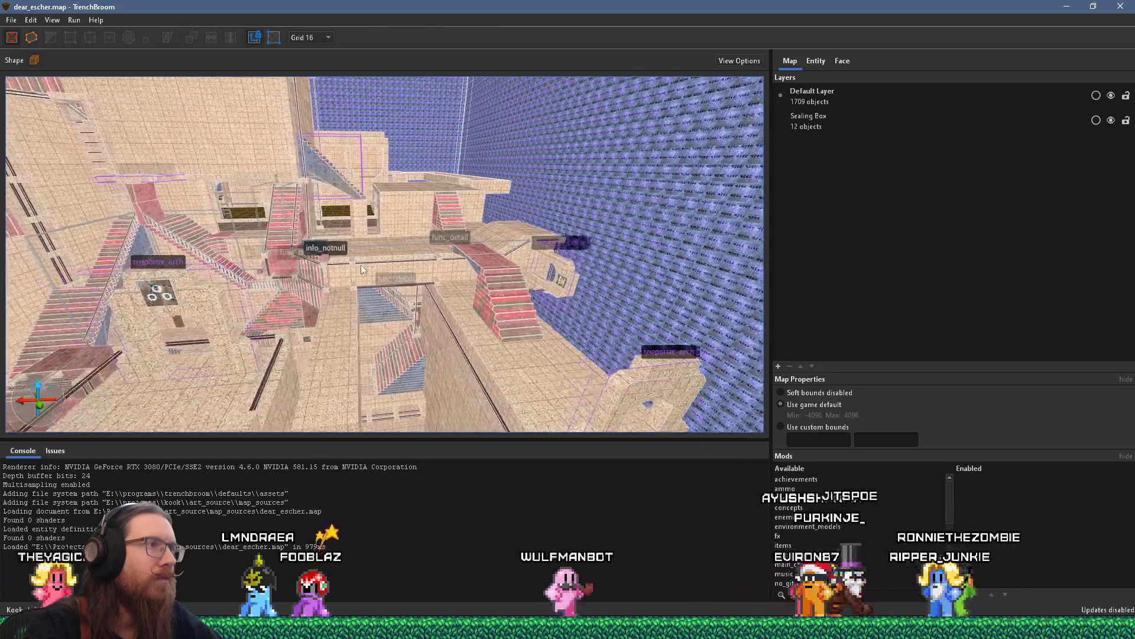
key(s)
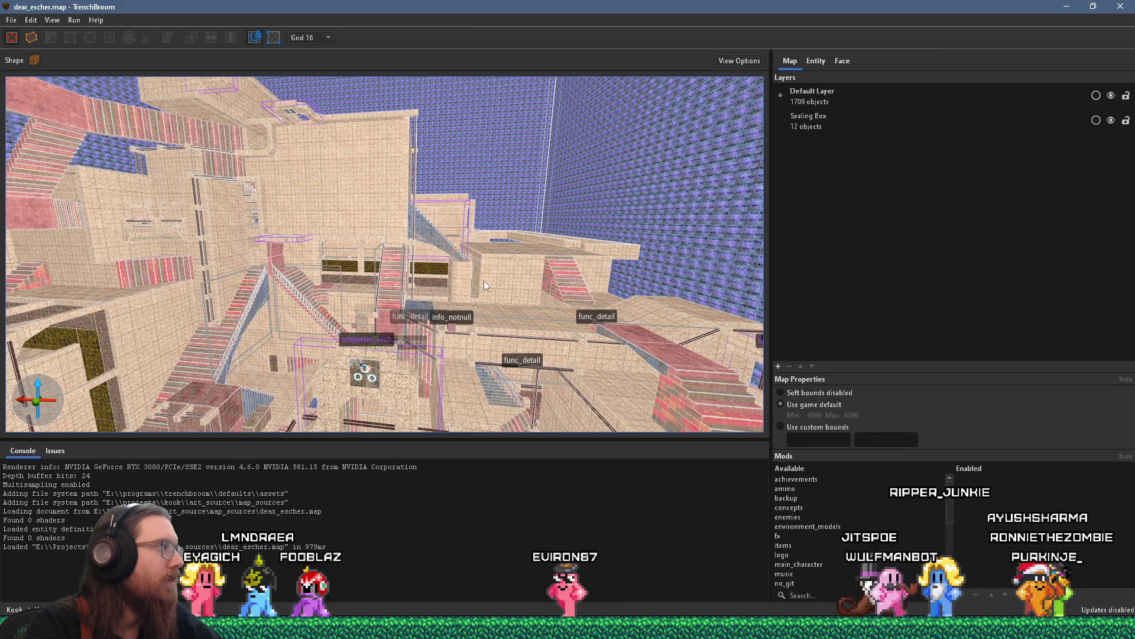
mouse_move(484, 280)
mouse_down()
mouse_move(418, 303)
mouse_move(290, 306)
mouse_move(292, 292)
mouse_up()
- Fly past the skip wall, pink stairs, teleporter arch and tiled wall to inspect them
key(w)
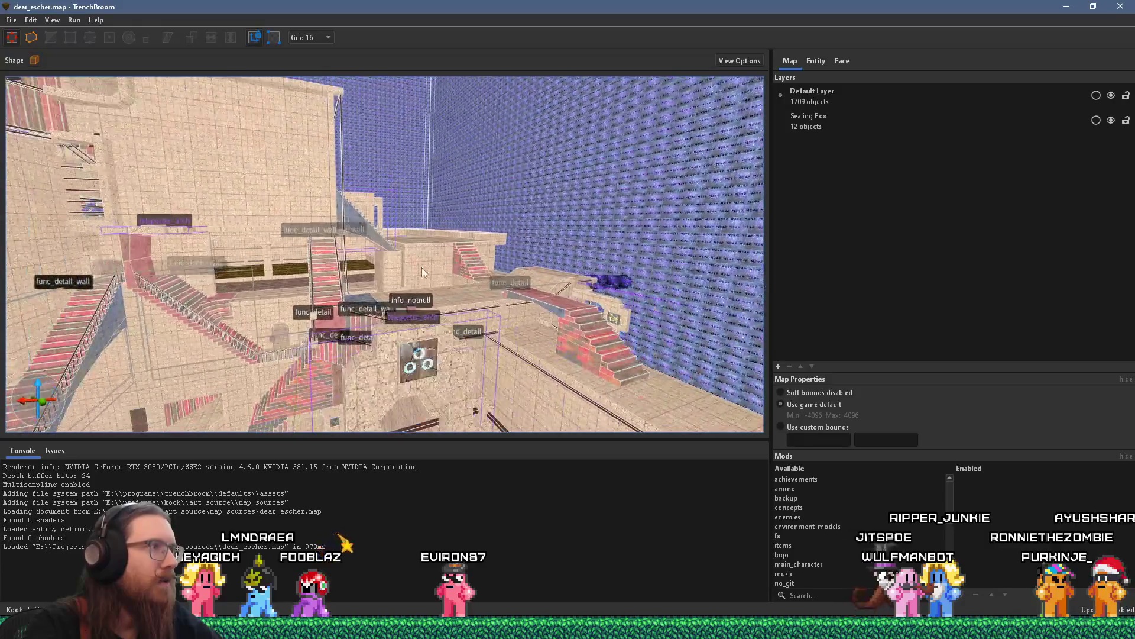
key(w)
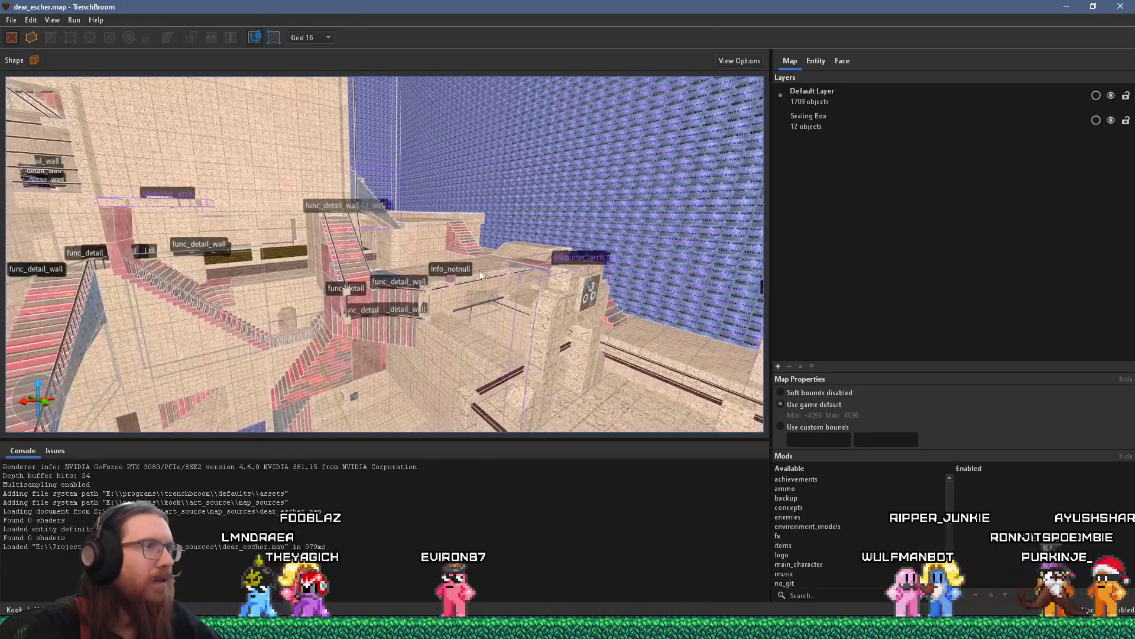
key(w)
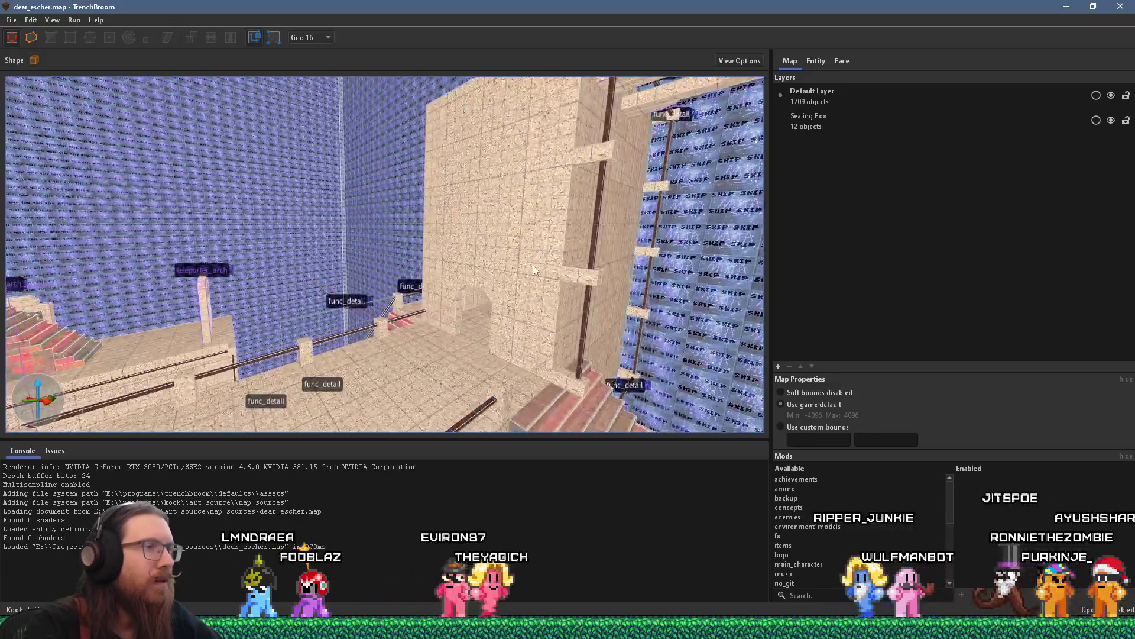
key(w)
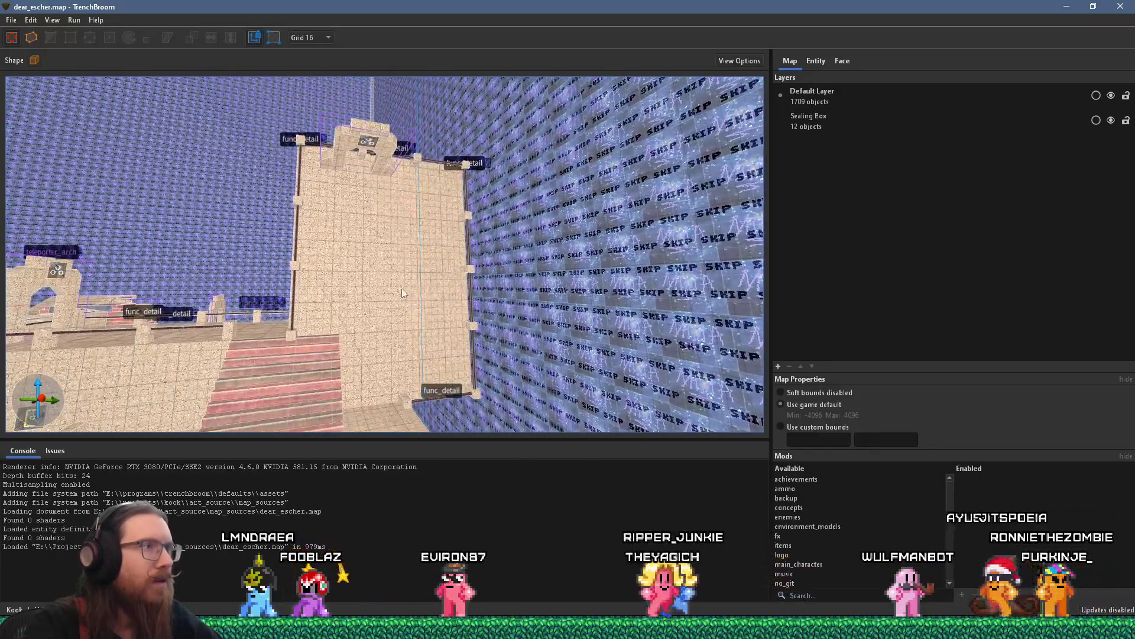
key(w)
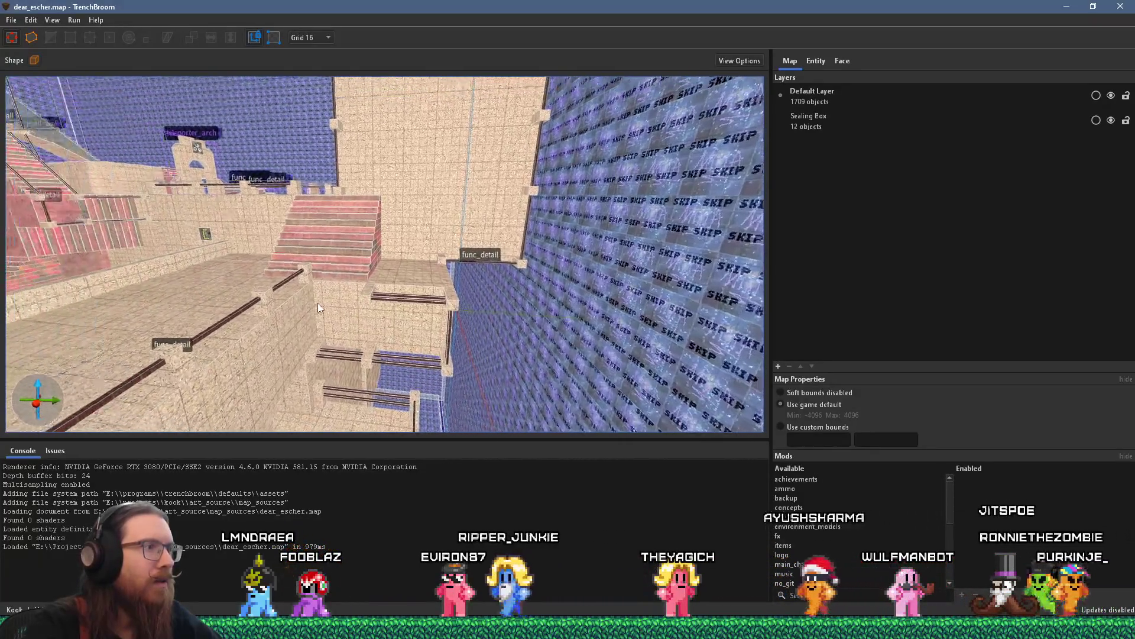
key(w)
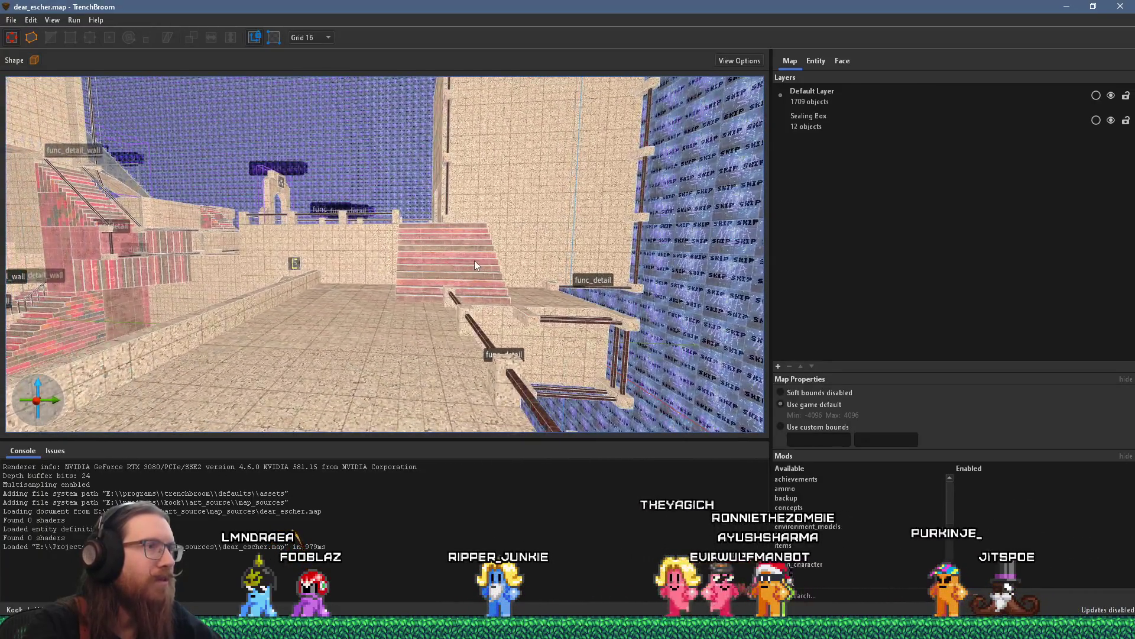
key(w)
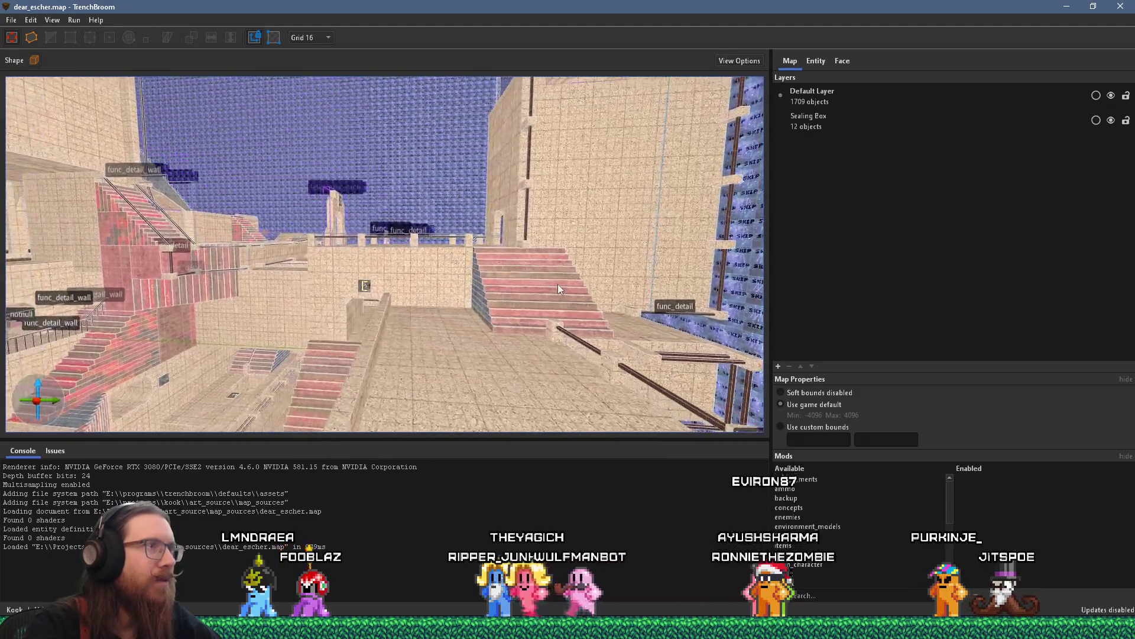
key(w)
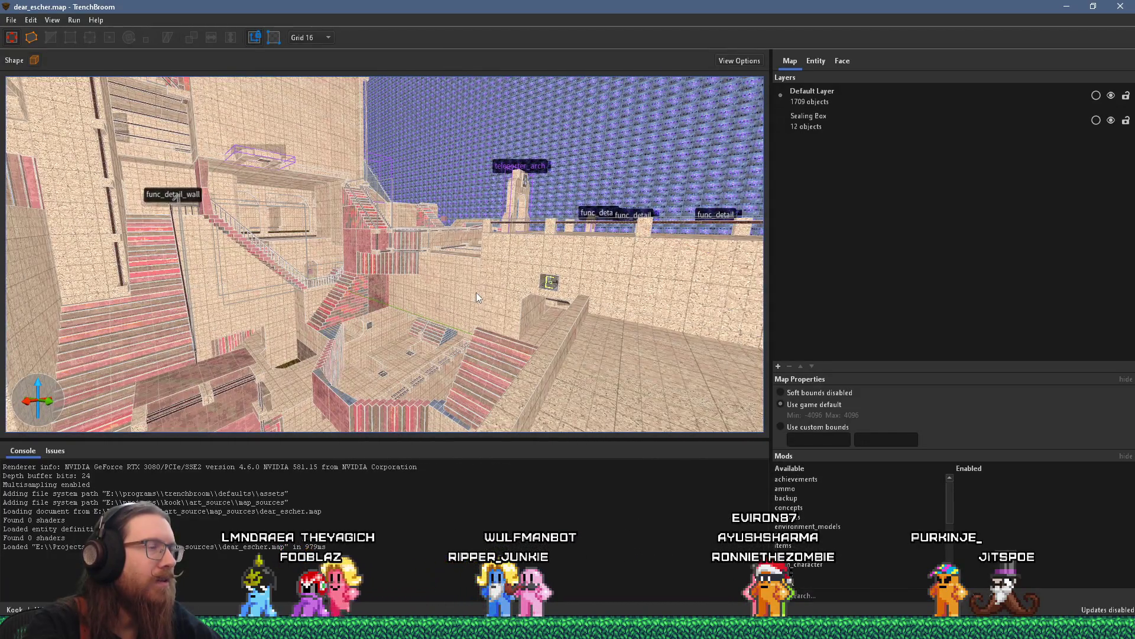
key(w)
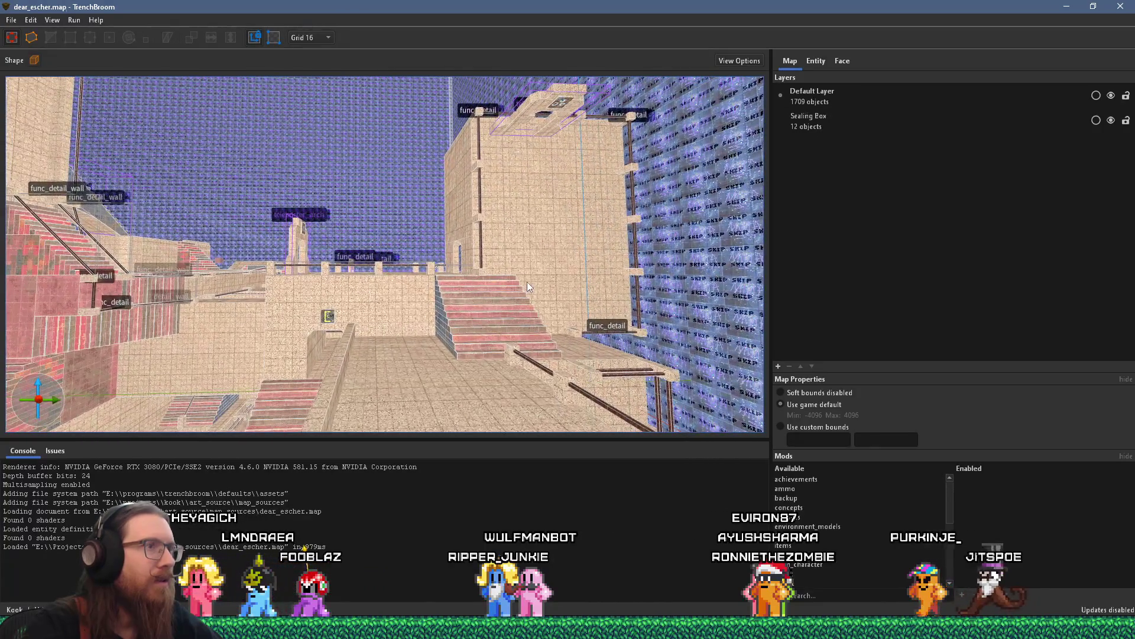
key(w)
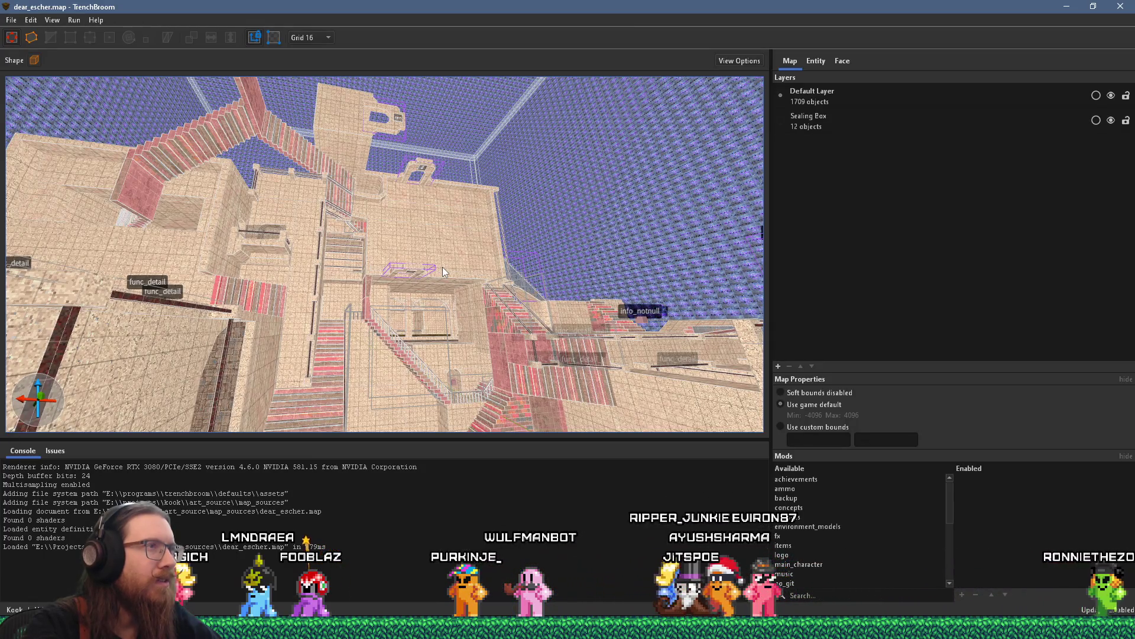
key(w)
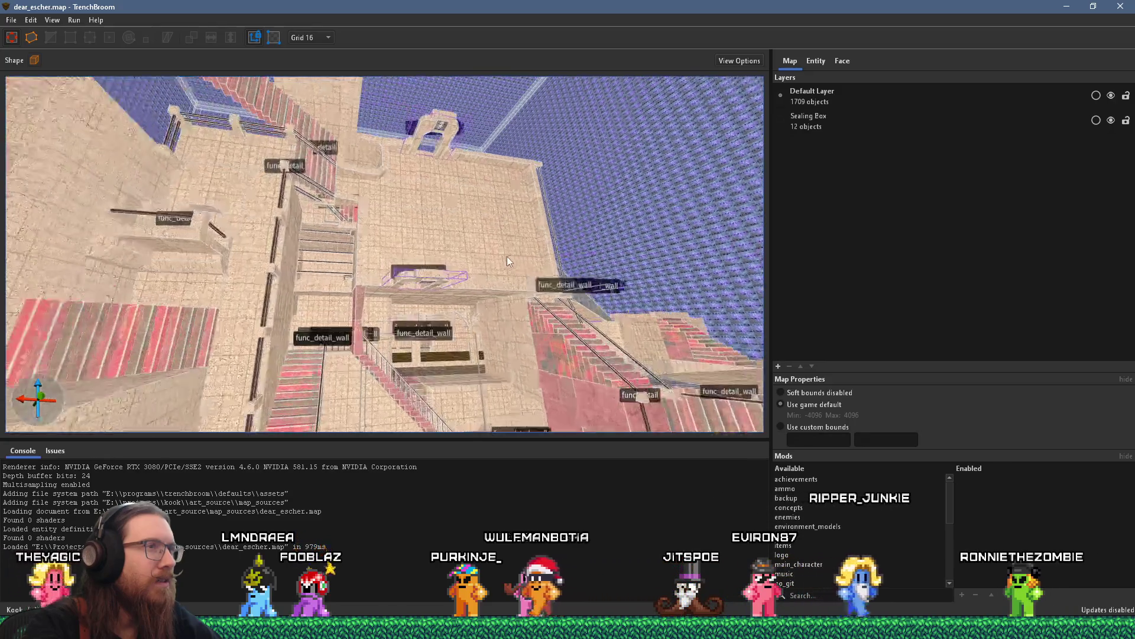
key(w)
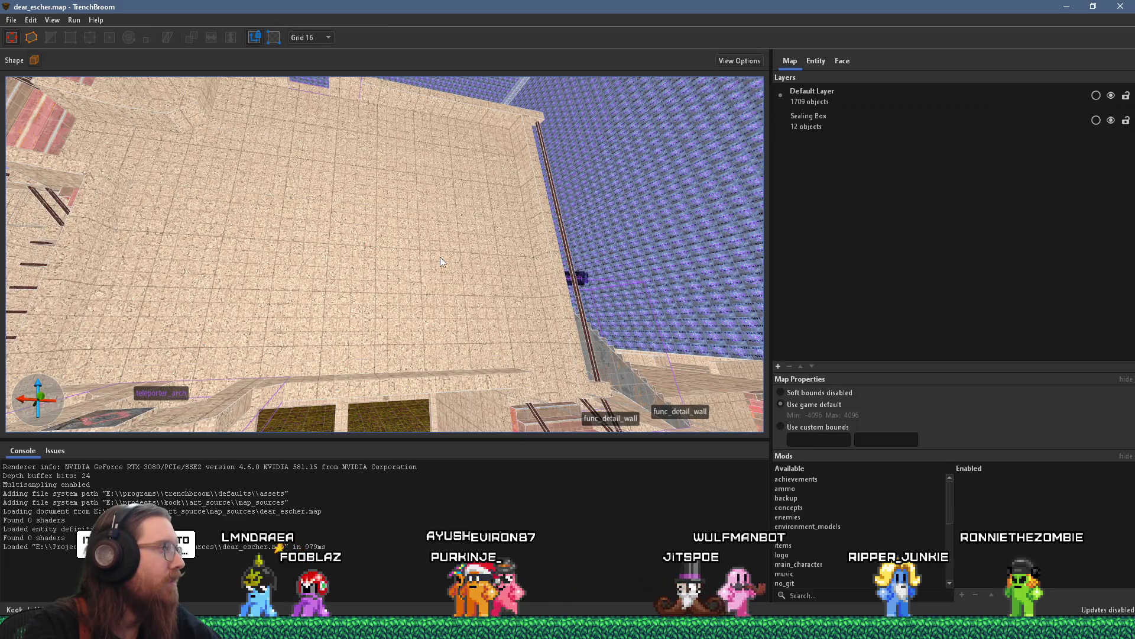
key(s)
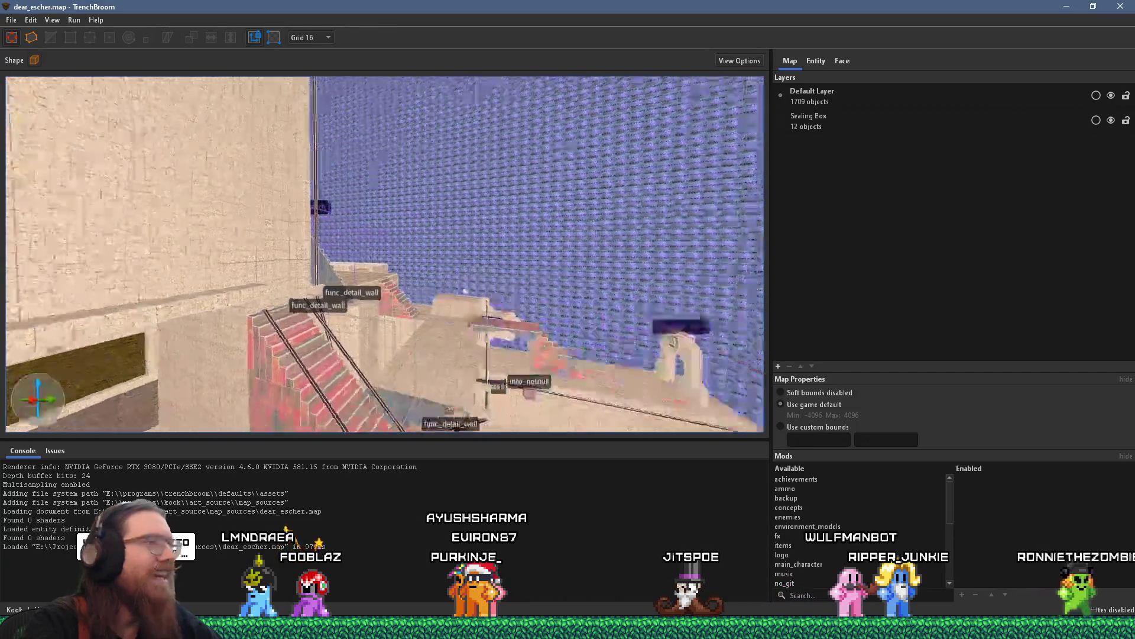
key(w)
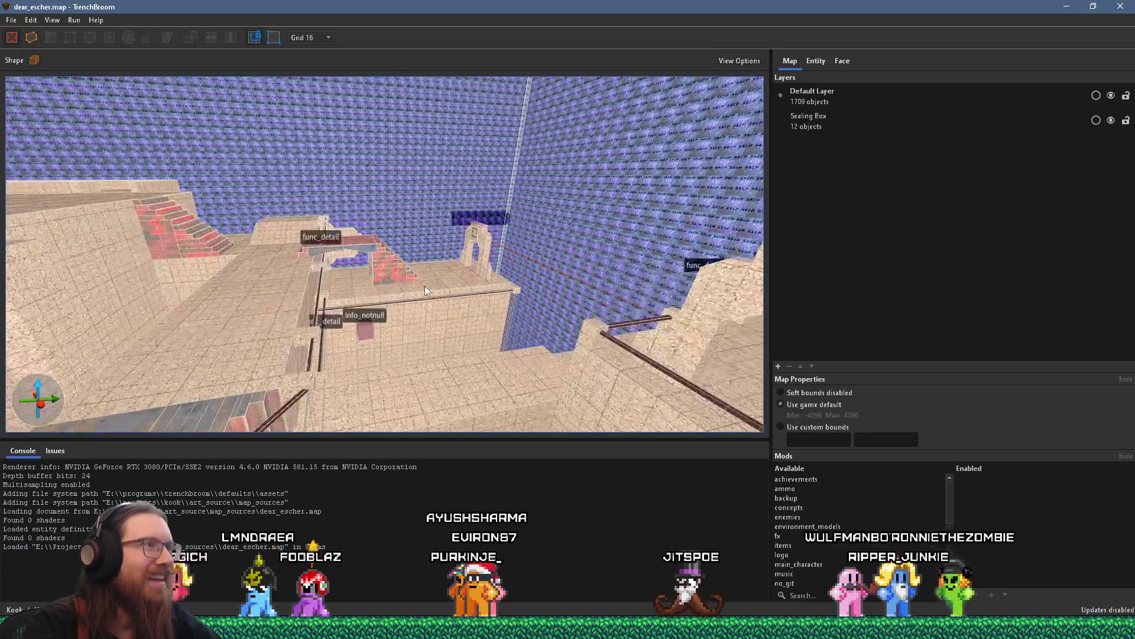
key(s)
- View the red stairs and arched wall from above, then select the teleporter arch
mouse_move(444, 290)
mouse_down()
mouse_move(398, 286)
mouse_move(381, 148)
mouse_move(405, 270)
mouse_move(541, 243)
mouse_move(514, 321)
mouse_move(274, 261)
mouse_move(287, 219)
mouse_move(318, 207)
mouse_move(345, 276)
mouse_move(527, 239)
mouse_move(623, 236)
mouse_move(678, 248)
mouse_move(444, 253)
mouse_move(499, 261)
mouse_up()
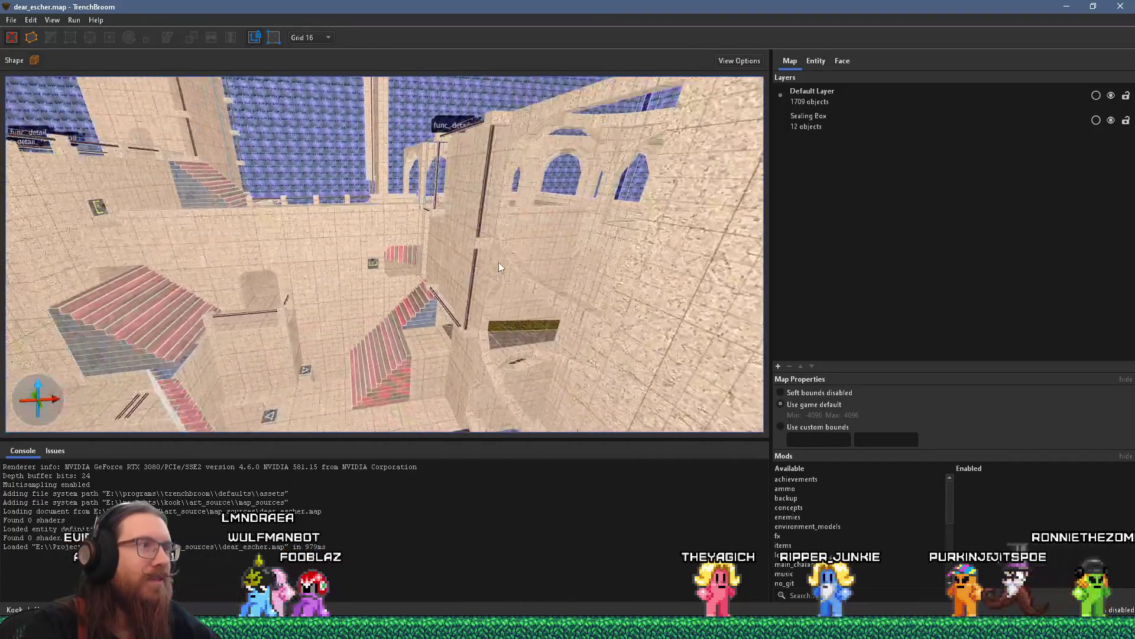
mouse_move(374, 252)
mouse_down()
mouse_move(563, 204)
mouse_move(575, 233)
mouse_up()
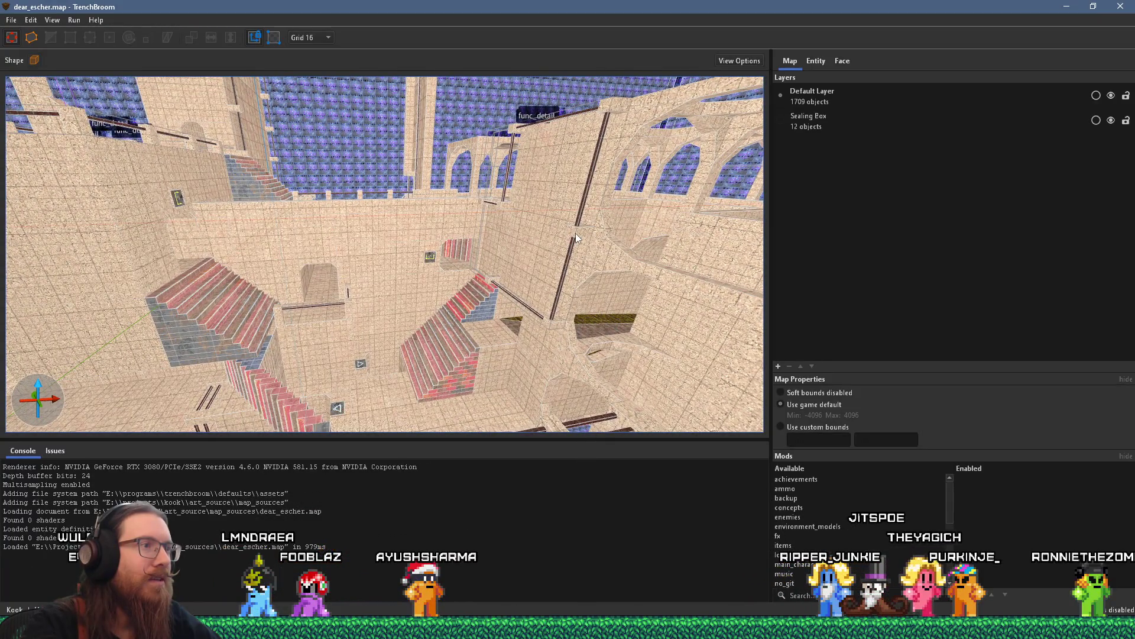
mouse_move(514, 225)
mouse_down()
mouse_move(519, 240)
mouse_move(460, 236)
mouse_move(453, 314)
mouse_move(395, 296)
mouse_move(322, 325)
mouse_move(466, 286)
mouse_move(496, 289)
mouse_up()
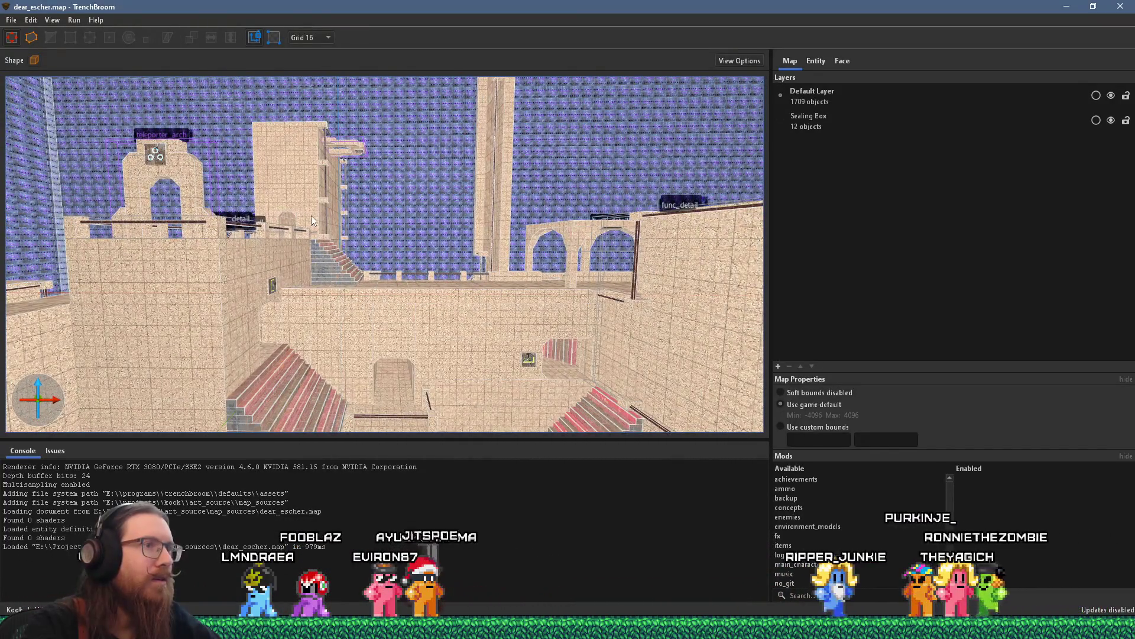
click(198, 185)
- Place a copy of the teleporter arch further right and rotate it sideways
scroll(212, 194, up, 3)
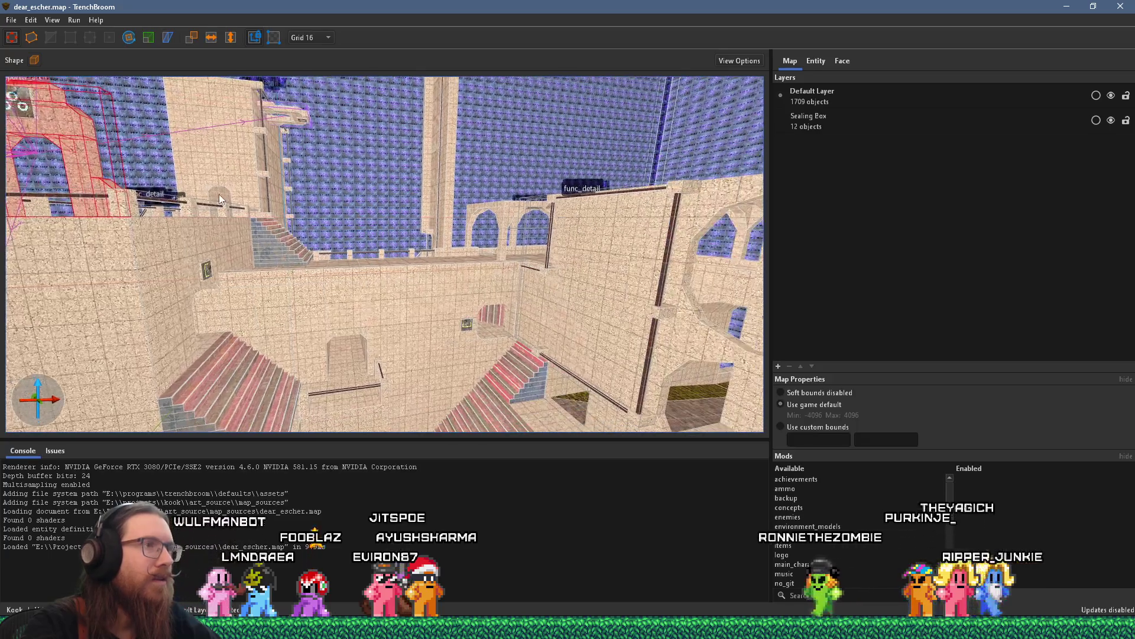
mouse_move(394, 207)
mouse_down()
mouse_move(371, 217)
mouse_move(395, 226)
mouse_move(408, 334)
mouse_up()
mouse_move(230, 232)
mouse_down()
mouse_move(354, 231)
mouse_move(553, 203)
mouse_up()
key(ctrl+u)
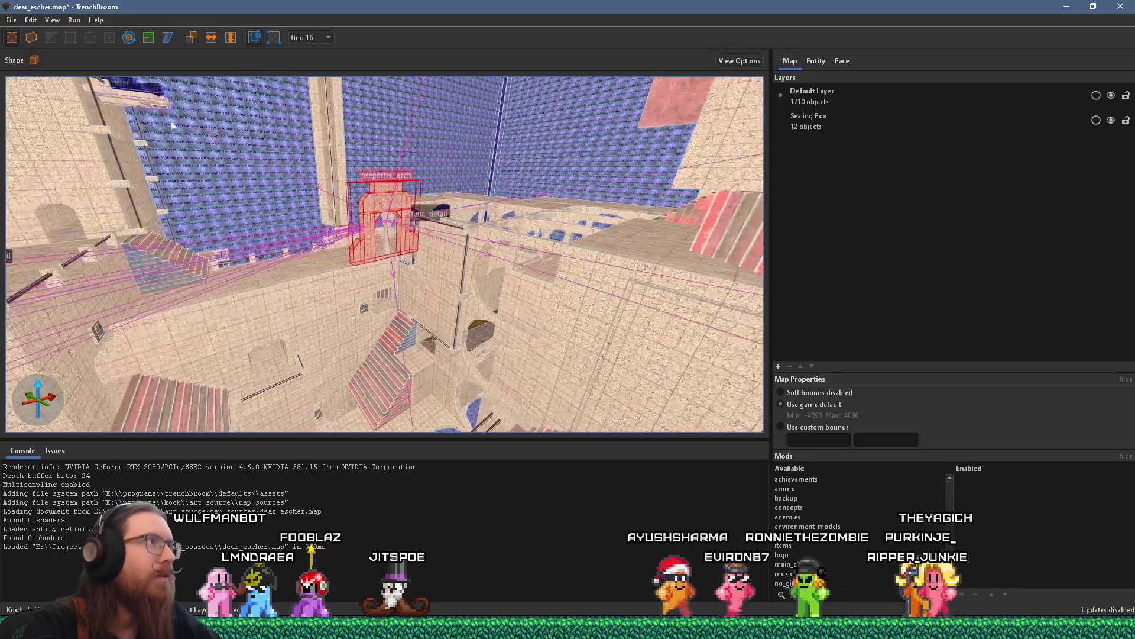
drag(353, 196, 354, 280)
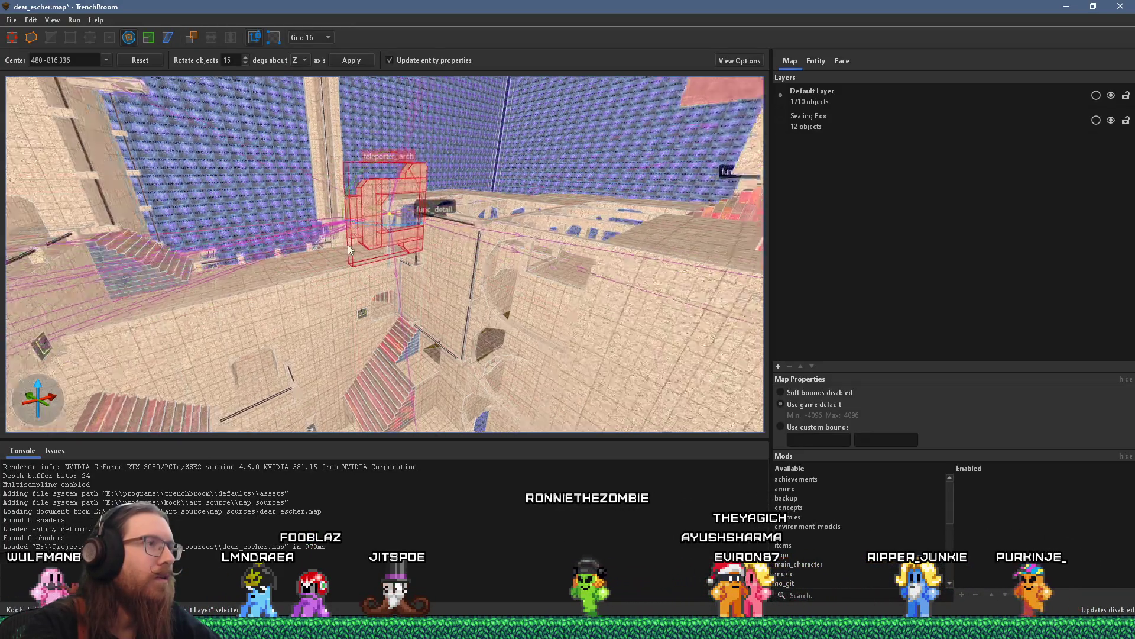
scroll(349, 248, up, 5)
- Switch back to moving objects and lower the teleporter arch
click(11, 38)
scroll(289, 264, down, 3)
drag(391, 230, 395, 320)
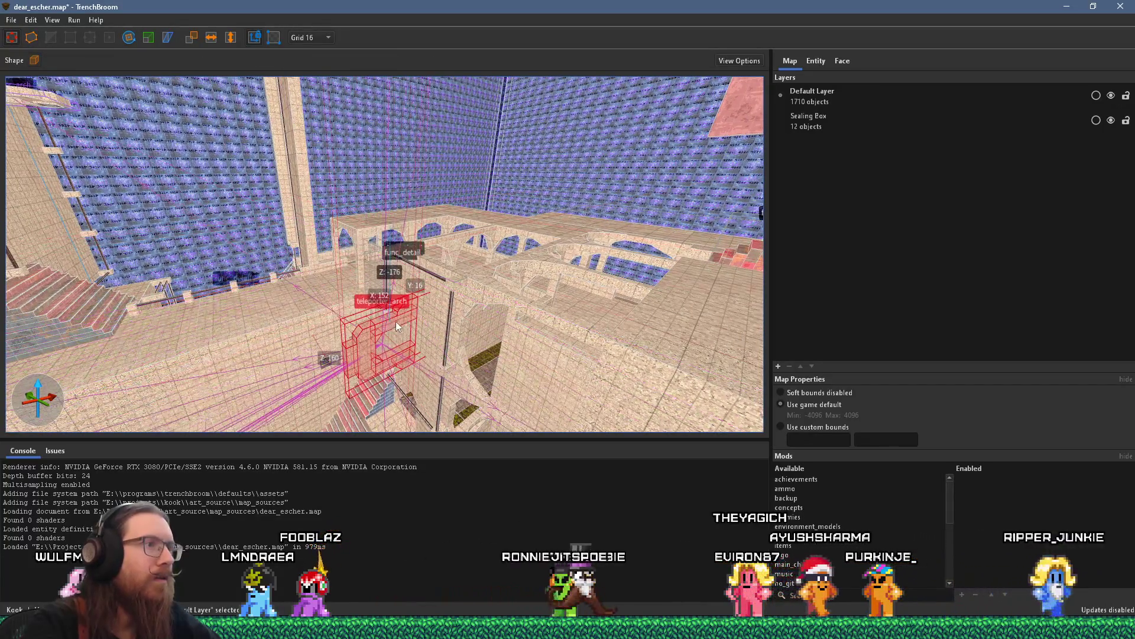
scroll(396, 321, up, 5)
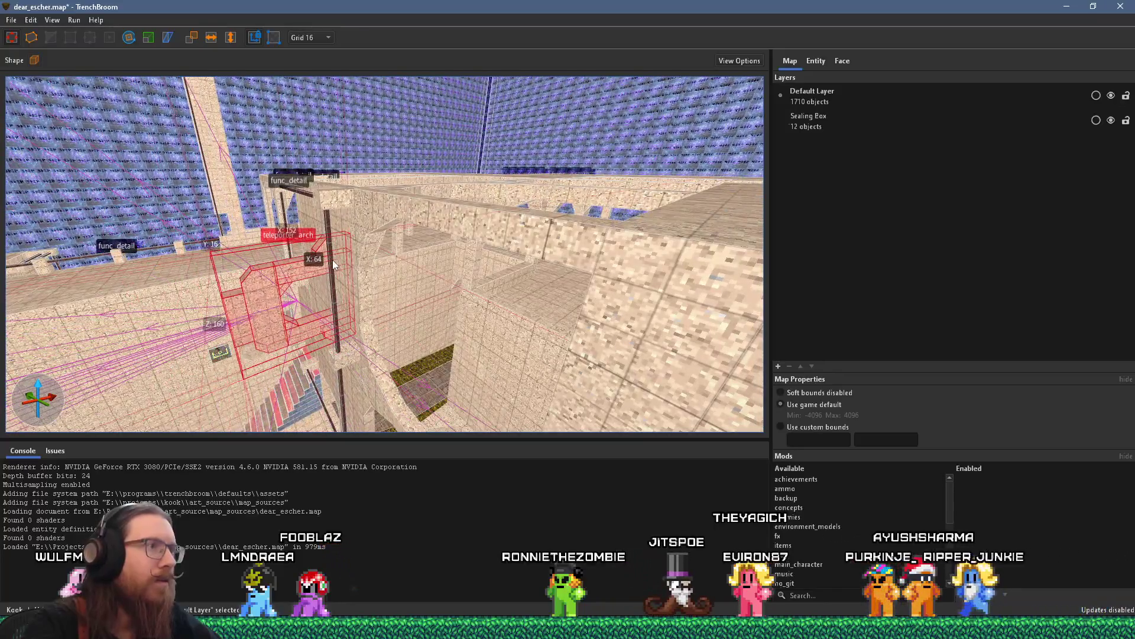
scroll(325, 264, up, 5)
scroll(158, 207, down, 5)
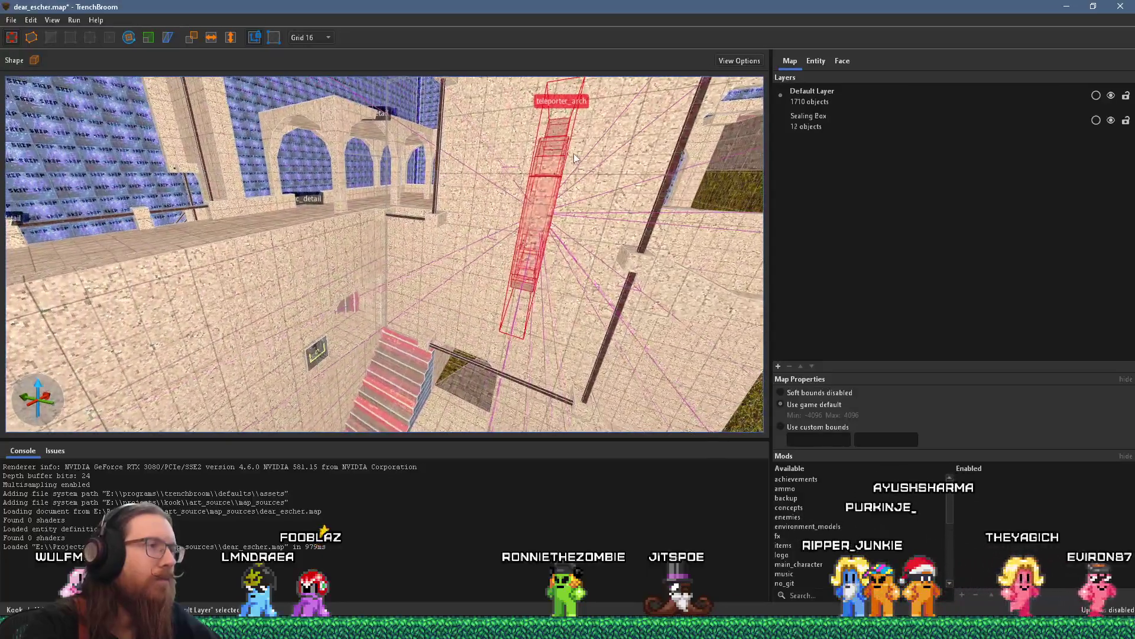
scroll(346, 212, up, 5)
- Nudge the arch away from the camera, shift it right and raise it slightly beside the wall
key(Up)
key(Up)
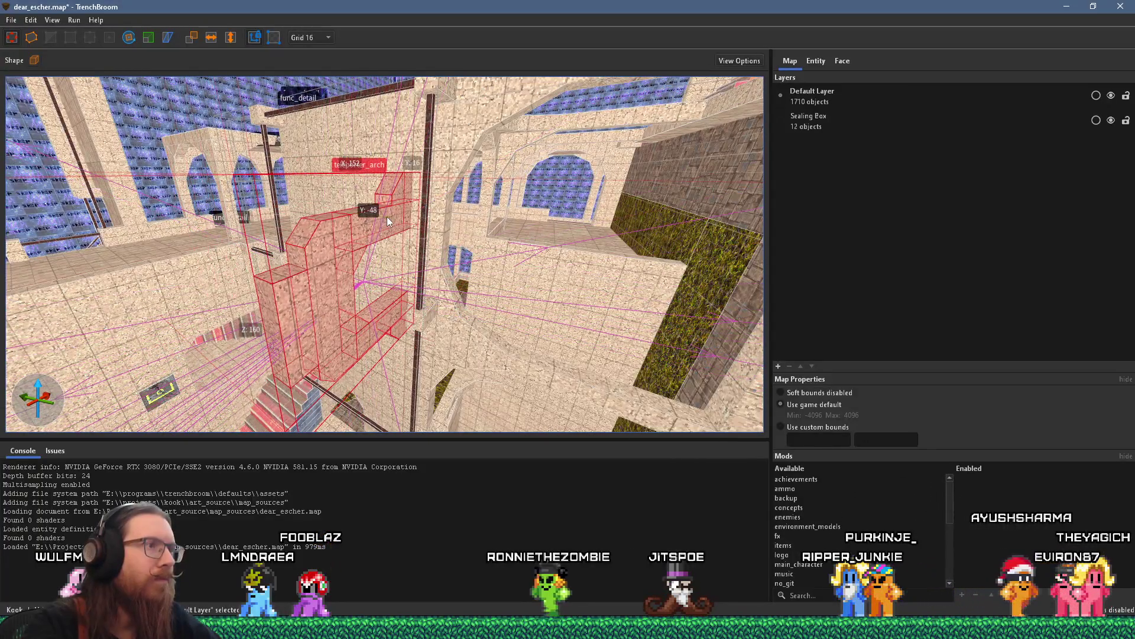
scroll(387, 226, down, 5)
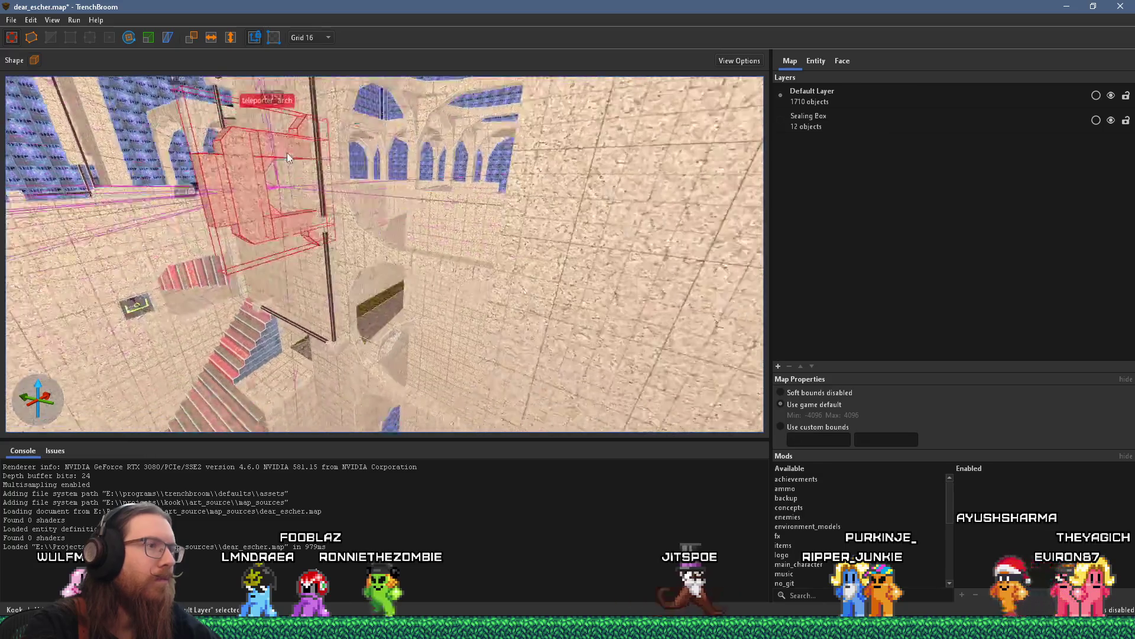
scroll(253, 244, up, 6)
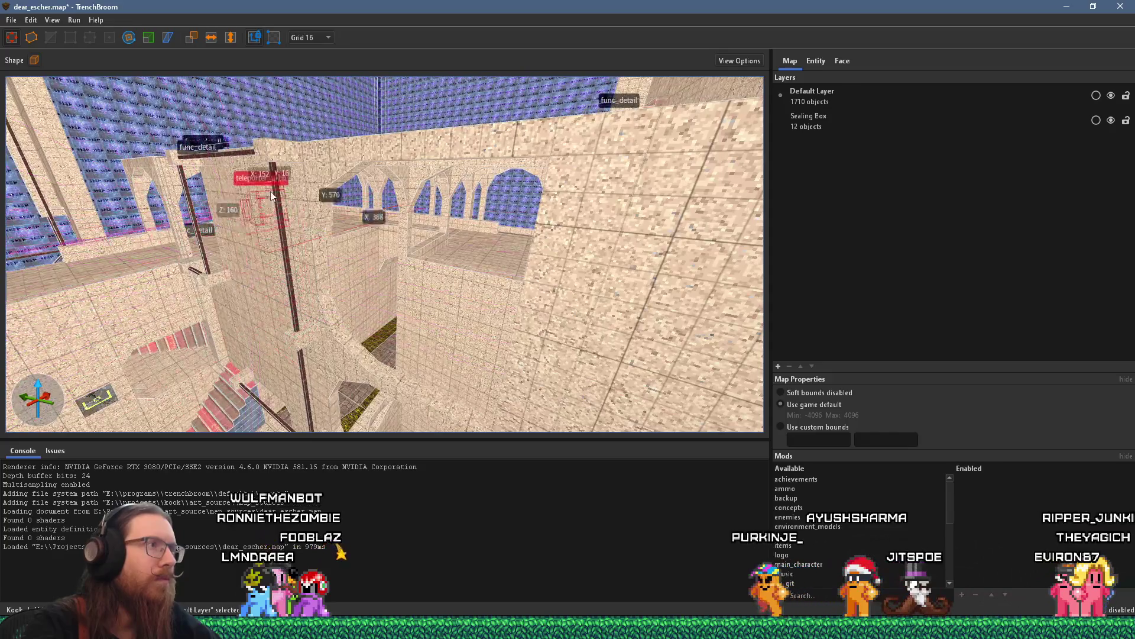
scroll(278, 225, up, 6)
scroll(293, 241, down, 5)
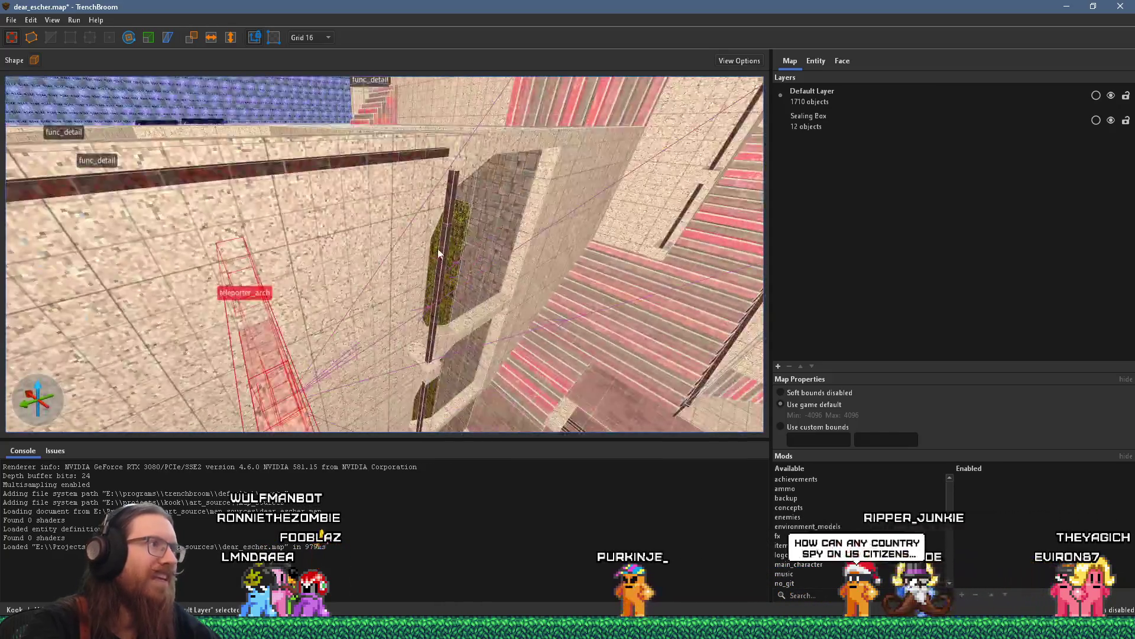
drag(359, 306, 455, 303)
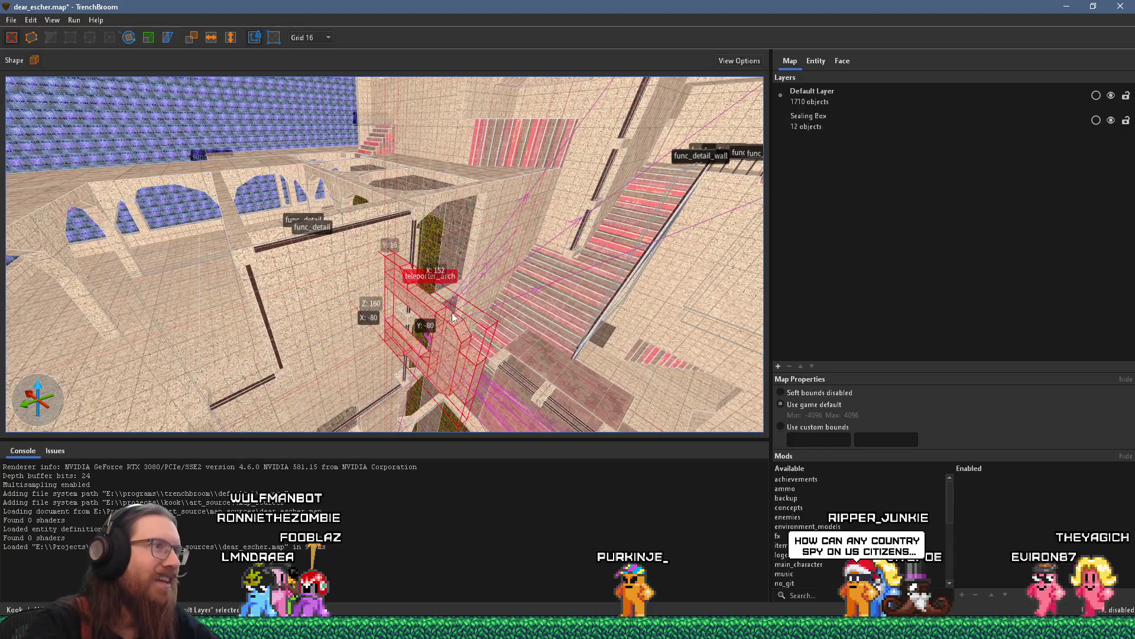
scroll(438, 379, up, 4)
drag(438, 379, 440, 320)
- Orbit around to review the placement, then show the red-outlined wall's func_detail properties
drag(247, 100, 158, 214)
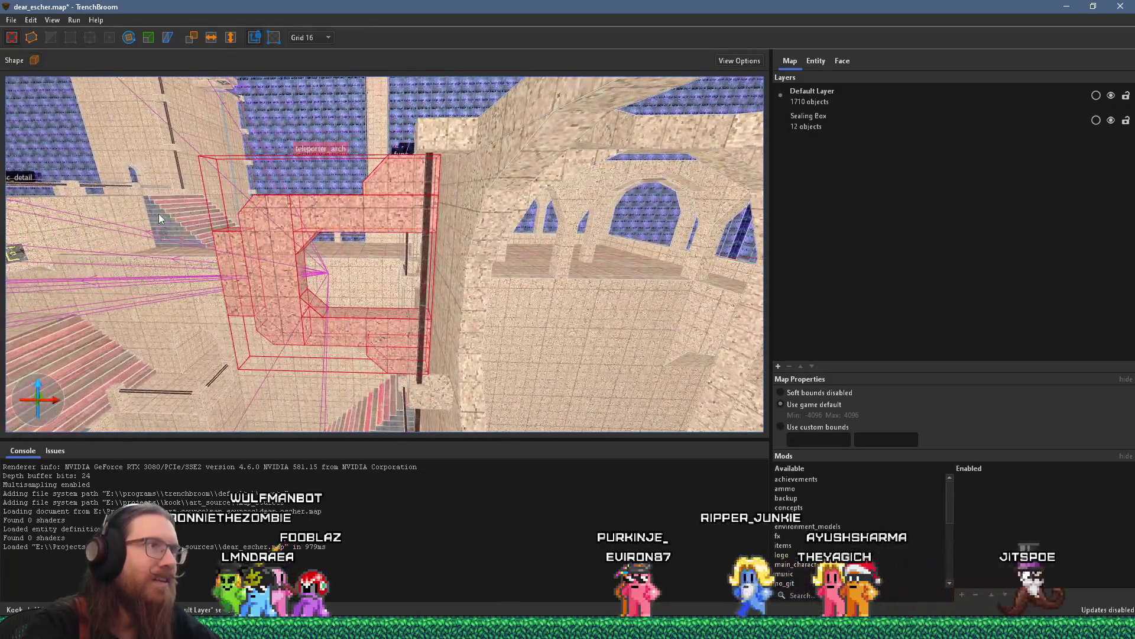
mouse_move(409, 221)
mouse_down()
mouse_move(435, 236)
mouse_move(325, 201)
mouse_move(485, 279)
mouse_move(435, 261)
mouse_move(497, 236)
mouse_move(556, 261)
mouse_up()
mouse_move(285, 249)
mouse_down()
mouse_move(344, 250)
mouse_move(298, 205)
mouse_move(322, 150)
mouse_up()
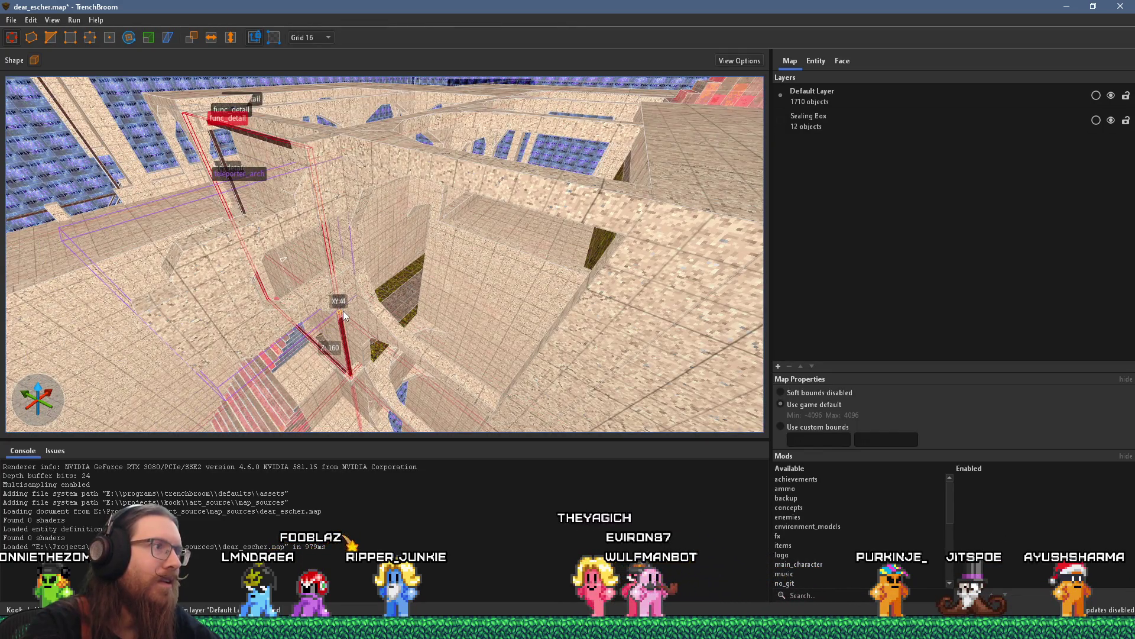
mouse_move(345, 319)
mouse_down()
mouse_move(400, 191)
mouse_move(289, 197)
mouse_move(342, 206)
mouse_move(304, 253)
mouse_move(483, 173)
mouse_move(462, 218)
mouse_move(530, 231)
mouse_up()
mouse_move(562, 194)
mouse_down()
mouse_move(358, 143)
mouse_move(338, 200)
mouse_move(394, 228)
mouse_move(395, 274)
mouse_move(467, 329)
mouse_move(543, 341)
mouse_move(533, 233)
mouse_move(420, 220)
mouse_up()
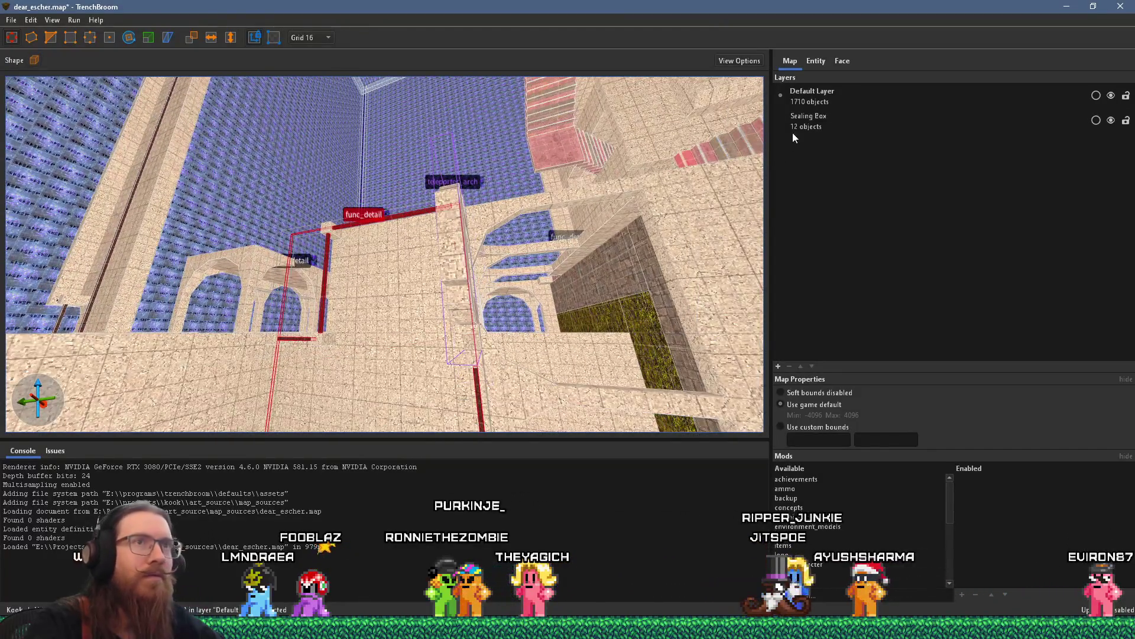
click(814, 62)
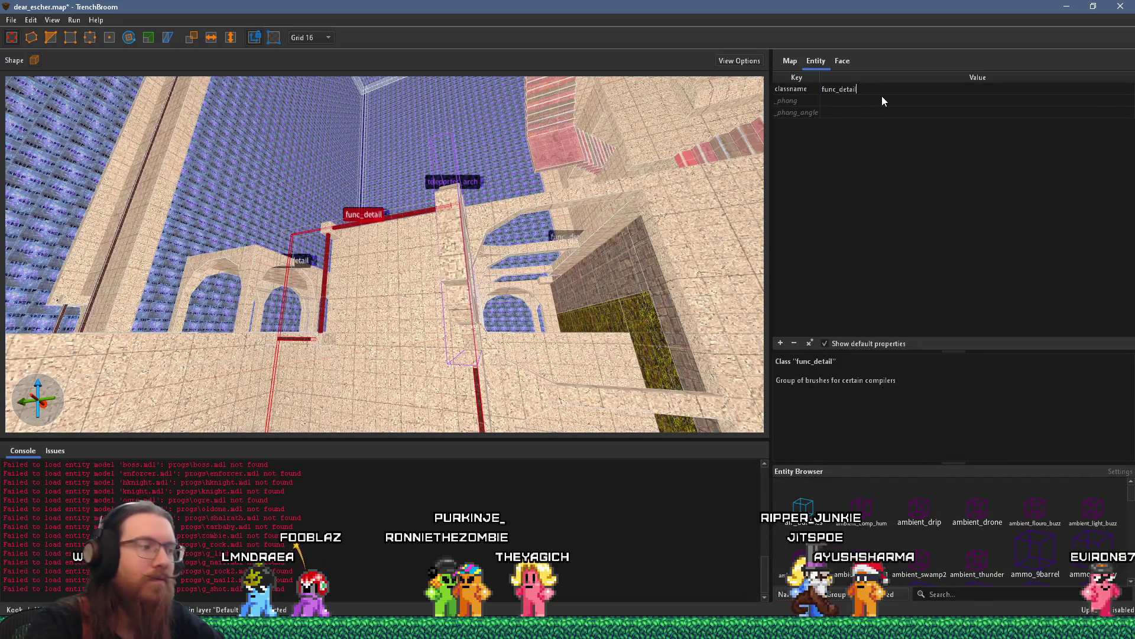
- Rename the wall group's classname to func_detail_wall, then select the small brush on the wall
text(_wall)
key(Tab)
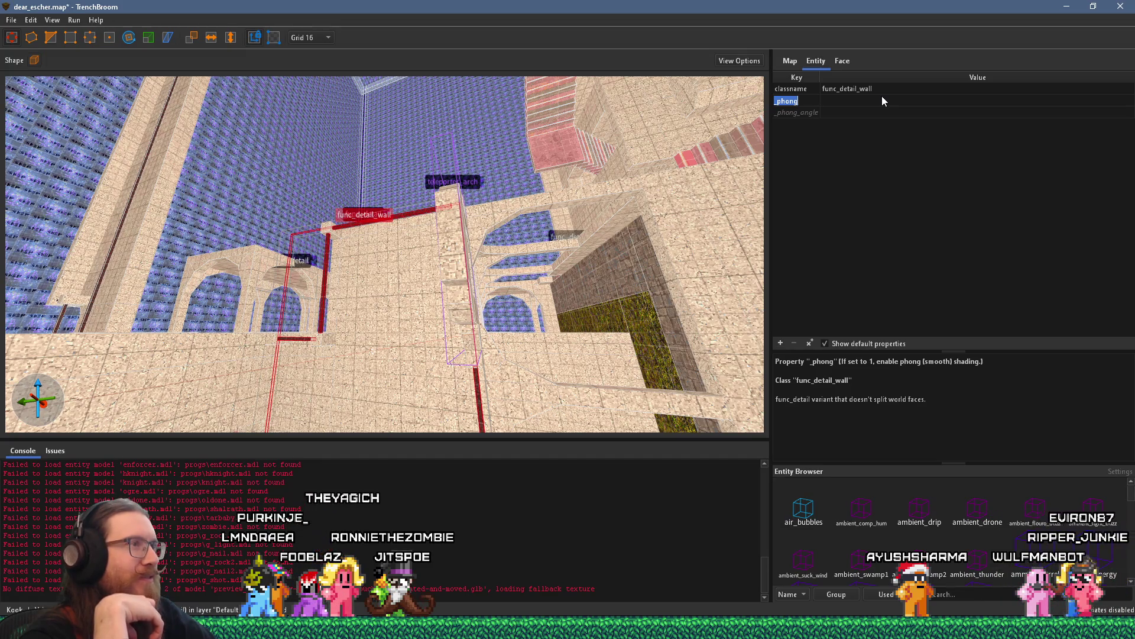
mouse_move(378, 248)
mouse_down()
mouse_move(362, 225)
mouse_move(555, 346)
mouse_move(601, 305)
mouse_move(390, 302)
mouse_move(281, 188)
mouse_move(356, 167)
mouse_move(374, 80)
mouse_move(388, 299)
mouse_move(368, 241)
mouse_move(375, 223)
mouse_move(507, 253)
mouse_move(535, 272)
mouse_up()
click(372, 300)
scroll(422, 315, up, 3)
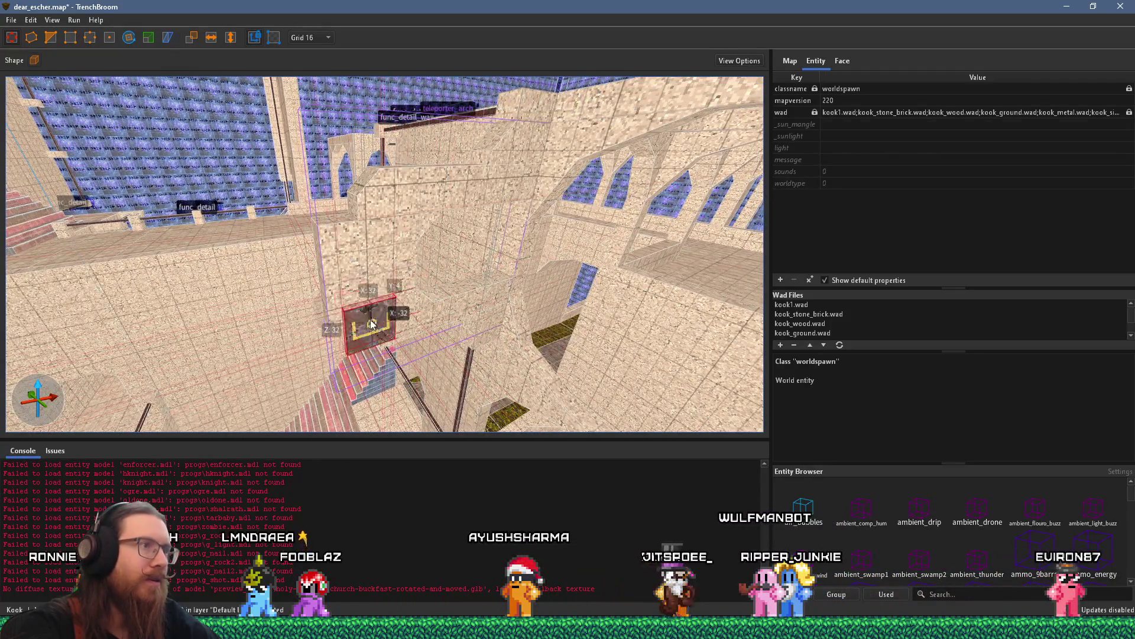
mouse_move(365, 278)
mouse_down()
mouse_move(339, 279)
mouse_move(518, 250)
mouse_move(509, 258)
mouse_move(521, 273)
mouse_move(492, 278)
mouse_up()
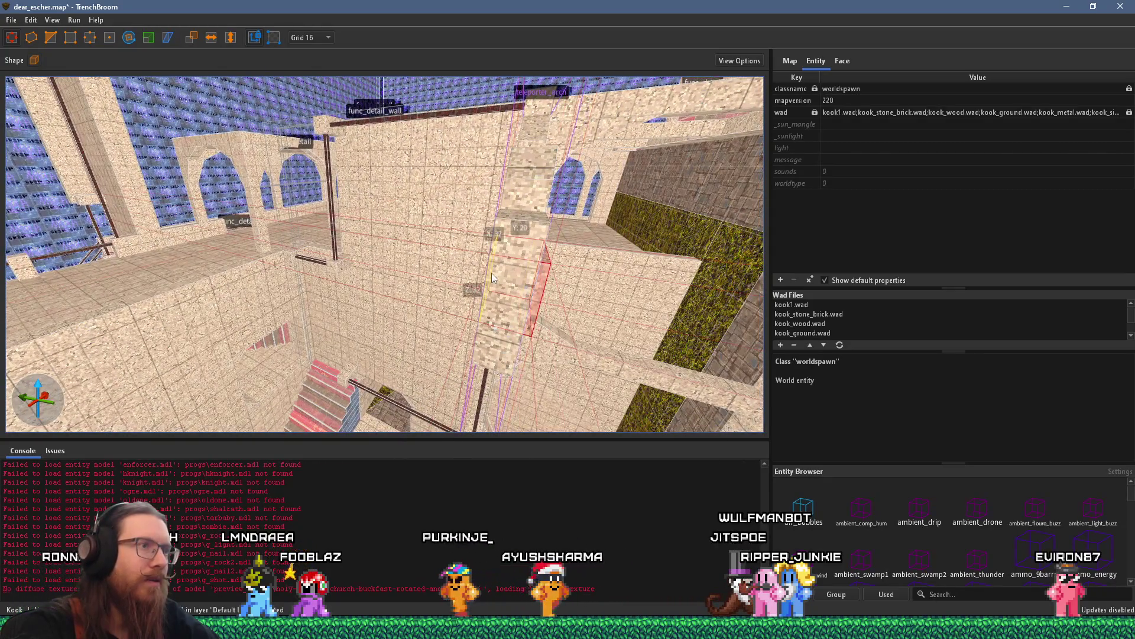
click(301, 38)
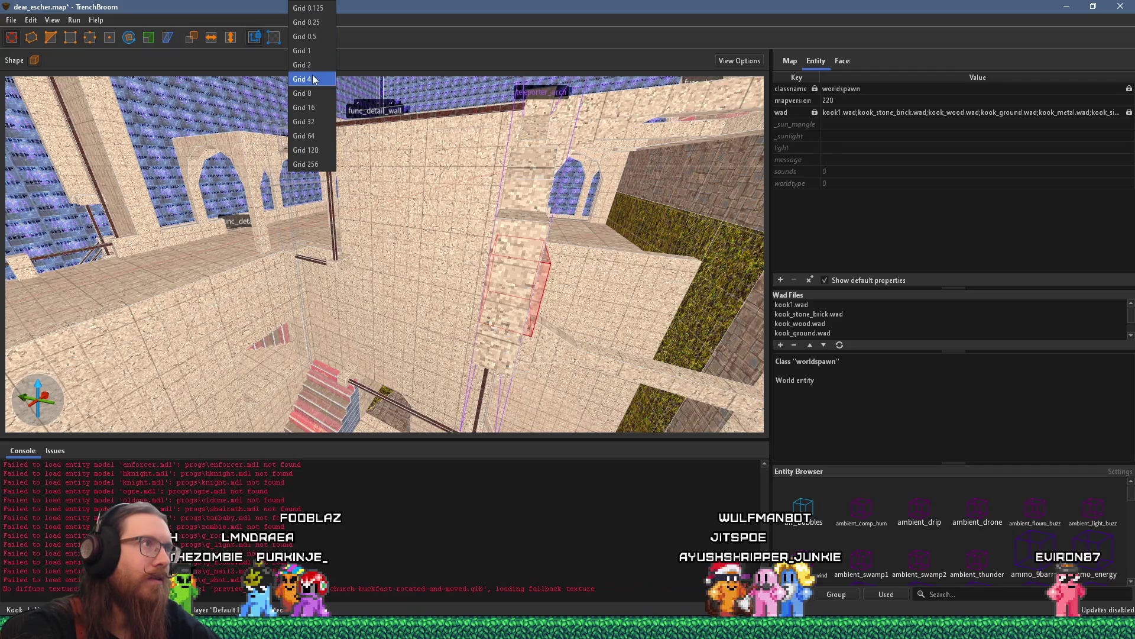
click(313, 79)
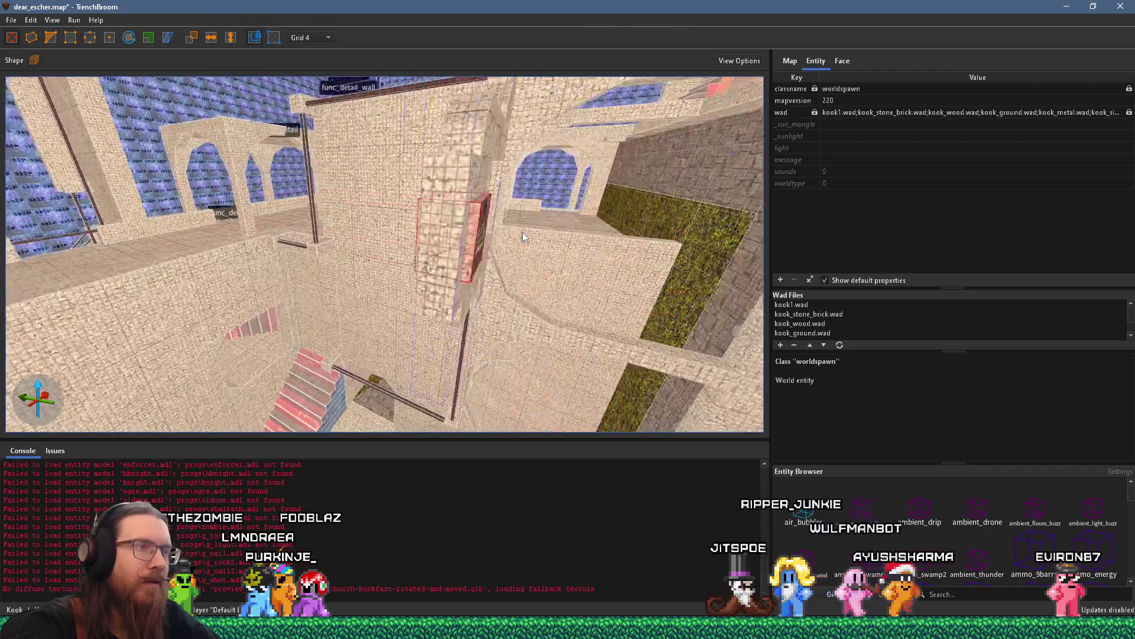
key(Escape)
mouse_move(662, 211)
mouse_down()
mouse_move(455, 222)
mouse_move(352, 209)
mouse_move(291, 172)
mouse_move(307, 150)
mouse_move(289, 158)
mouse_move(282, 144)
mouse_move(295, 183)
mouse_move(263, 179)
mouse_move(400, 197)
mouse_move(416, 274)
mouse_up()
mouse_move(126, 115)
mouse_down()
mouse_move(448, 232)
mouse_move(100, 181)
mouse_move(291, 206)
mouse_up()
click(319, 38)
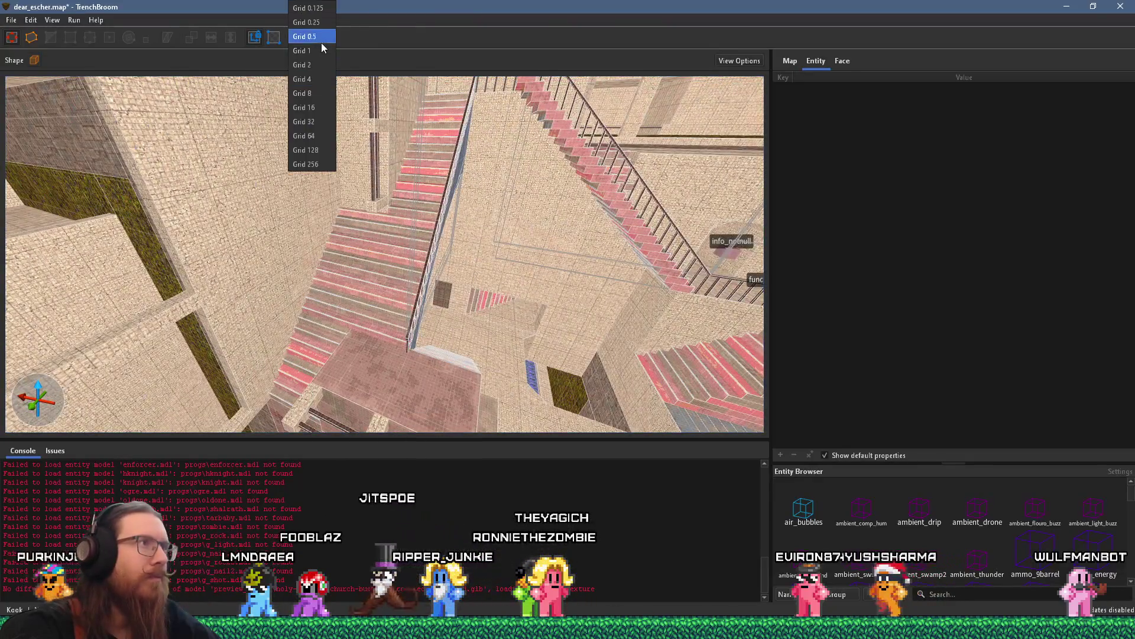
click(324, 112)
mouse_move(324, 112)
mouse_down()
mouse_move(432, 169)
mouse_move(178, 159)
mouse_move(282, 161)
mouse_move(221, 189)
mouse_move(301, 201)
mouse_move(472, 192)
mouse_move(367, 217)
mouse_move(456, 175)
mouse_move(246, 176)
mouse_up()
click(239, 170)
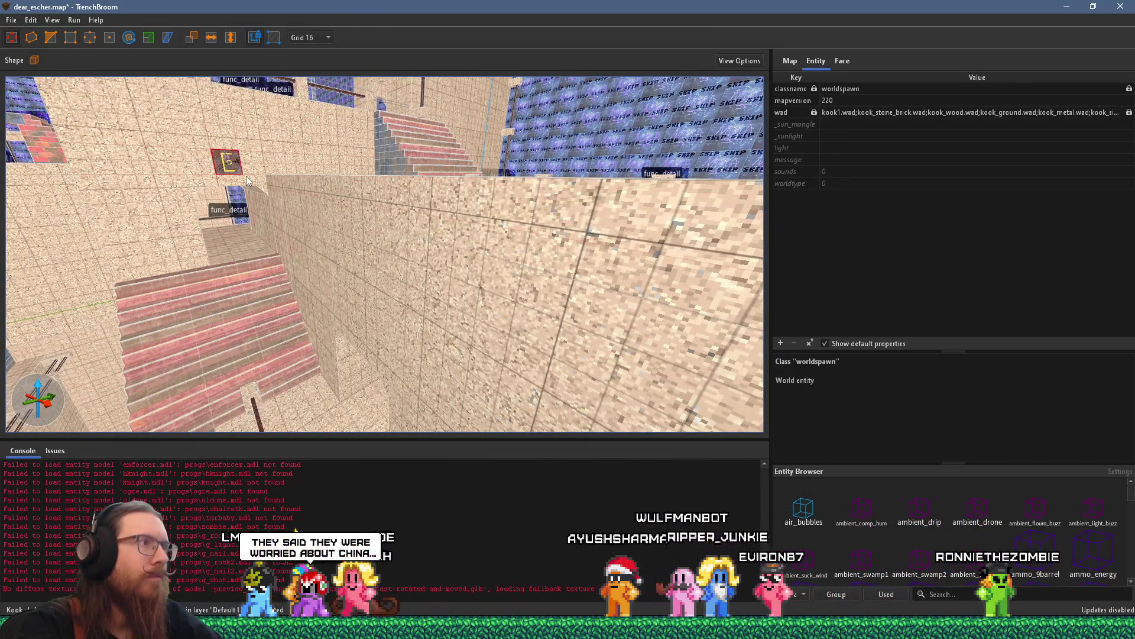
- Delete the small stray brush above the stairs and save dear_escher.map
key(Delete)
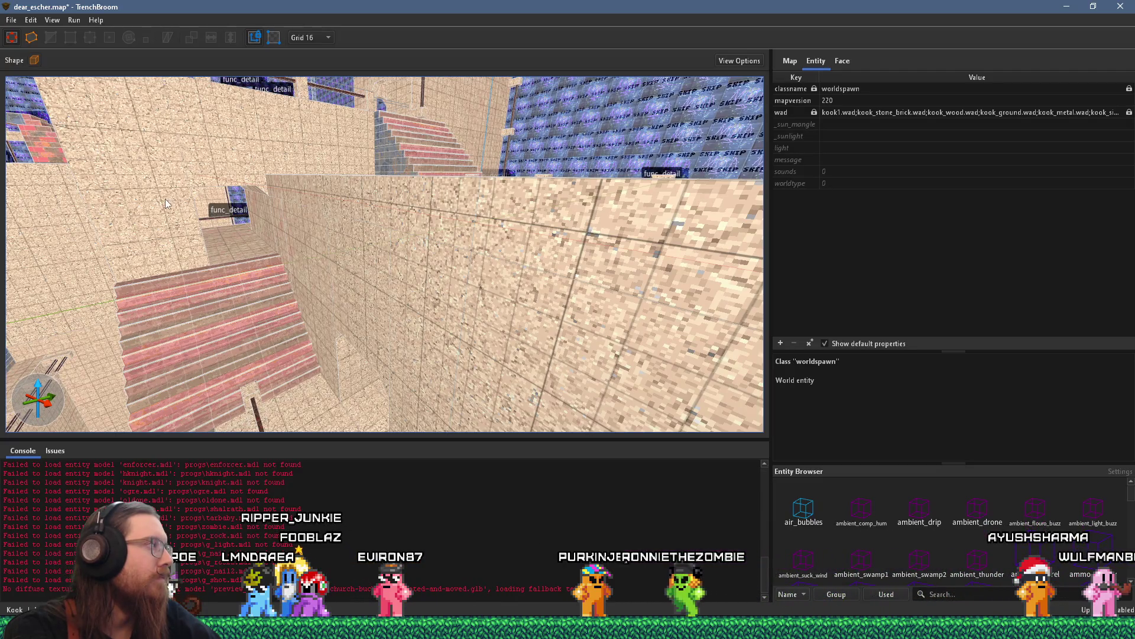
drag(200, 204, 253, 221)
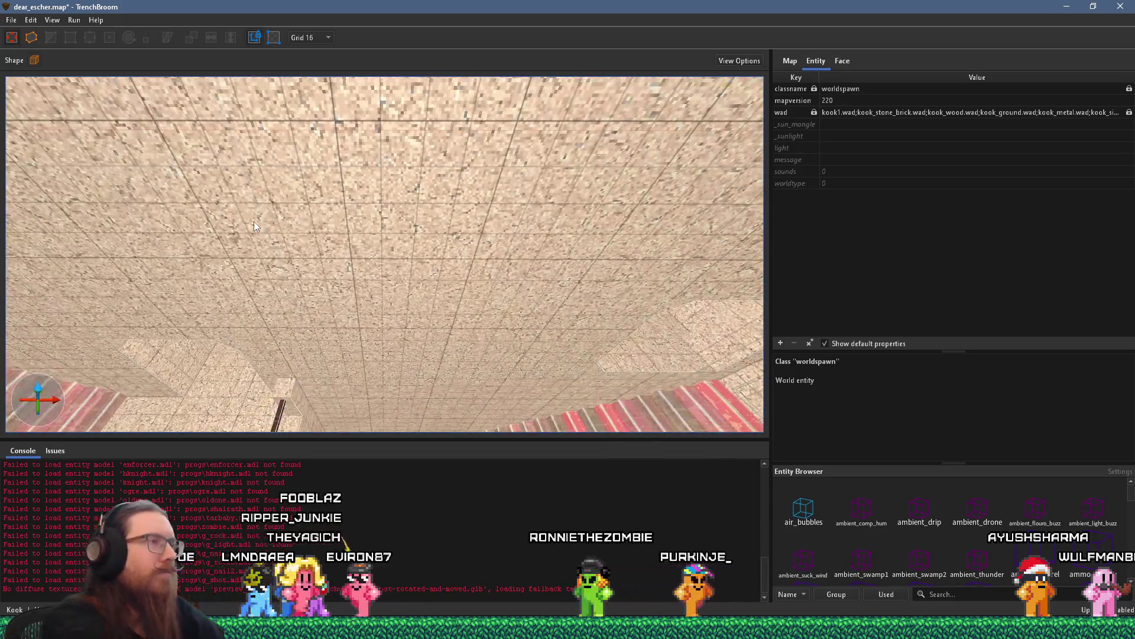
key(ctrl+s)
mouse_move(416, 173)
mouse_down()
mouse_move(431, 187)
mouse_move(411, 186)
mouse_move(474, 179)
mouse_move(428, 269)
mouse_move(437, 204)
mouse_move(512, 163)
mouse_move(597, 151)
mouse_move(537, 93)
mouse_move(467, 98)
mouse_move(456, 114)
mouse_up()
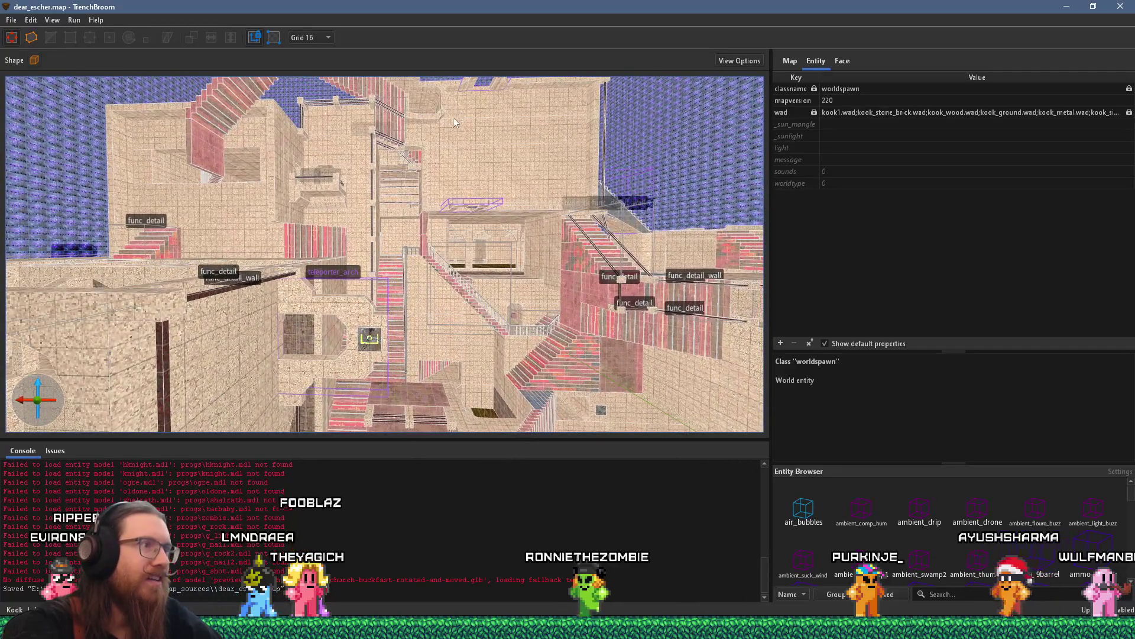
click(365, 316)
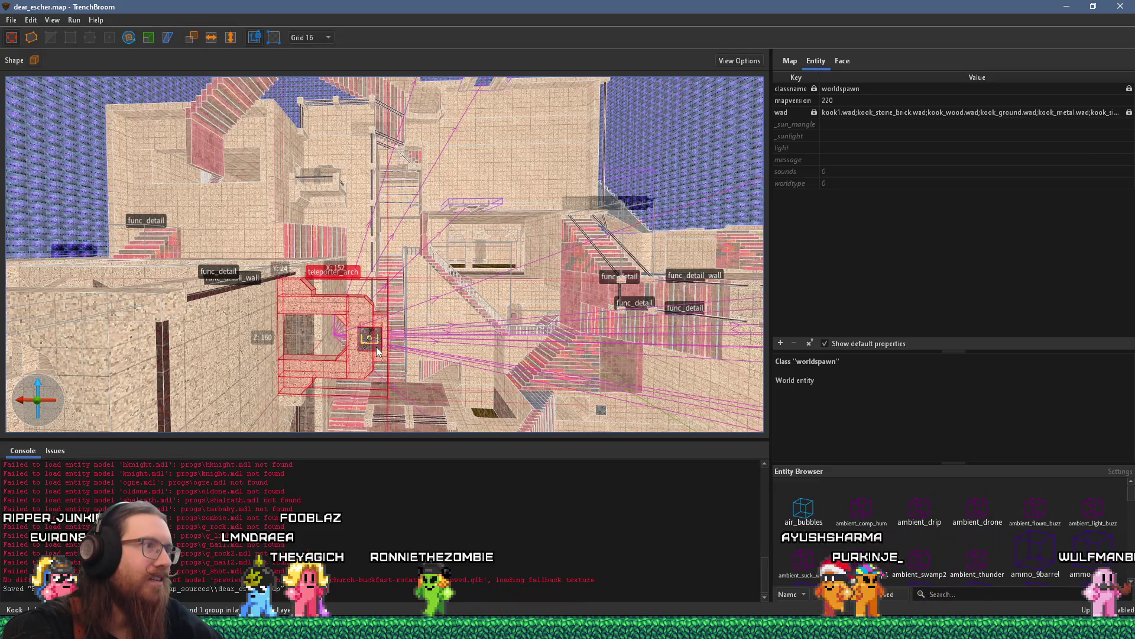
mouse_move(239, 385)
mouse_down()
mouse_move(402, 293)
mouse_move(392, 278)
mouse_move(406, 202)
mouse_move(323, 343)
mouse_move(285, 305)
mouse_move(492, 267)
mouse_move(157, 350)
mouse_move(214, 391)
mouse_move(283, 343)
mouse_move(695, 224)
mouse_move(264, 86)
mouse_up()
click(132, 37)
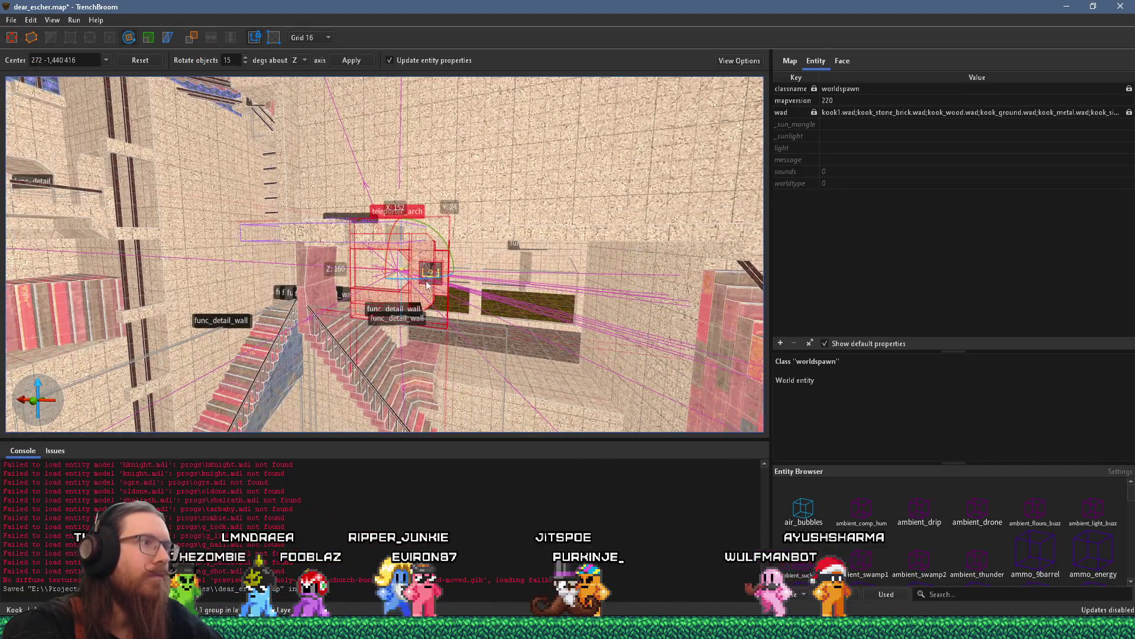
mouse_move(430, 283)
mouse_down()
mouse_move(493, 171)
mouse_move(473, 142)
mouse_move(449, 177)
mouse_up()
scroll(195, 339, up, 5)
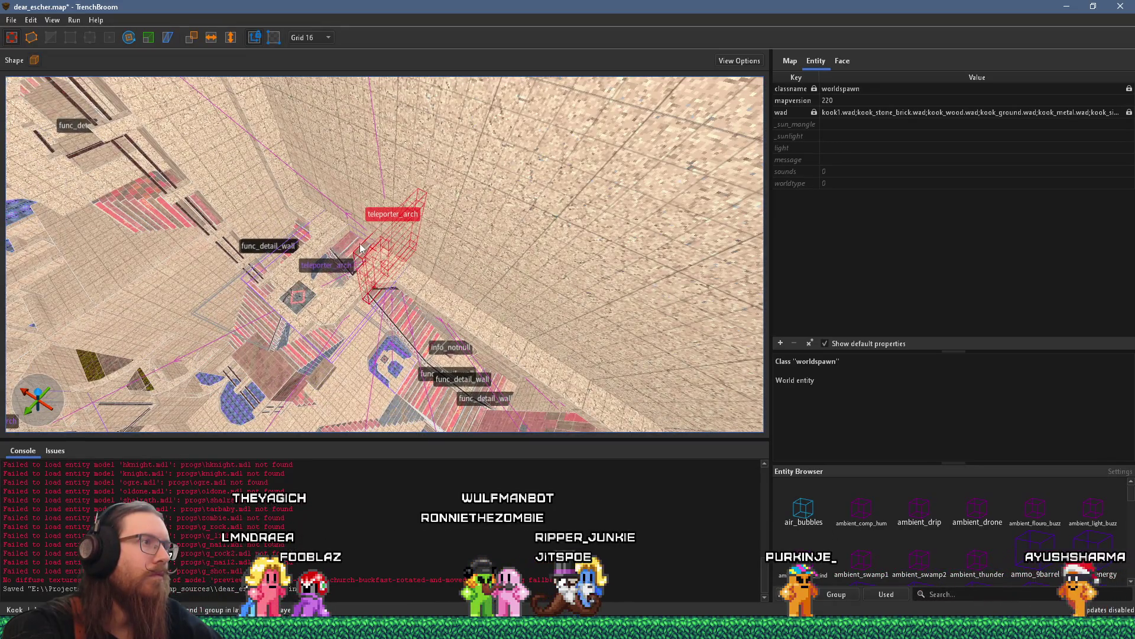
mouse_move(385, 244)
mouse_down()
mouse_move(274, 296)
mouse_move(278, 249)
mouse_move(236, 189)
mouse_move(489, 125)
mouse_move(378, 175)
mouse_move(343, 93)
mouse_move(290, 136)
mouse_move(327, 133)
mouse_move(388, 233)
mouse_move(507, 223)
mouse_move(469, 207)
mouse_move(397, 204)
mouse_move(446, 219)
mouse_move(294, 188)
mouse_move(477, 225)
mouse_move(332, 244)
mouse_up()
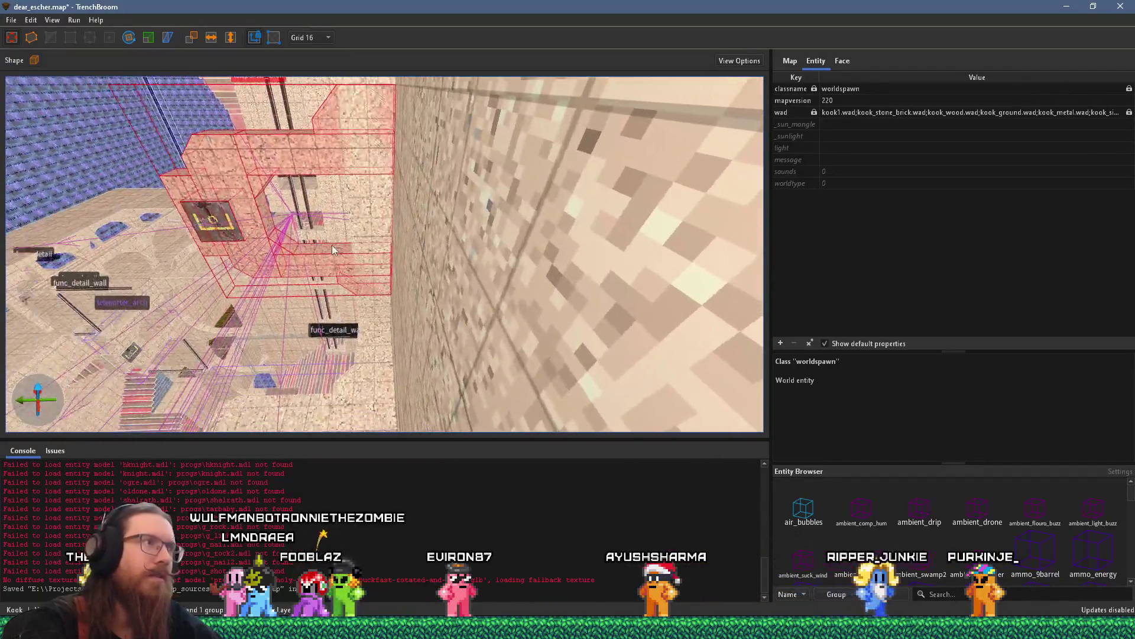
mouse_move(148, 339)
mouse_down()
mouse_move(338, 242)
mouse_move(527, 194)
mouse_move(444, 205)
mouse_move(412, 245)
mouse_up()
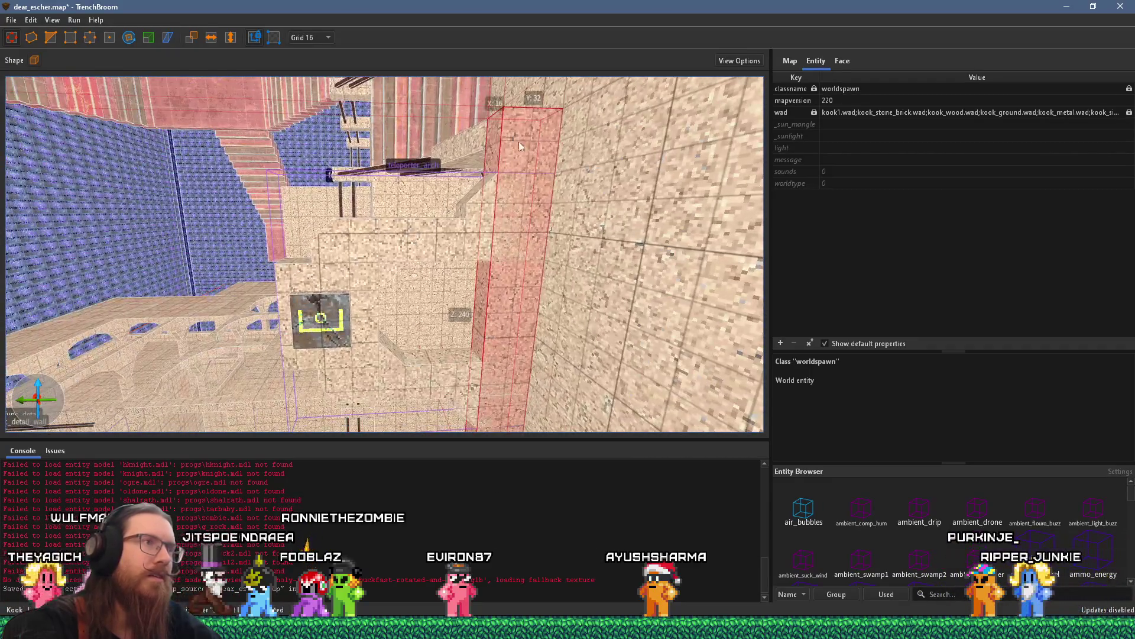
mouse_move(540, 103)
mouse_down()
mouse_move(517, 288)
mouse_move(456, 366)
mouse_move(467, 299)
mouse_up()
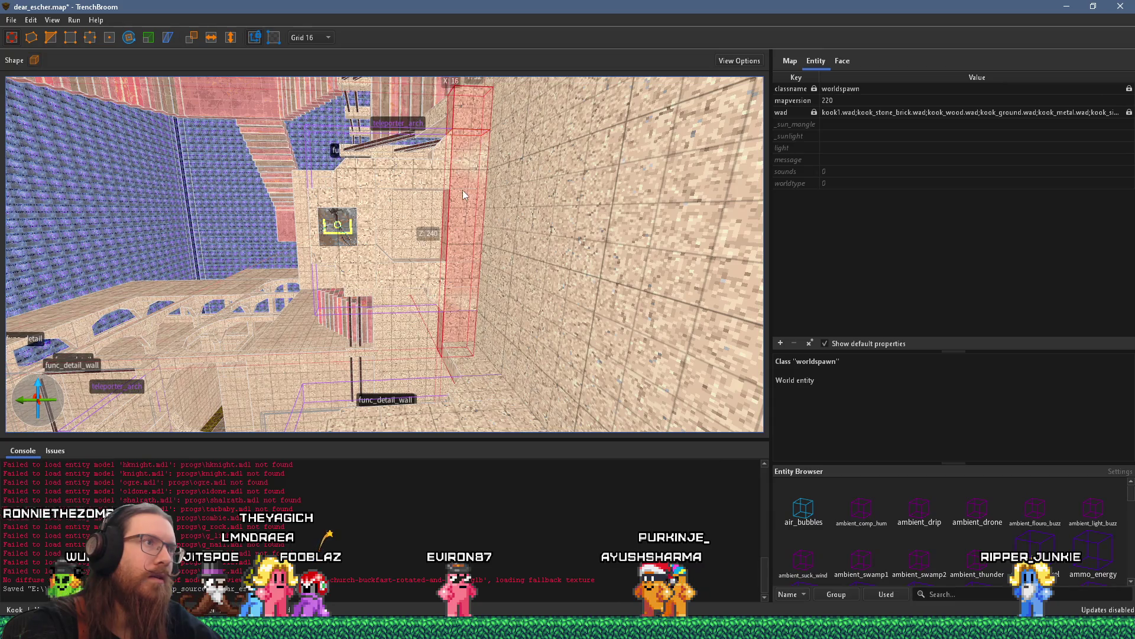
shift+click(465, 289)
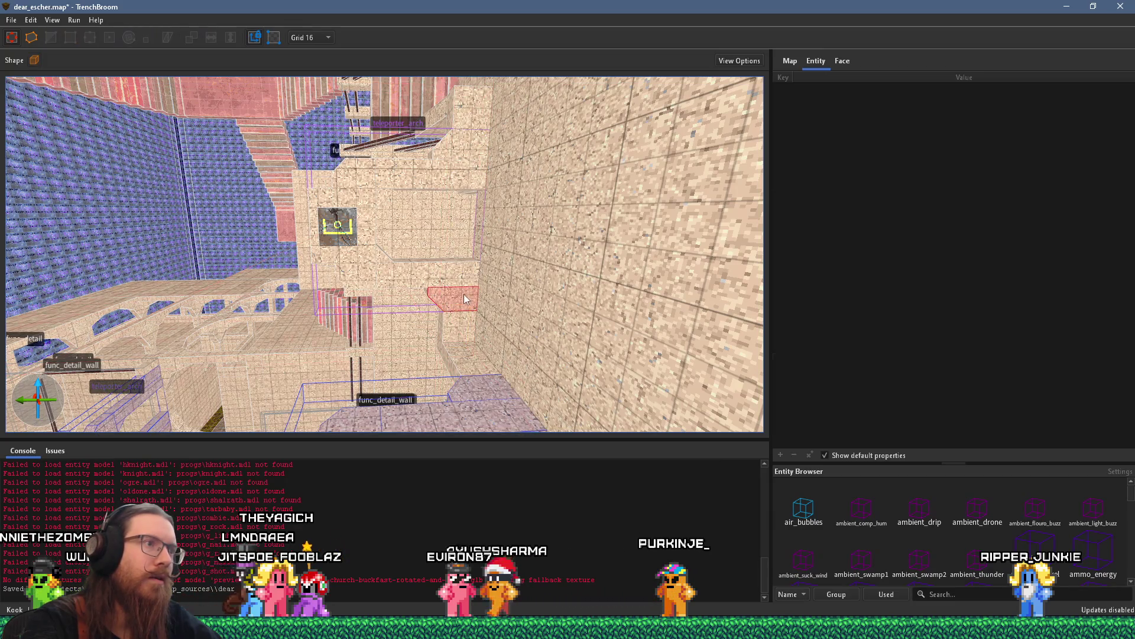
shift+click(476, 162)
mouse_move(471, 118)
mouse_down()
mouse_move(430, 213)
mouse_move(539, 199)
mouse_move(549, 227)
mouse_up()
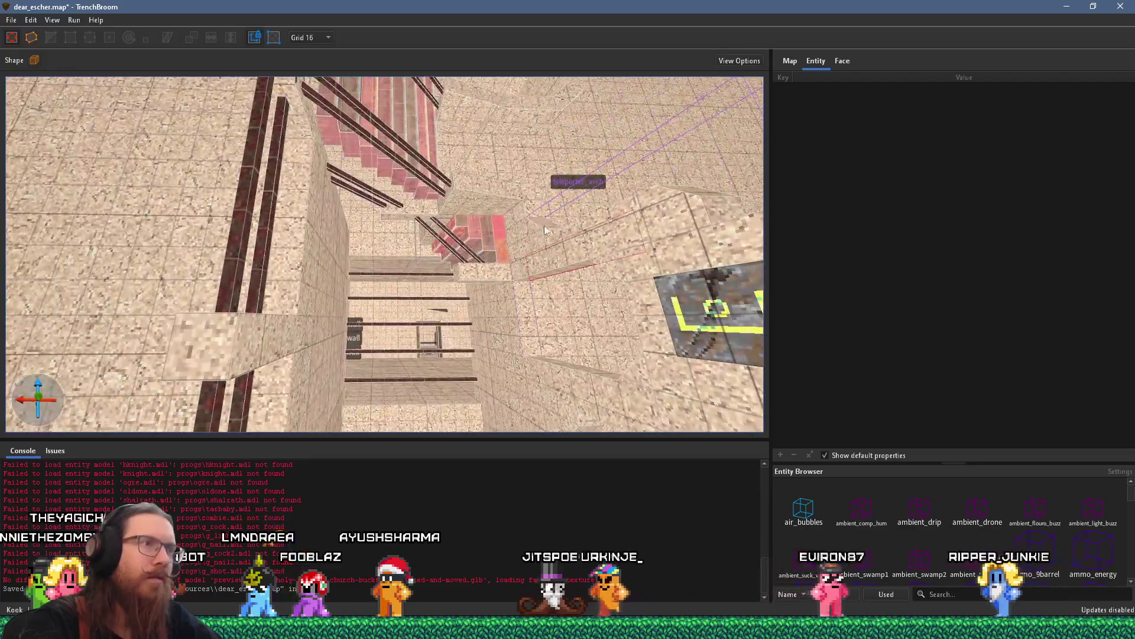
mouse_move(531, 274)
mouse_down()
mouse_move(515, 237)
mouse_move(490, 281)
mouse_move(375, 307)
mouse_move(397, 282)
mouse_move(446, 317)
mouse_up()
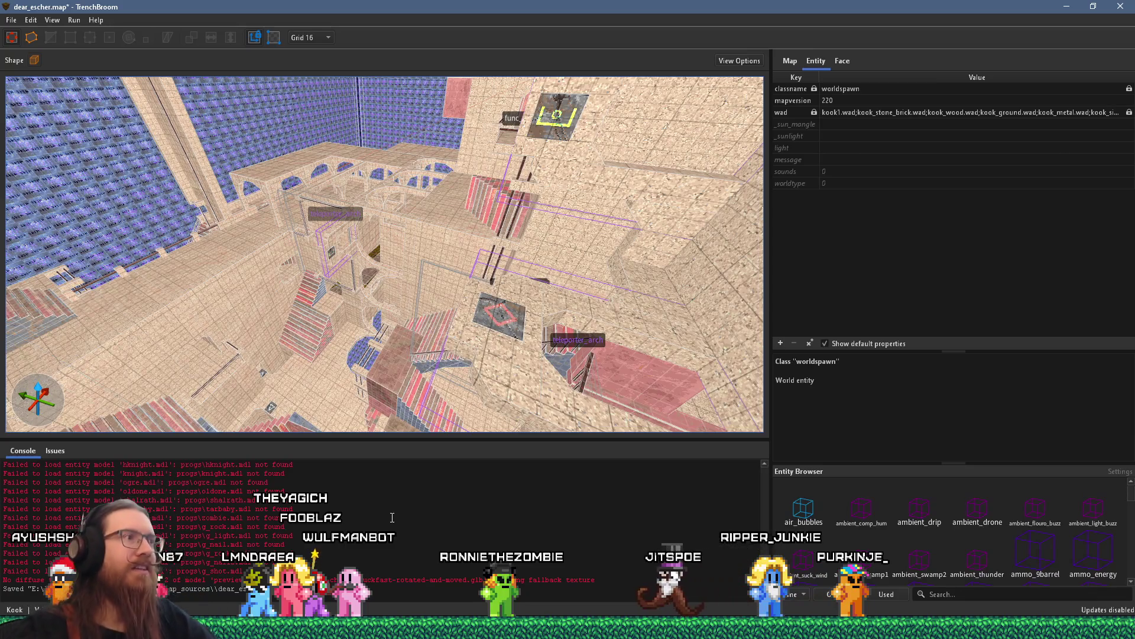
scroll(472, 340, up, 5)
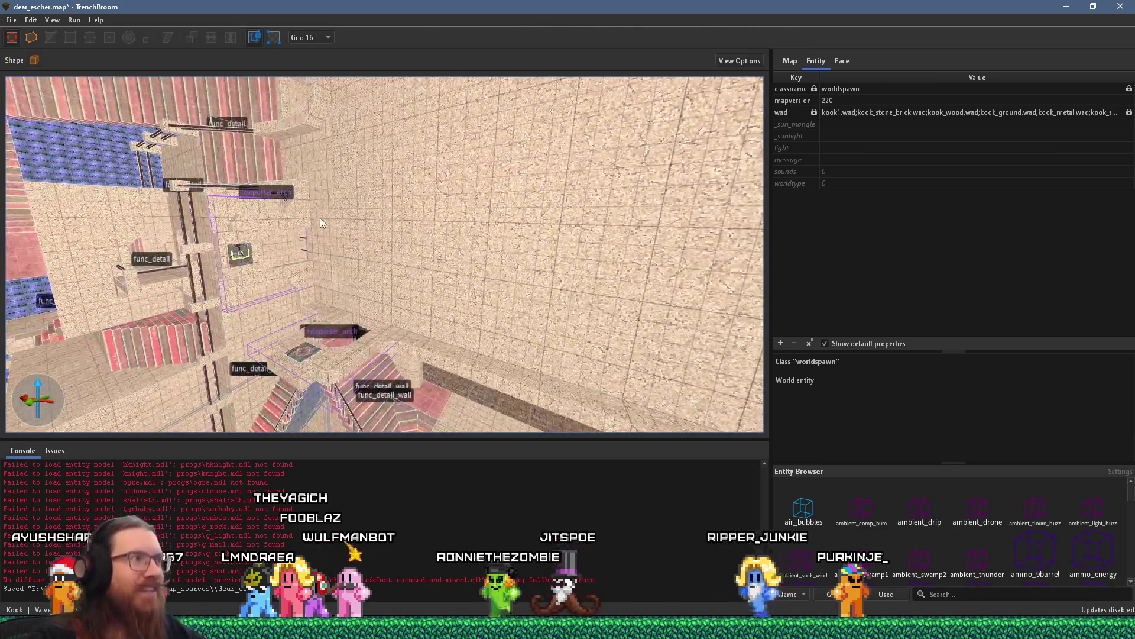
scroll(564, 224, up, 10)
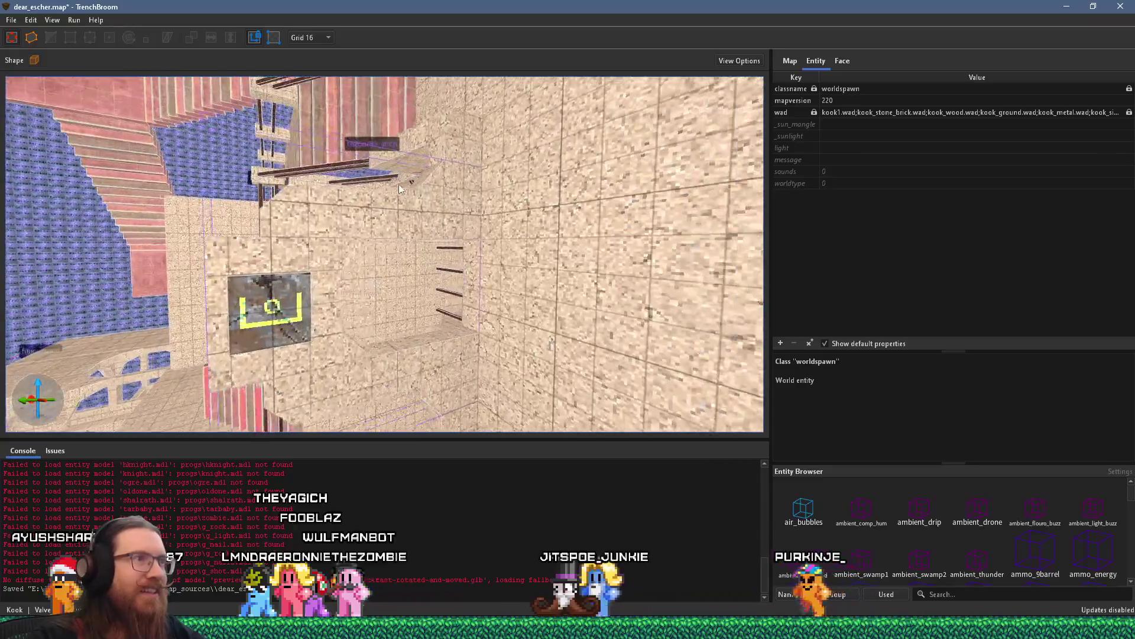
scroll(296, 93, down, 5)
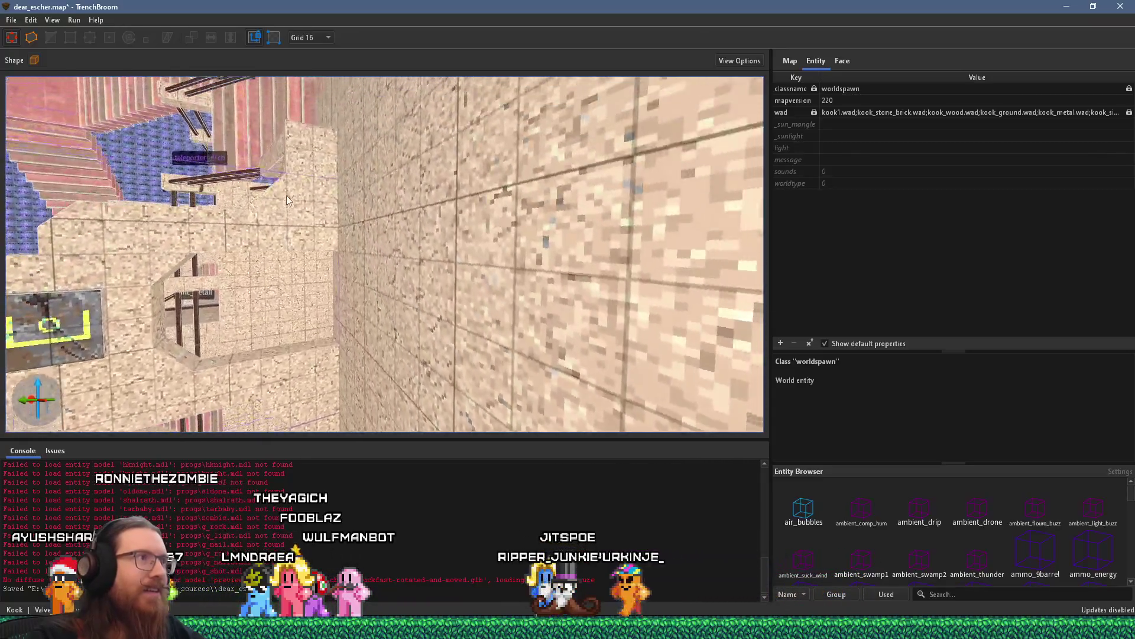
mouse_move(330, 126)
mouse_down()
mouse_move(473, 178)
mouse_move(545, 185)
mouse_move(504, 204)
mouse_move(354, 215)
mouse_move(380, 246)
mouse_move(450, 253)
mouse_up()
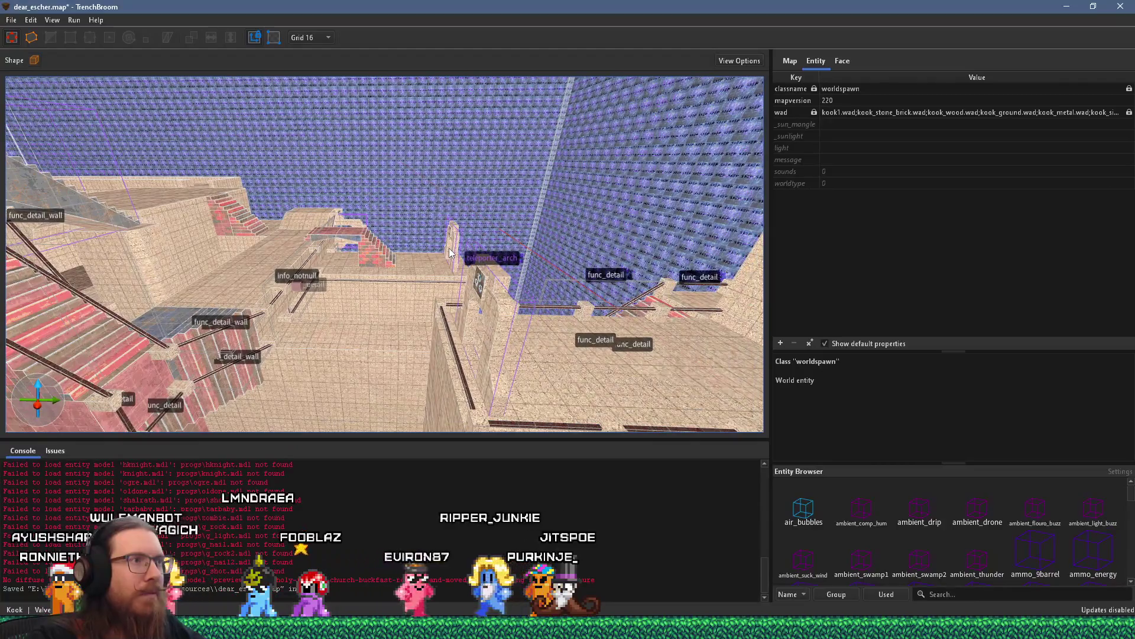
mouse_move(360, 268)
mouse_down()
mouse_move(546, 265)
mouse_move(485, 267)
mouse_move(492, 261)
mouse_move(355, 217)
mouse_move(343, 236)
mouse_move(360, 207)
mouse_move(414, 261)
mouse_move(356, 255)
mouse_move(437, 278)
mouse_move(480, 253)
mouse_move(298, 159)
mouse_move(639, 246)
mouse_move(689, 246)
mouse_up()
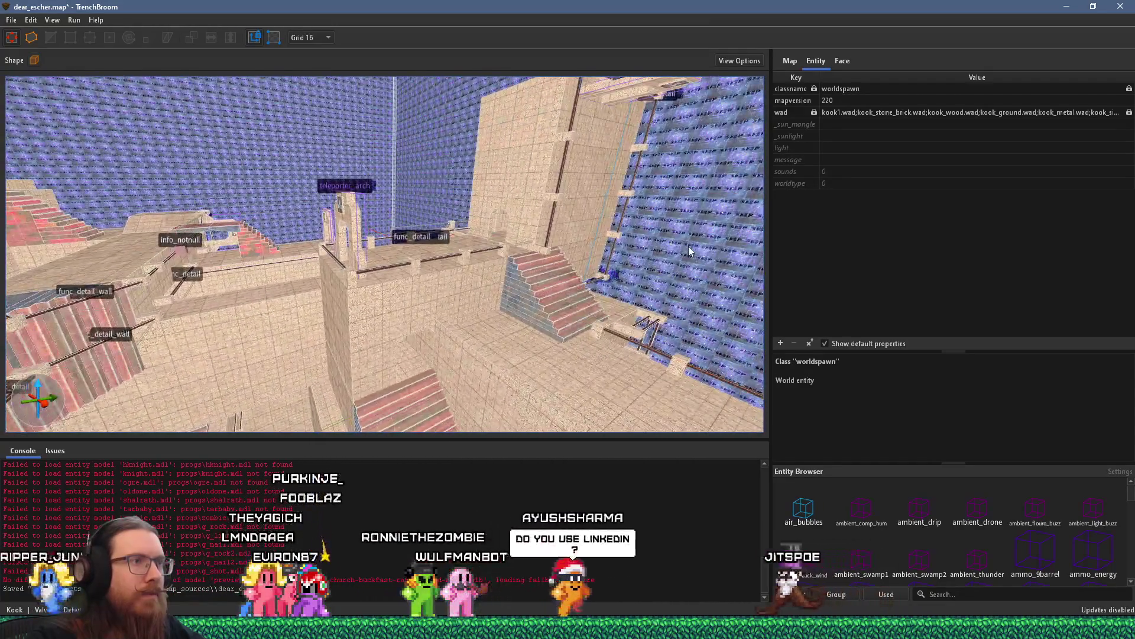
mouse_move(439, 265)
mouse_down()
mouse_move(488, 291)
mouse_move(399, 310)
mouse_move(374, 298)
mouse_move(378, 285)
mouse_move(436, 272)
mouse_move(126, 168)
mouse_move(278, 215)
mouse_move(359, 208)
mouse_move(399, 236)
mouse_up()
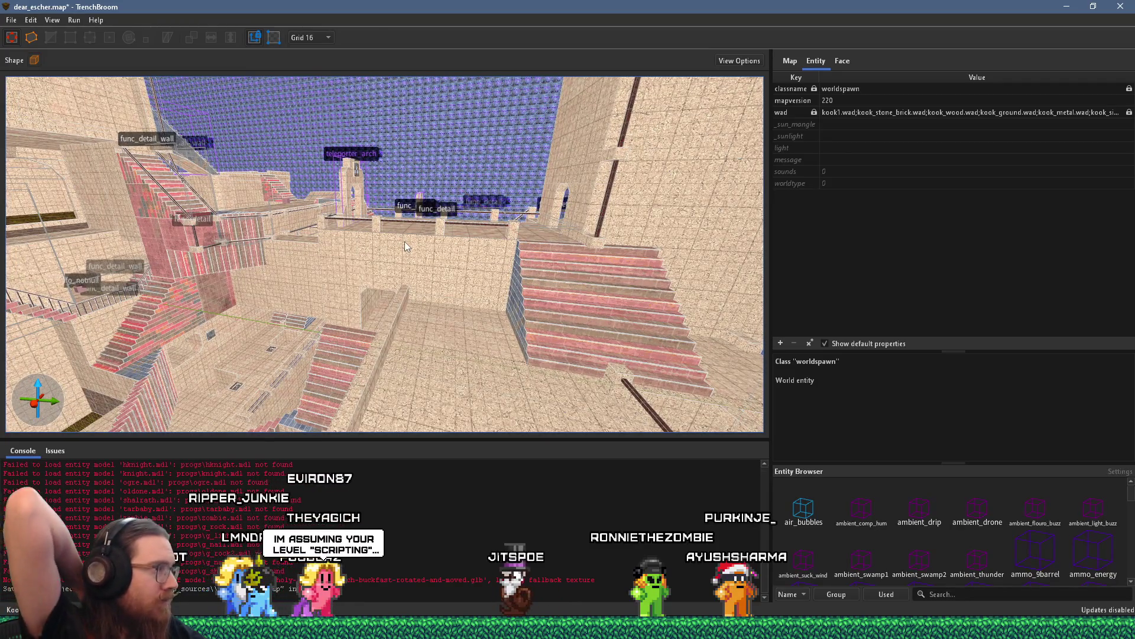
- Save dear_escher.map with Ctrl+S
key(ctrl+s)
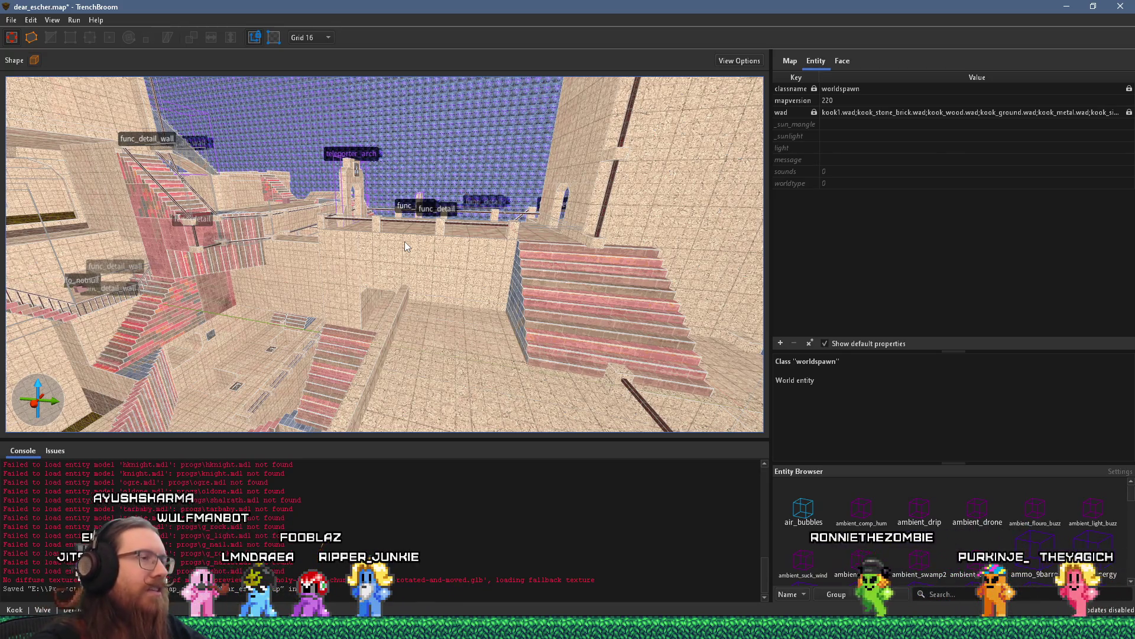
mouse_move(430, 250)
mouse_down()
mouse_move(317, 264)
mouse_move(406, 218)
mouse_up()
mouse_move(392, 343)
mouse_down()
mouse_move(375, 262)
mouse_move(375, 289)
mouse_move(411, 296)
mouse_move(417, 311)
mouse_up()
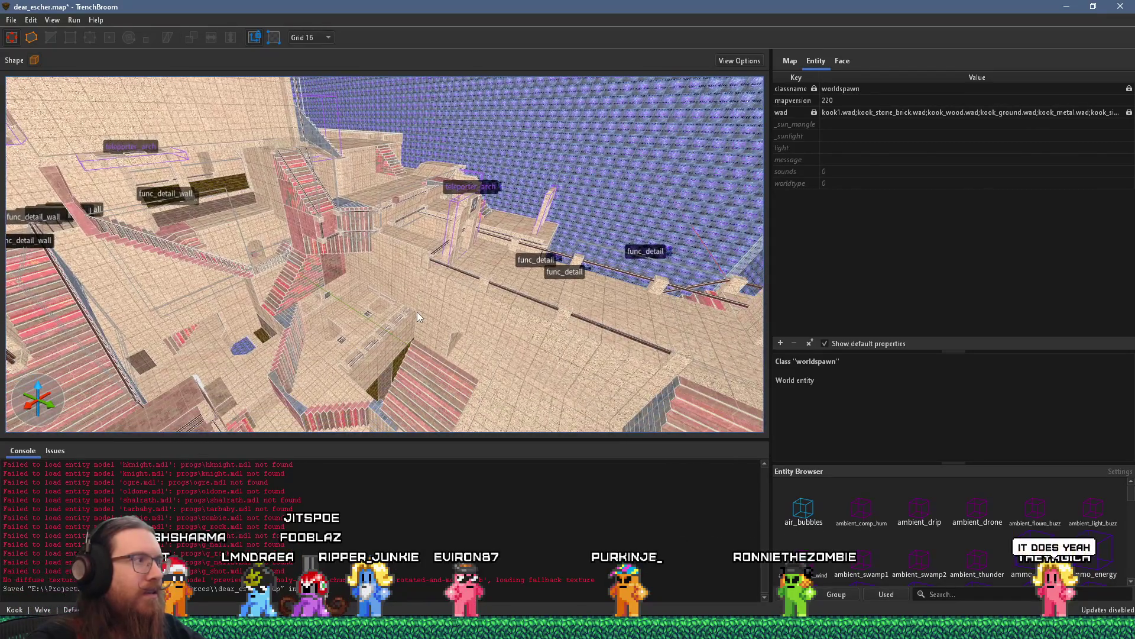
mouse_move(417, 311)
mouse_down()
mouse_move(358, 335)
mouse_move(431, 309)
mouse_move(485, 182)
mouse_move(525, 162)
mouse_up()
mouse_move(409, 231)
mouse_down()
mouse_move(463, 234)
mouse_move(489, 204)
mouse_move(478, 235)
mouse_move(469, 228)
mouse_up()
drag(556, 199, 309, 218)
mouse_move(417, 211)
mouse_down()
mouse_move(346, 192)
mouse_move(534, 128)
mouse_move(435, 292)
mouse_move(448, 222)
mouse_up()
scroll(435, 296, up, 3)
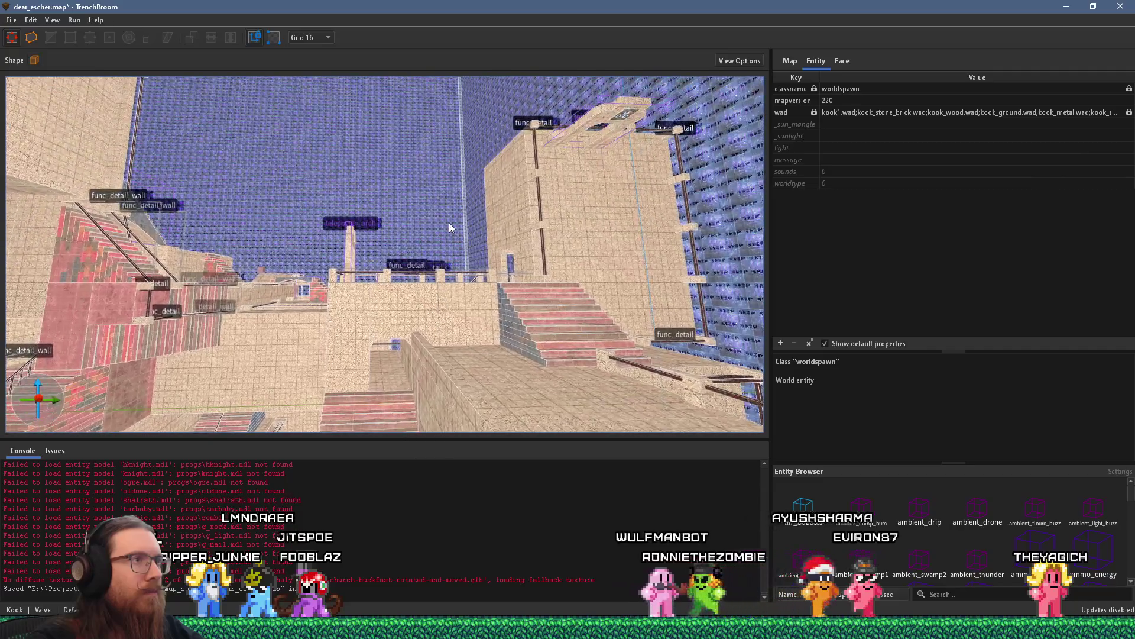
scroll(466, 172, up, 4)
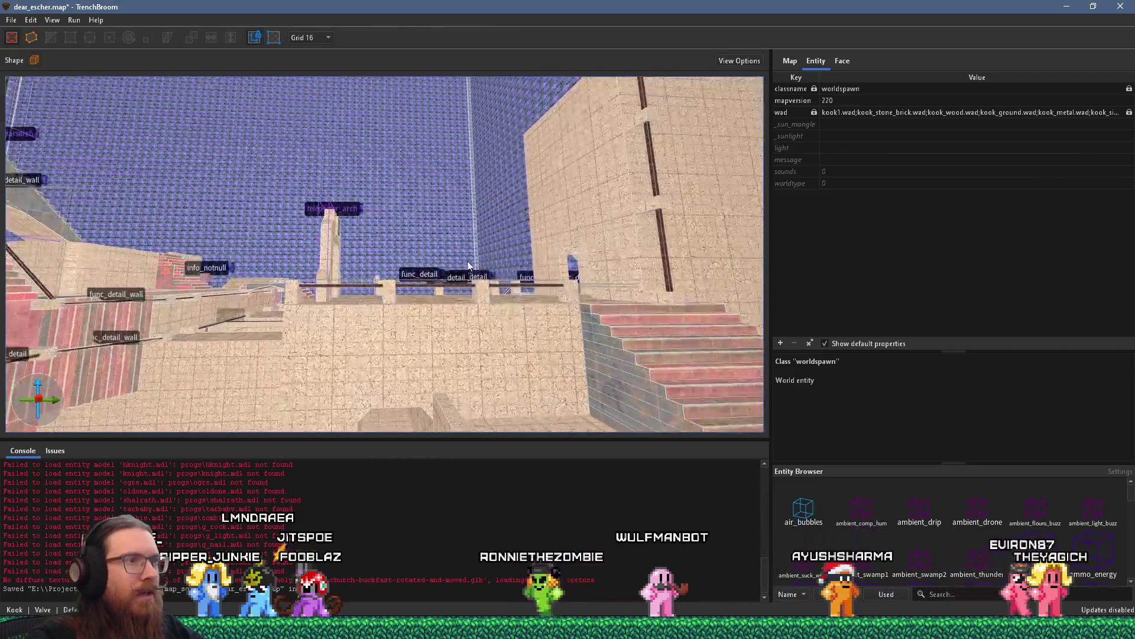
mouse_move(401, 220)
mouse_down()
mouse_move(498, 215)
mouse_move(511, 244)
mouse_up()
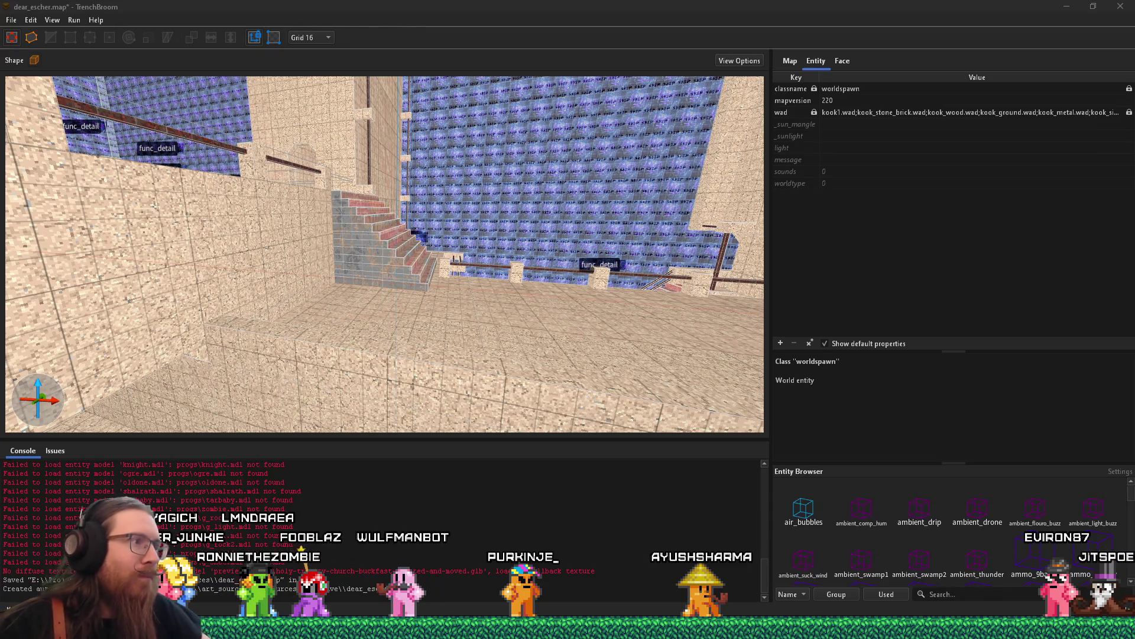
- Drag the lower staircase brushes' right face inward, then select and approach the left wall brush
mouse_move(512, 326)
mouse_down()
mouse_move(363, 373)
mouse_move(473, 331)
mouse_move(363, 286)
mouse_move(179, 275)
mouse_move(208, 269)
mouse_up()
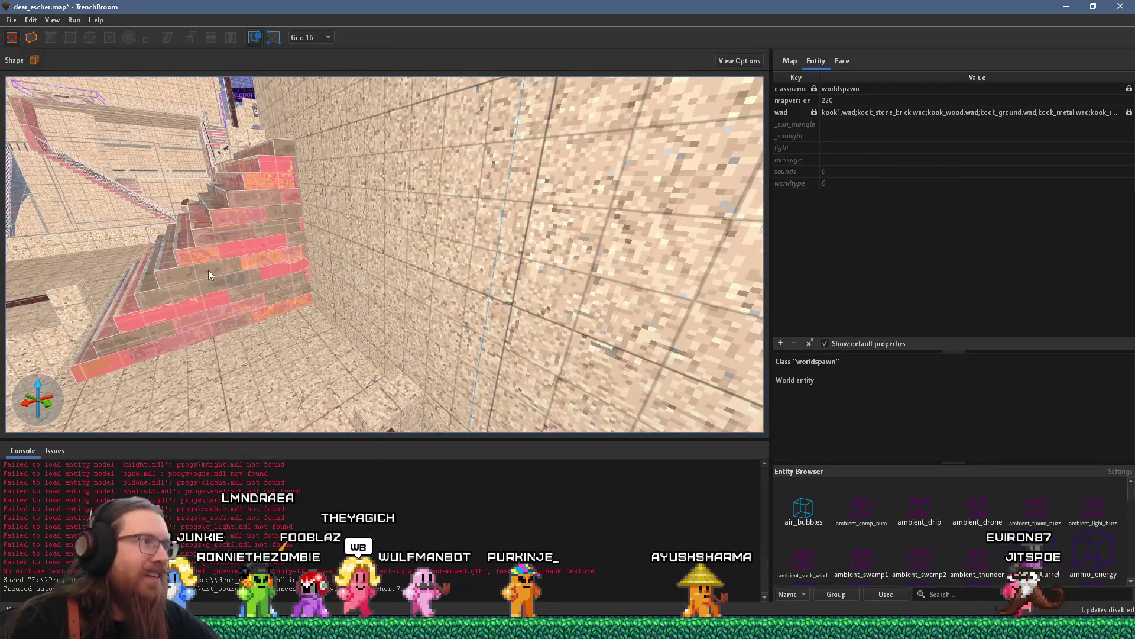
click(296, 193)
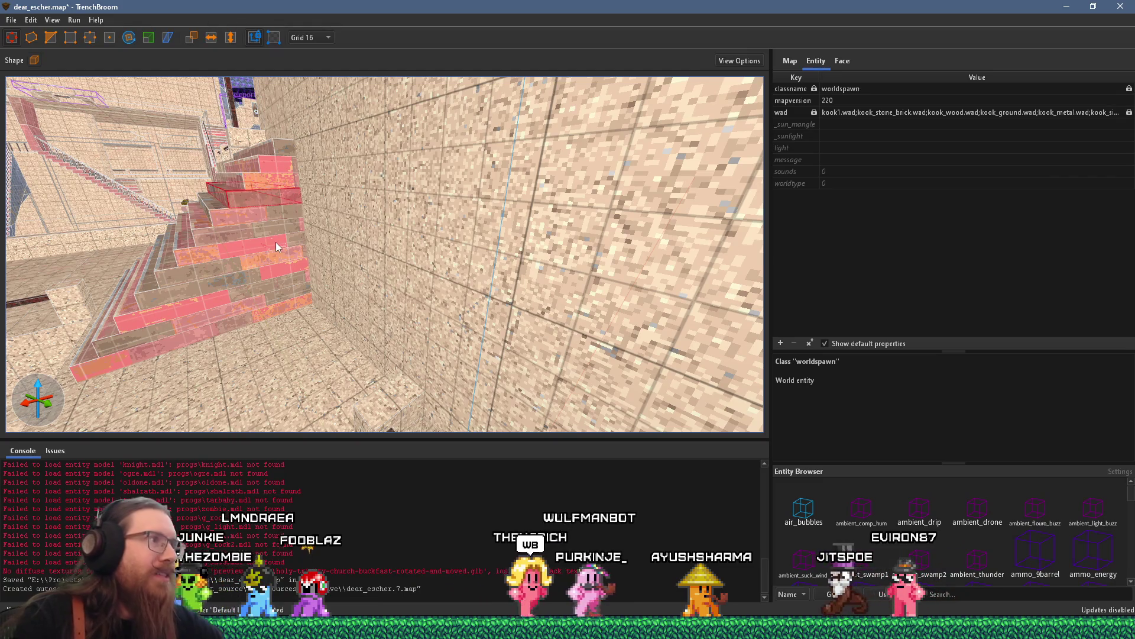
key(Escape)
scroll(284, 261, up, 3)
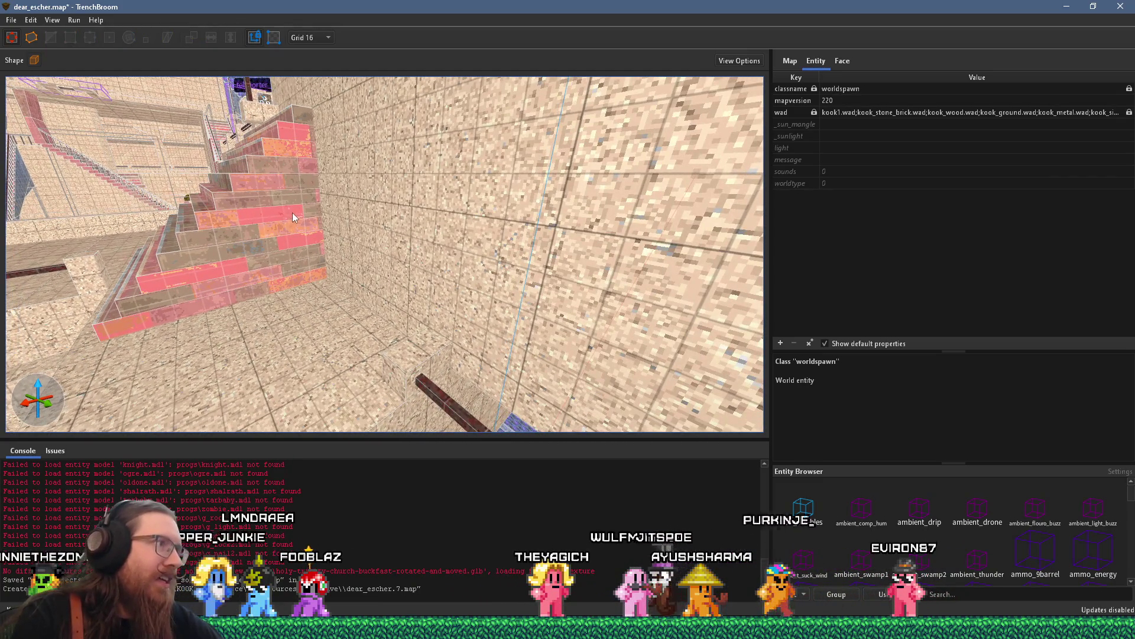
click(292, 212)
mouse_move(350, 241)
mouse_down()
mouse_move(285, 275)
mouse_move(443, 321)
mouse_move(352, 248)
mouse_move(232, 230)
mouse_move(240, 186)
mouse_move(523, 309)
mouse_move(379, 307)
mouse_move(581, 249)
mouse_move(537, 275)
mouse_move(366, 255)
mouse_move(271, 273)
mouse_move(199, 257)
mouse_move(427, 308)
mouse_move(692, 264)
mouse_up()
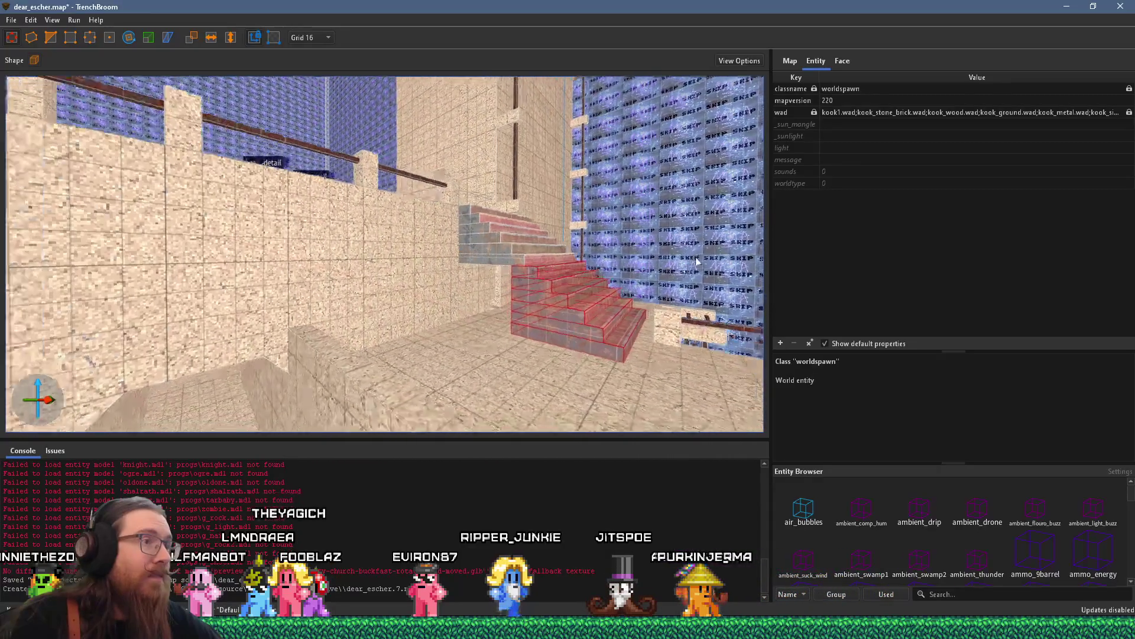
click(479, 275)
mouse_move(434, 292)
mouse_down()
mouse_move(410, 296)
mouse_move(332, 362)
mouse_move(467, 342)
mouse_move(458, 151)
mouse_move(396, 236)
mouse_move(404, 204)
mouse_move(420, 203)
mouse_move(393, 258)
mouse_move(398, 344)
mouse_move(459, 339)
mouse_move(449, 347)
mouse_move(540, 296)
mouse_move(472, 299)
mouse_move(288, 344)
mouse_move(266, 304)
mouse_move(366, 285)
mouse_move(362, 304)
mouse_move(381, 311)
mouse_move(422, 298)
mouse_move(498, 307)
mouse_move(555, 349)
mouse_move(500, 314)
mouse_move(416, 315)
mouse_move(477, 390)
mouse_move(367, 350)
mouse_up()
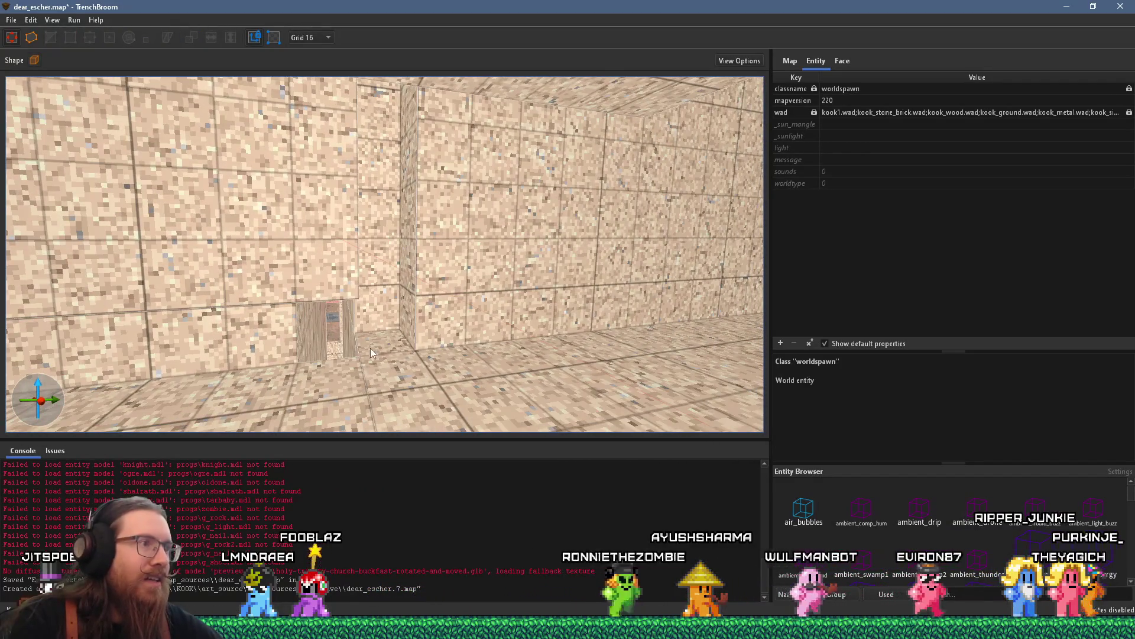
- Draw a small 16x32x16 brush at the wall's base and narrow it from its left edge
click(438, 319)
key(Escape)
mouse_move(398, 307)
mouse_down()
mouse_move(338, 334)
mouse_move(387, 296)
mouse_move(405, 81)
mouse_up()
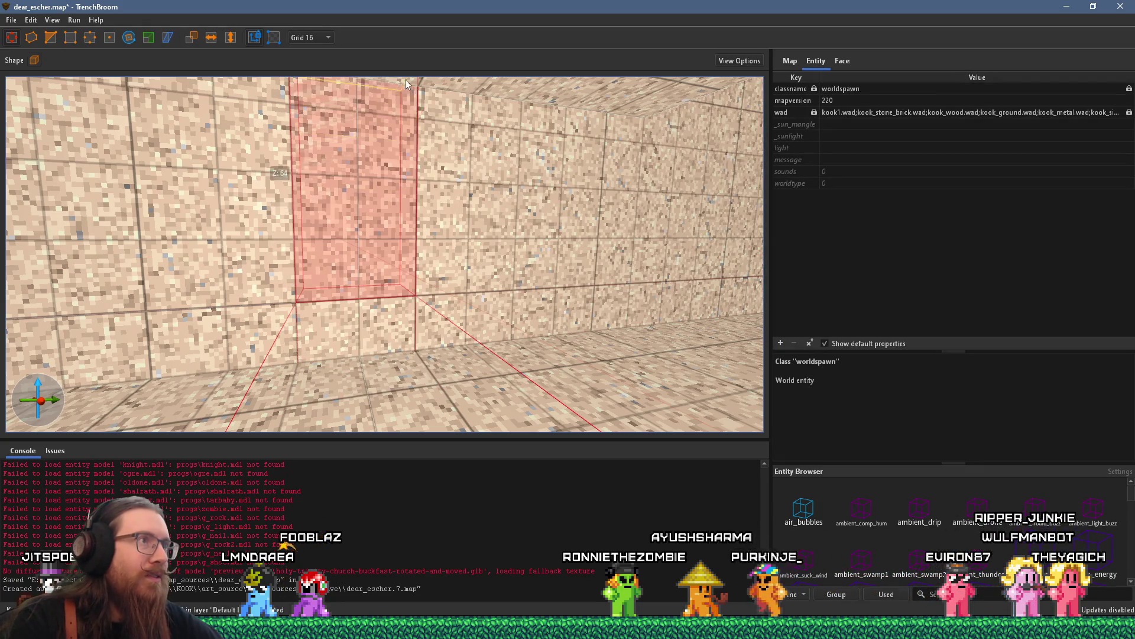
drag(245, 214, 320, 224)
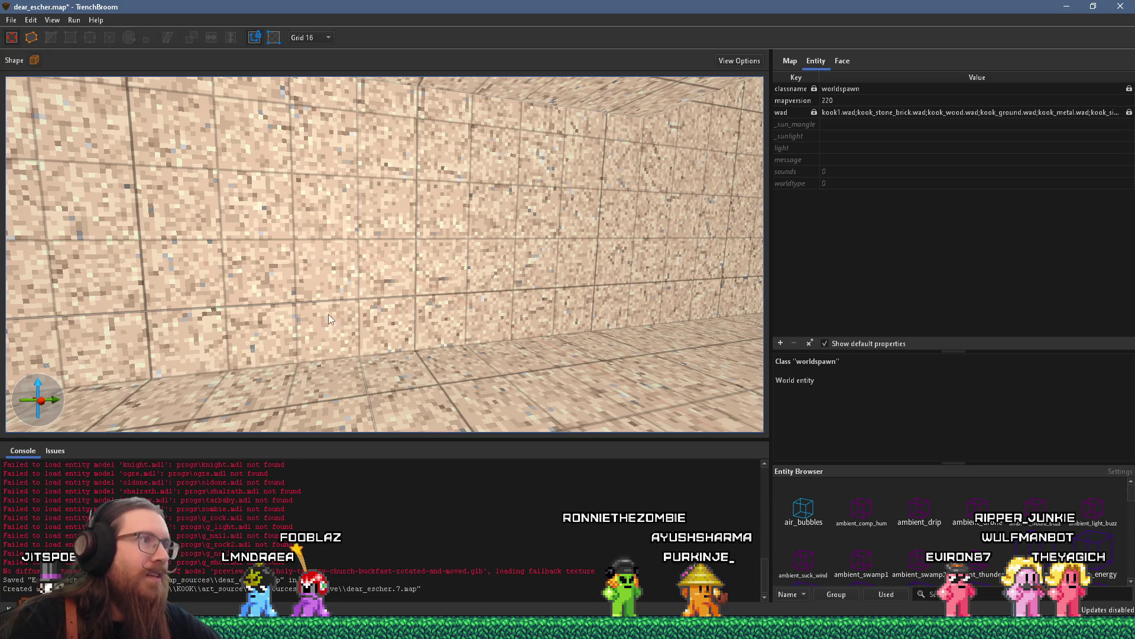
- Clear the selection and fly the camera back toward the arch tower
click(326, 293)
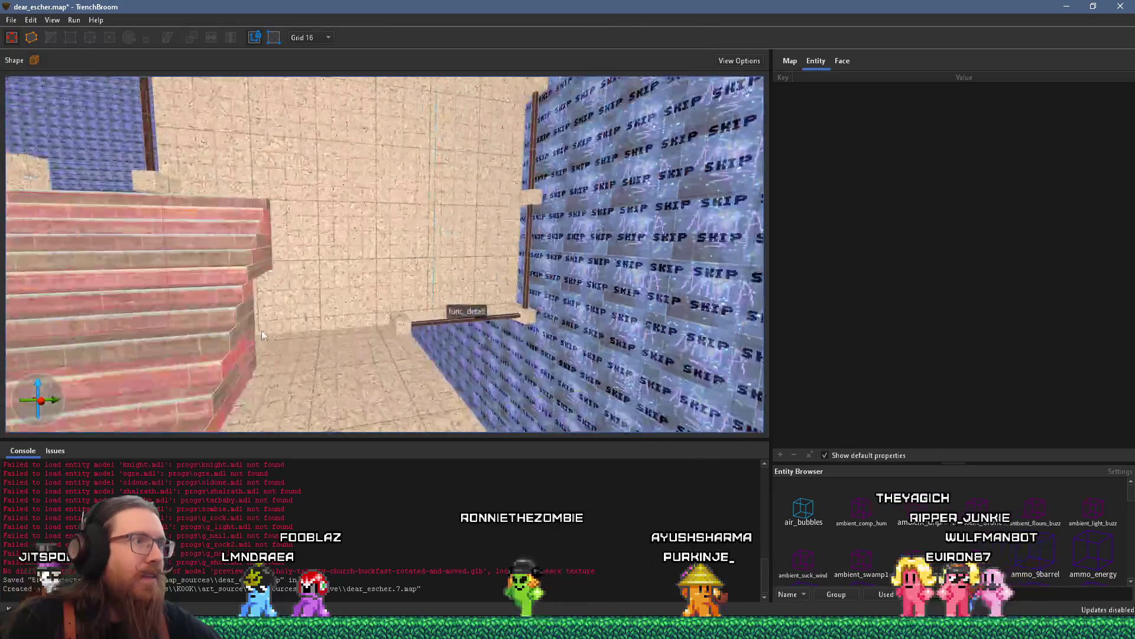
key(Escape)
key(w)
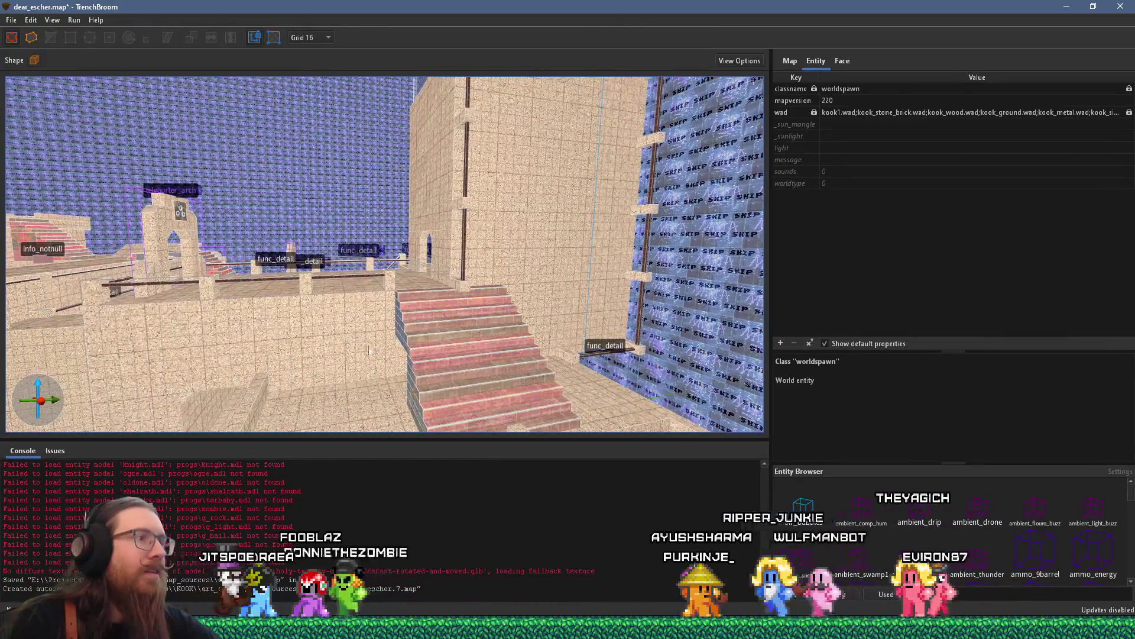
key(w)
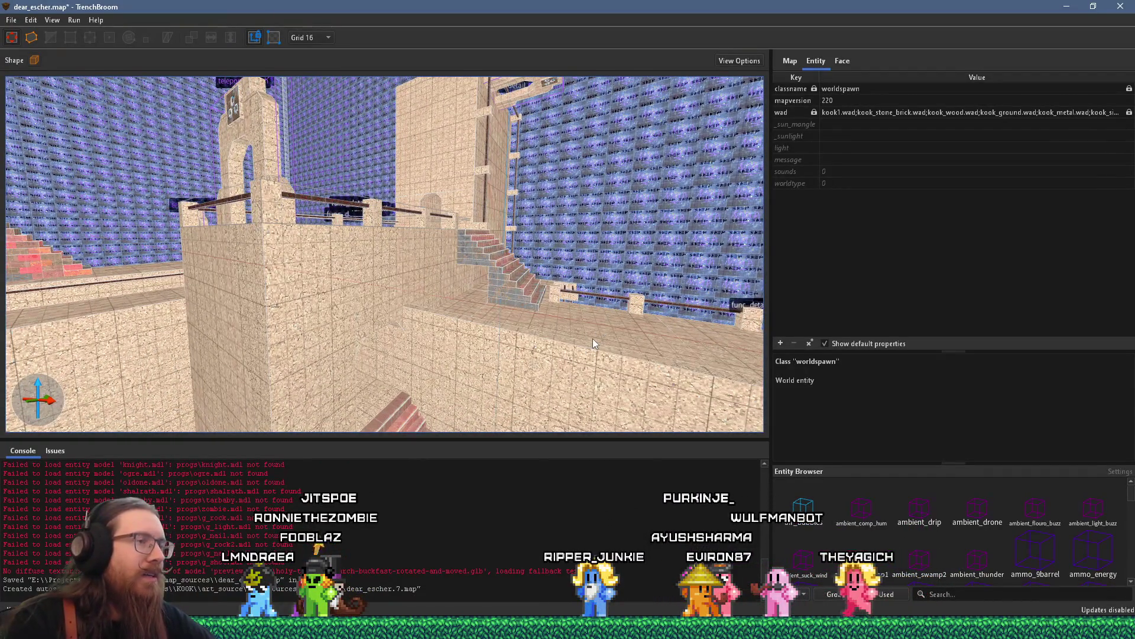
- Fly into the corridor beside the stairs and set the grid size to 4
key(w)
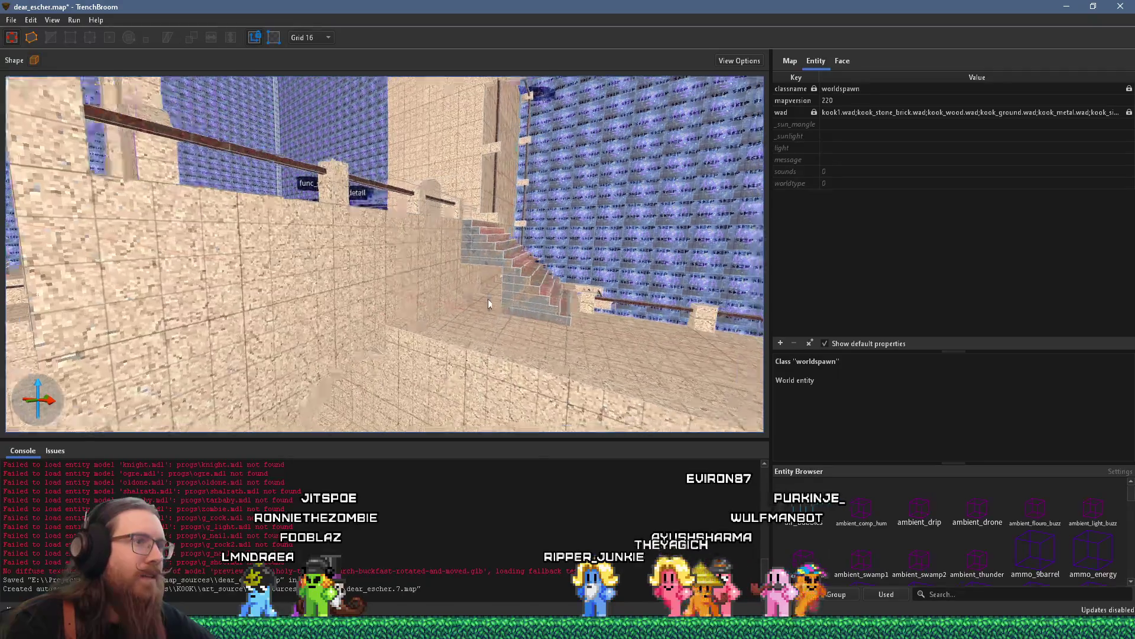
key(w)
click(518, 301)
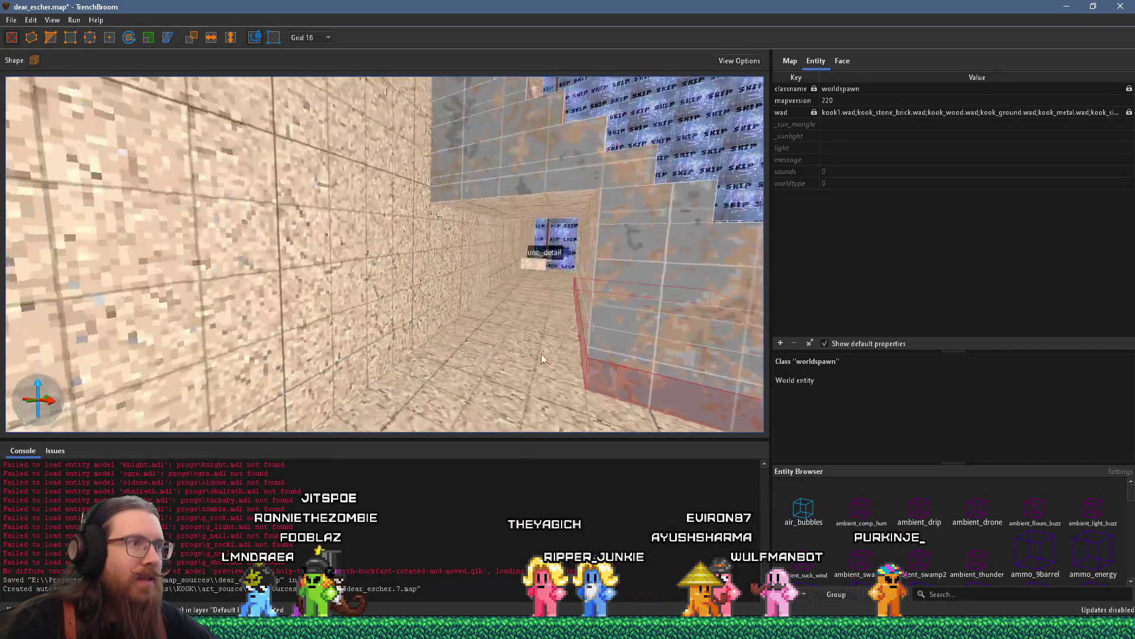
key(w)
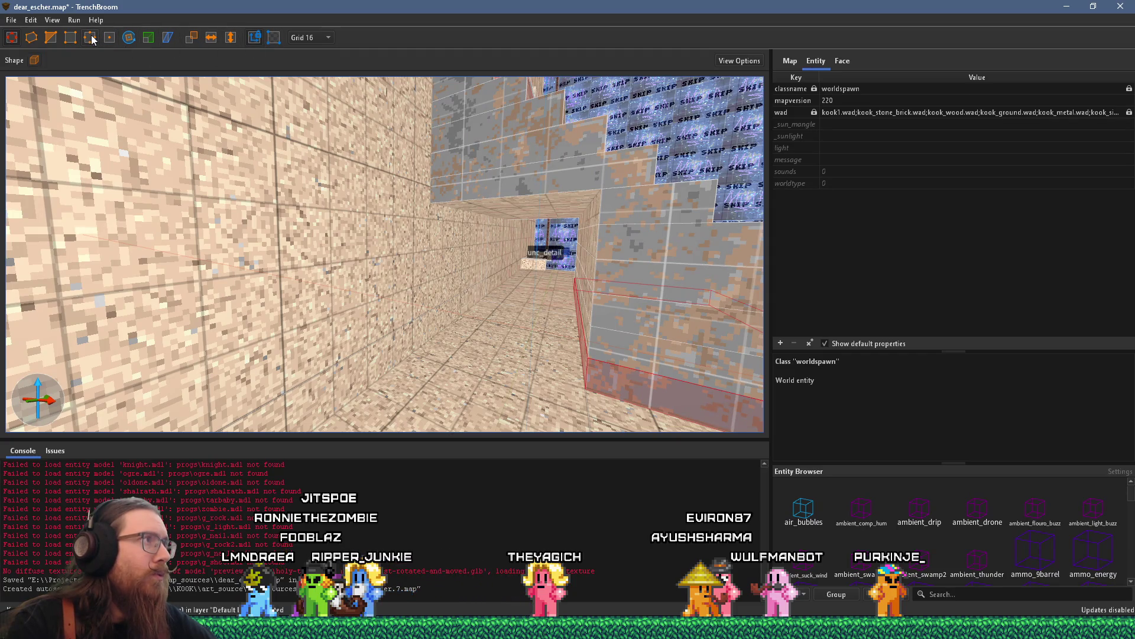
key(w)
click(315, 36)
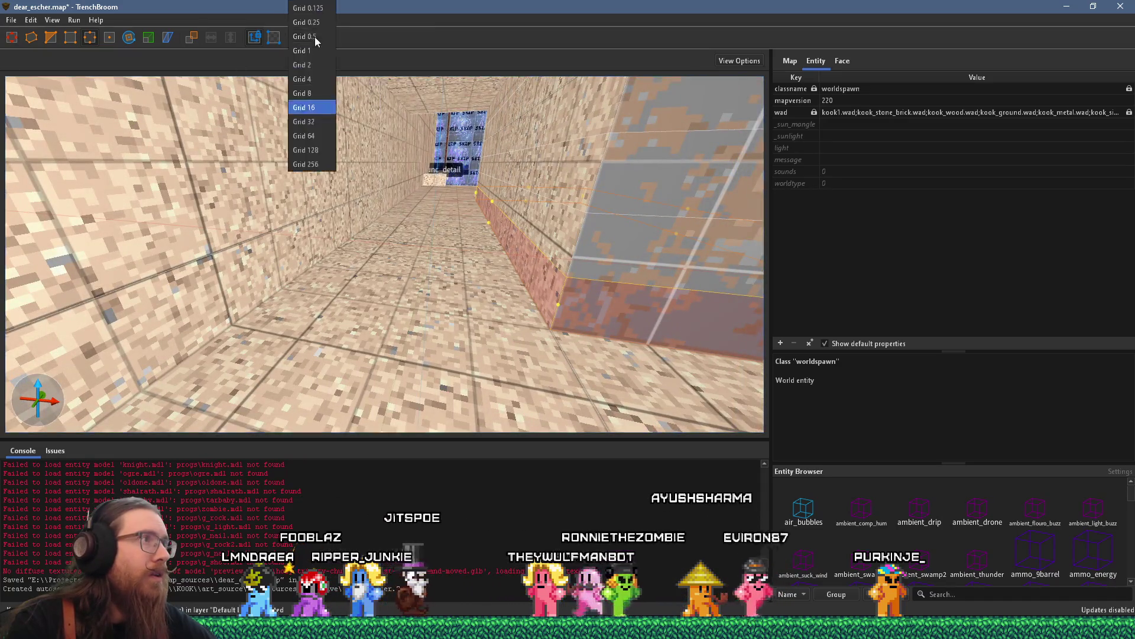
click(313, 81)
- Pull in the corridor wall brush's edge to reshape its face
drag(476, 225, 455, 224)
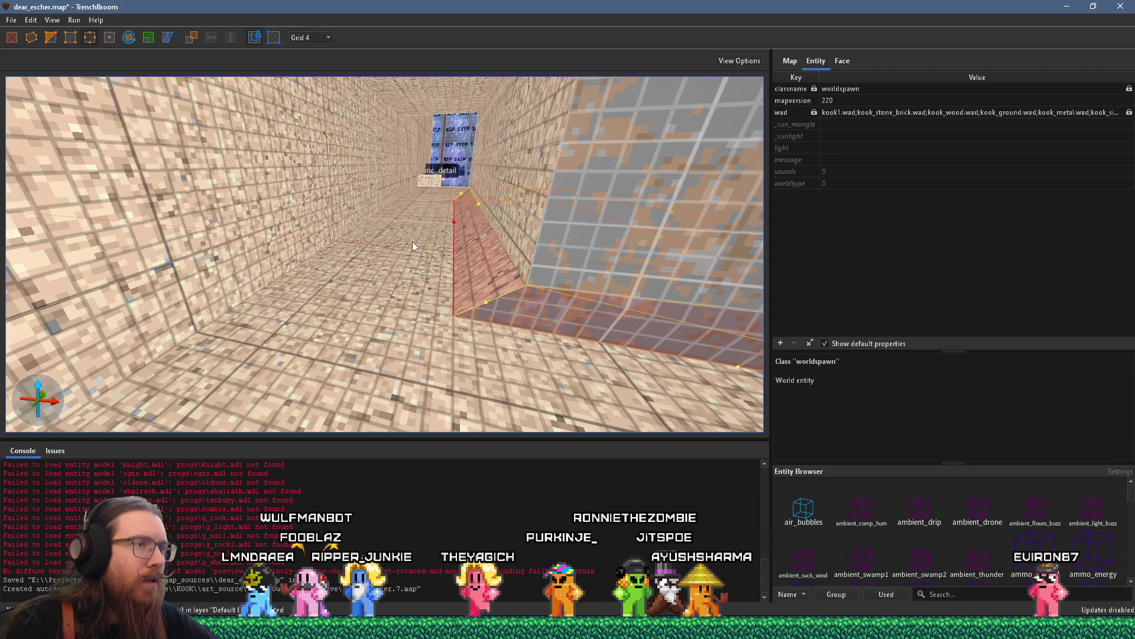
click(452, 222)
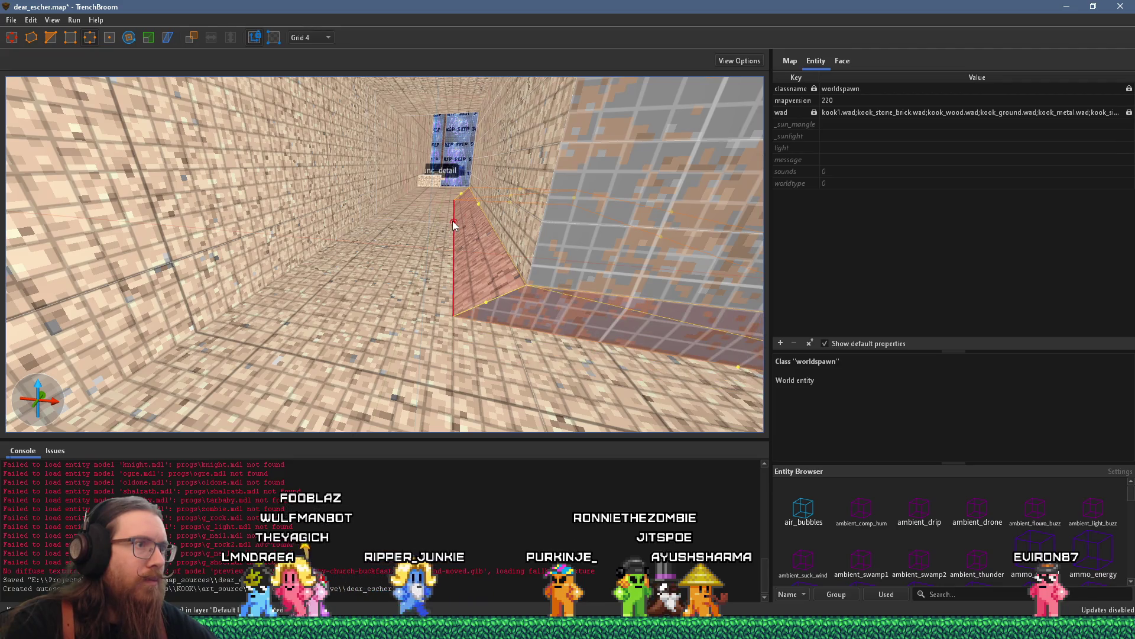
scroll(452, 221, down, 5)
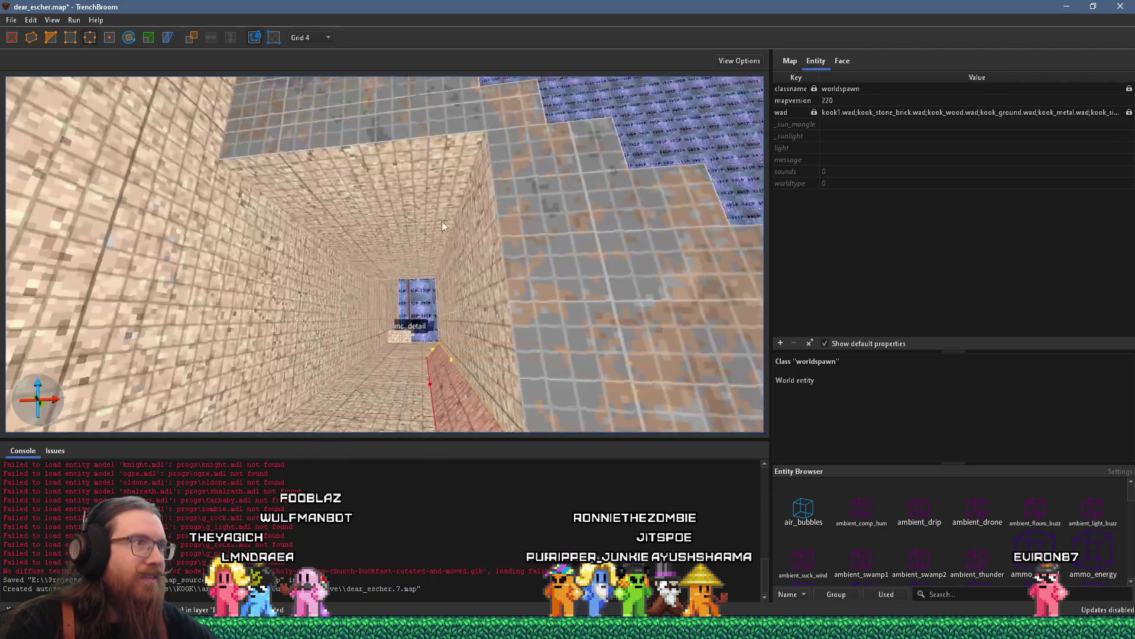
scroll(454, 242, up, 2)
click(470, 225)
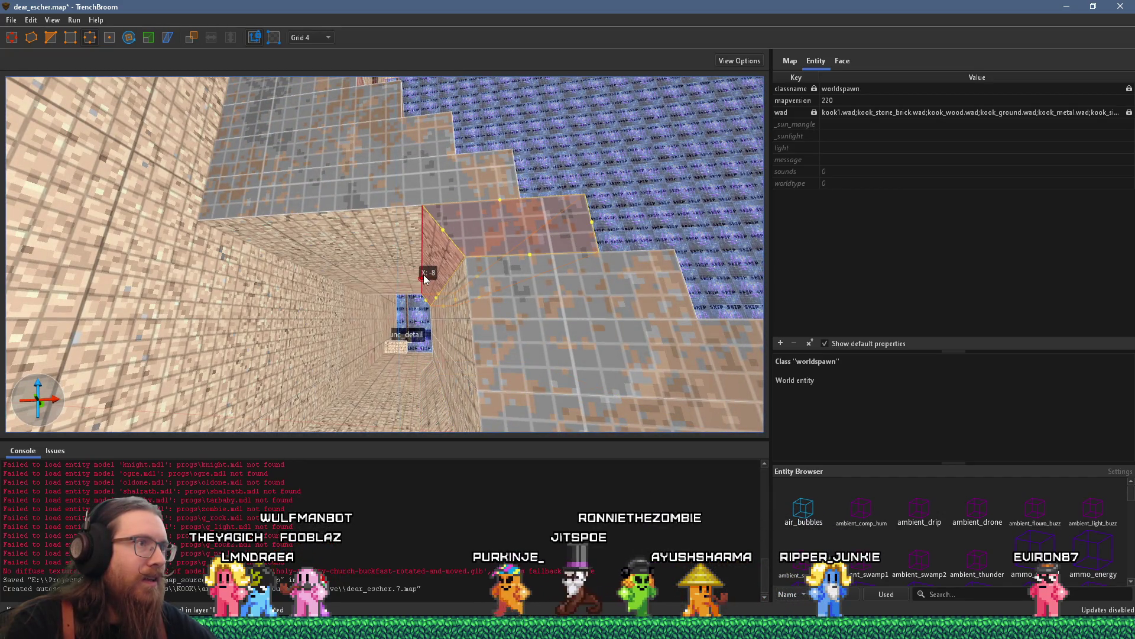
scroll(390, 307, up, 3)
key(Escape)
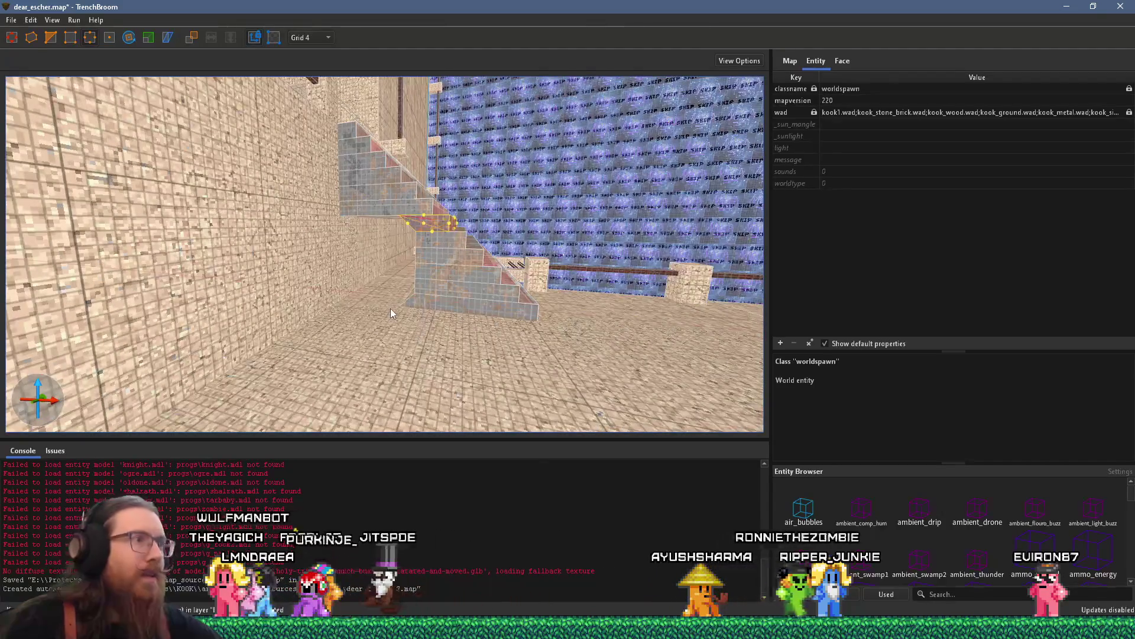
- Select the stair-step brush's base vertex and adjust the view onto the floor beside the stairs
mouse_move(471, 285)
mouse_down()
mouse_move(244, 329)
mouse_move(430, 269)
mouse_up()
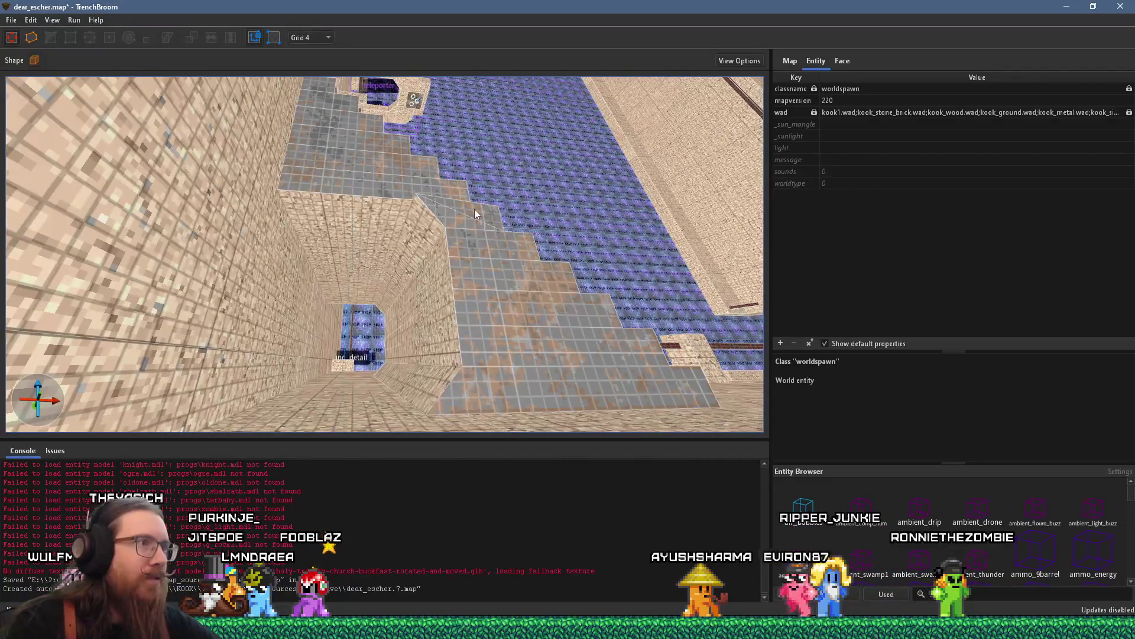
click(368, 364)
scroll(369, 363, up, 10)
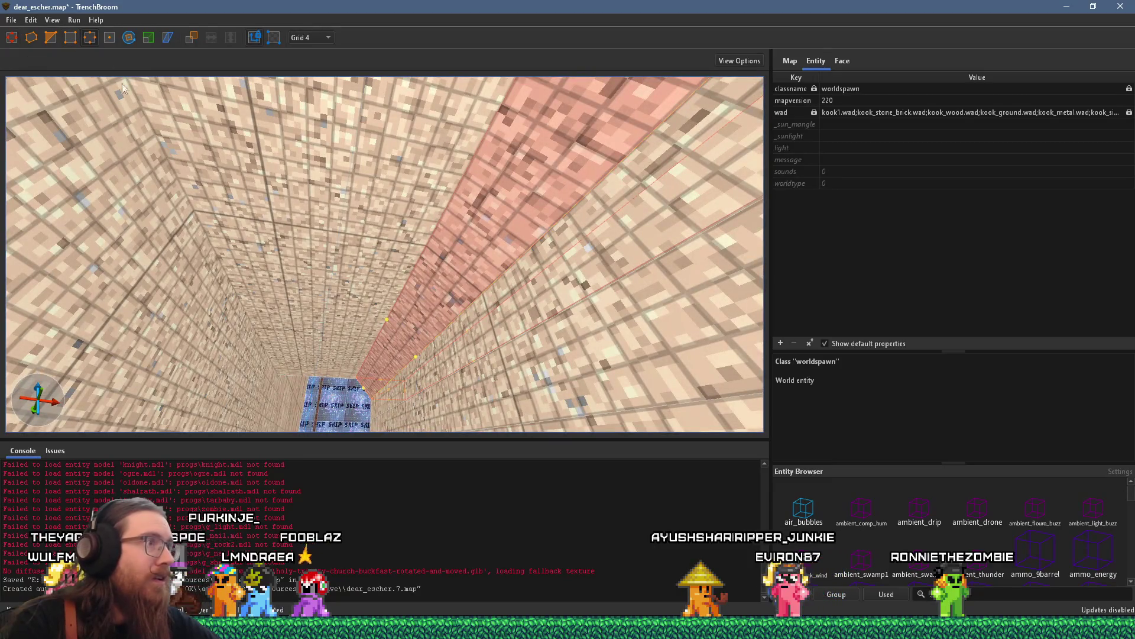
click(386, 320)
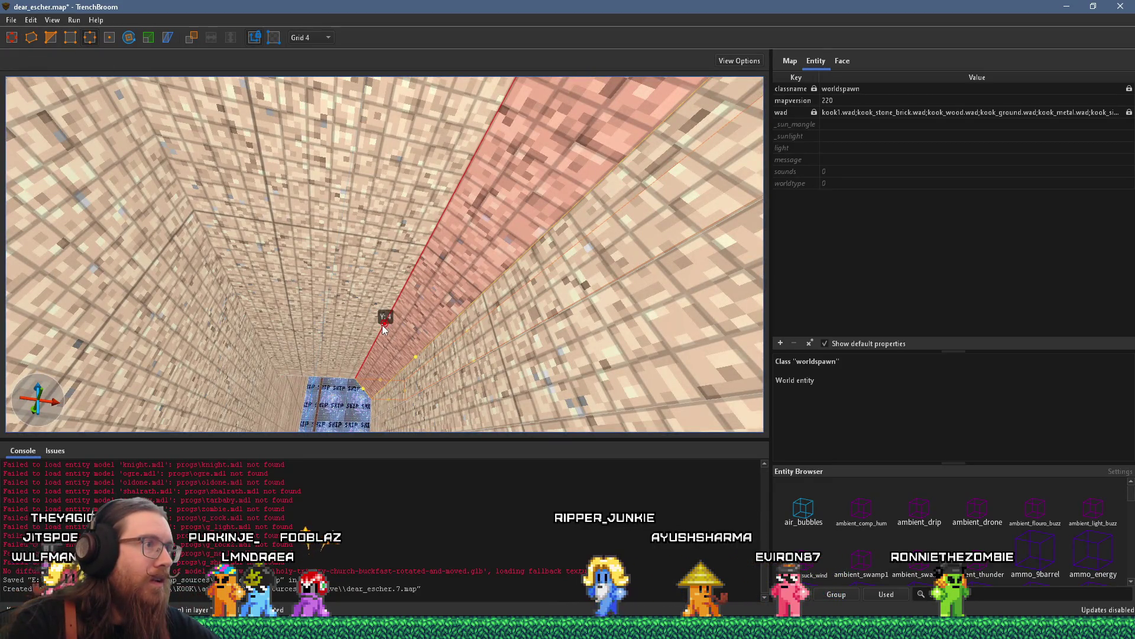
scroll(405, 294, down, 10)
drag(461, 306, 379, 392)
mouse_move(399, 331)
mouse_down()
mouse_move(577, 323)
mouse_move(382, 338)
mouse_move(558, 318)
mouse_move(71, 239)
mouse_move(49, 259)
mouse_move(180, 253)
mouse_move(73, 275)
mouse_move(165, 282)
mouse_move(197, 213)
mouse_move(430, 280)
mouse_move(435, 307)
mouse_move(434, 283)
mouse_move(546, 311)
mouse_up()
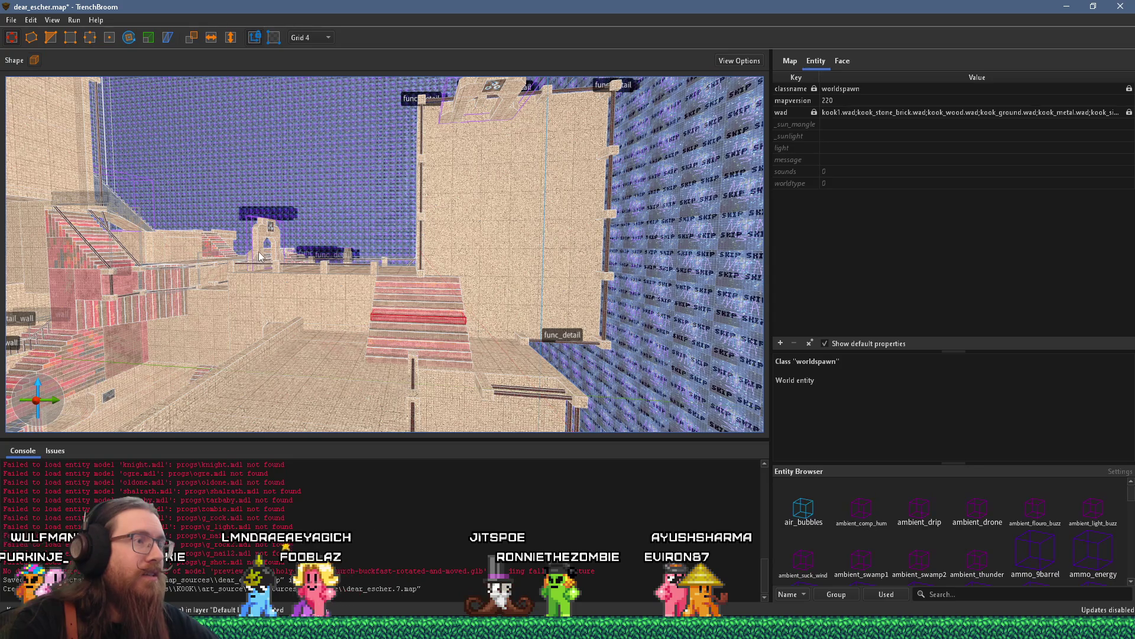
- Turn the view toward the teleporter_arch and set the grid back to 16
drag(368, 304, 627, 345)
drag(427, 289, 471, 263)
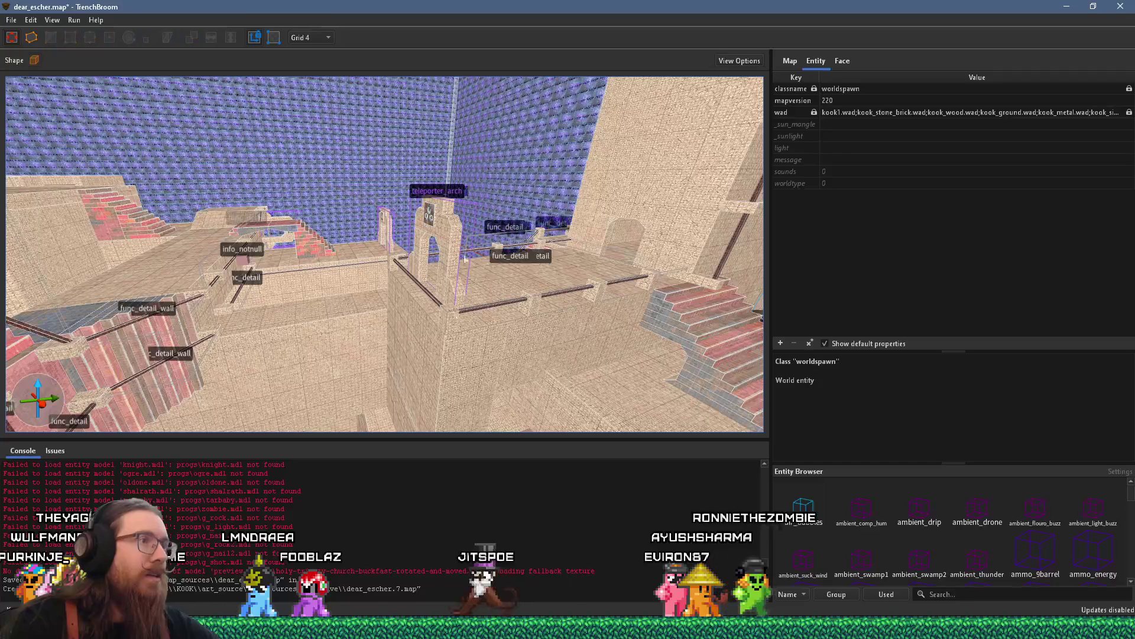
click(455, 249)
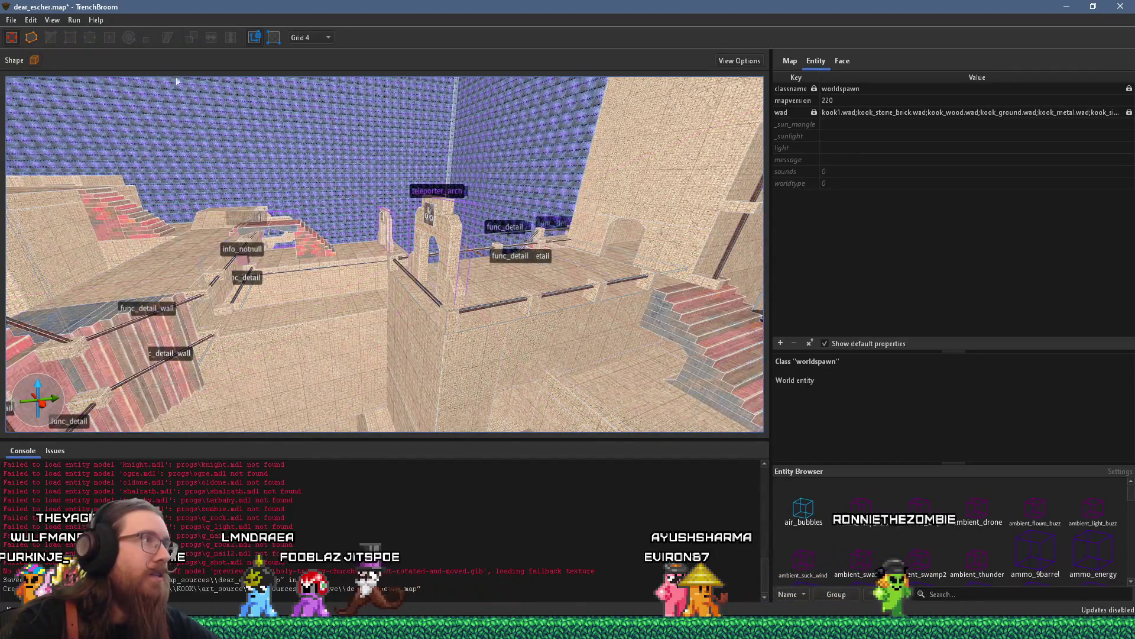
click(308, 37)
click(328, 123)
- Select the whole teleporter_arch group and drag it to its new spot
click(457, 250)
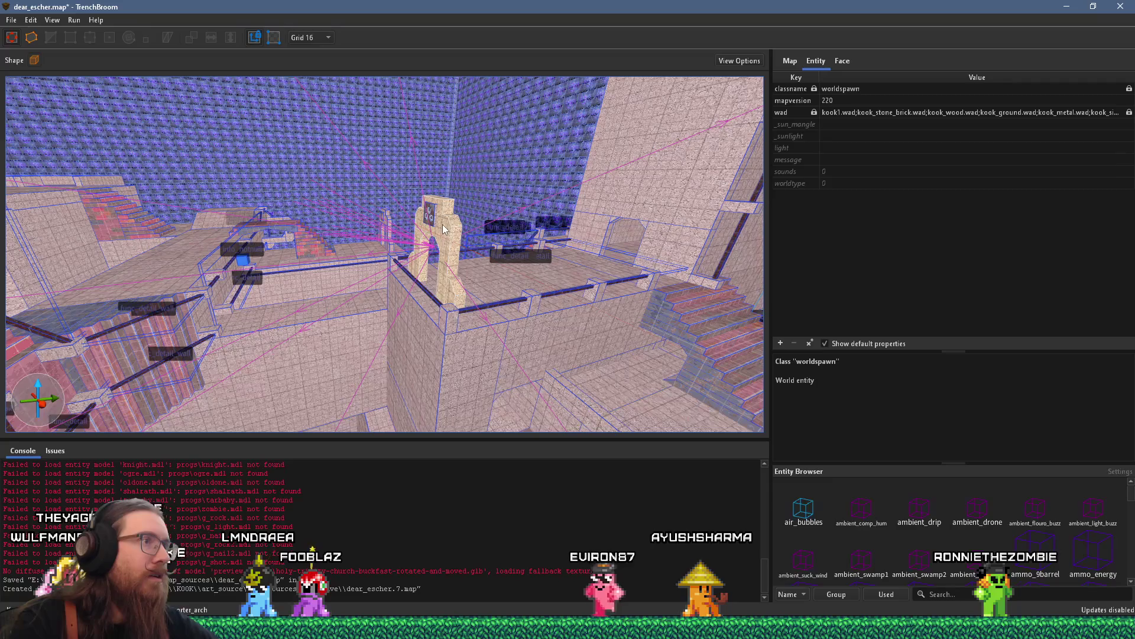
click(439, 224)
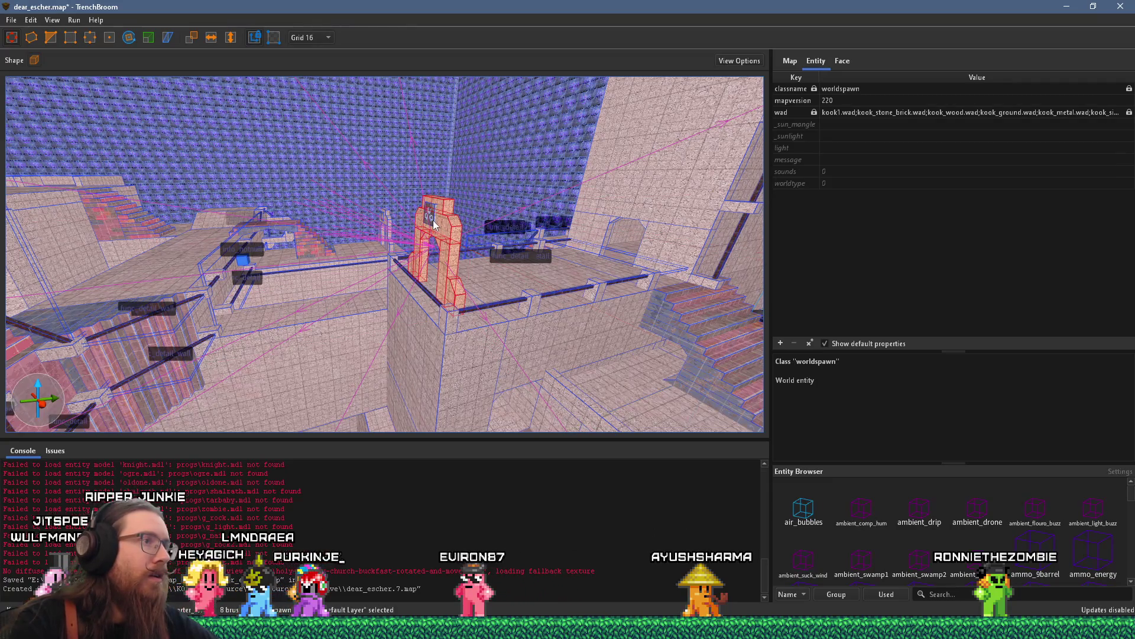
key(Escape)
click(434, 222)
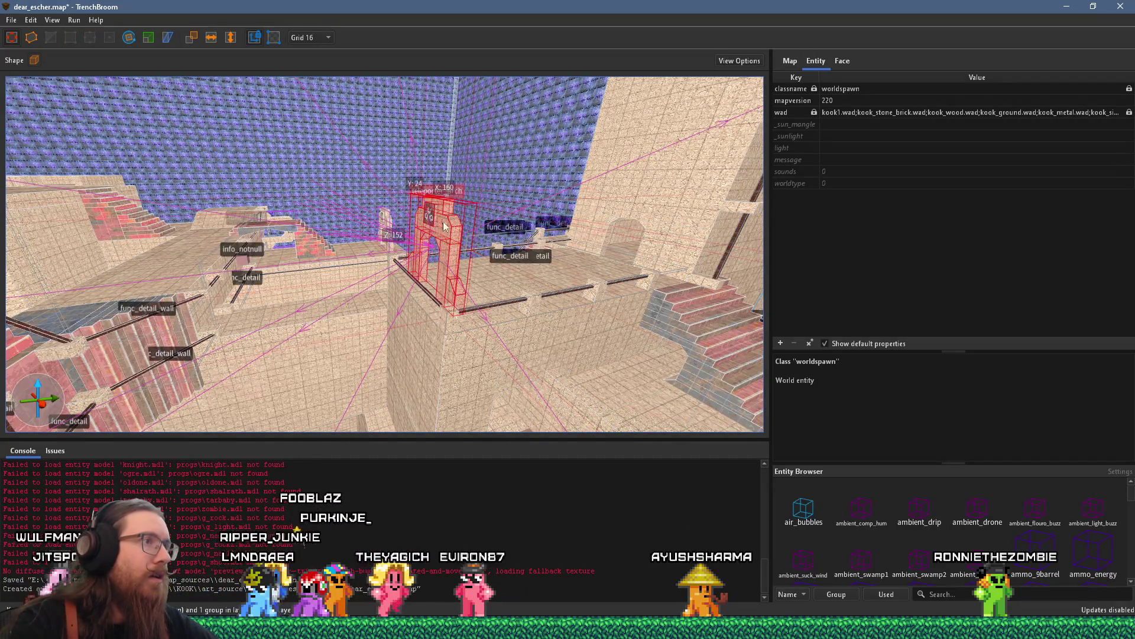
scroll(432, 247, down, 10)
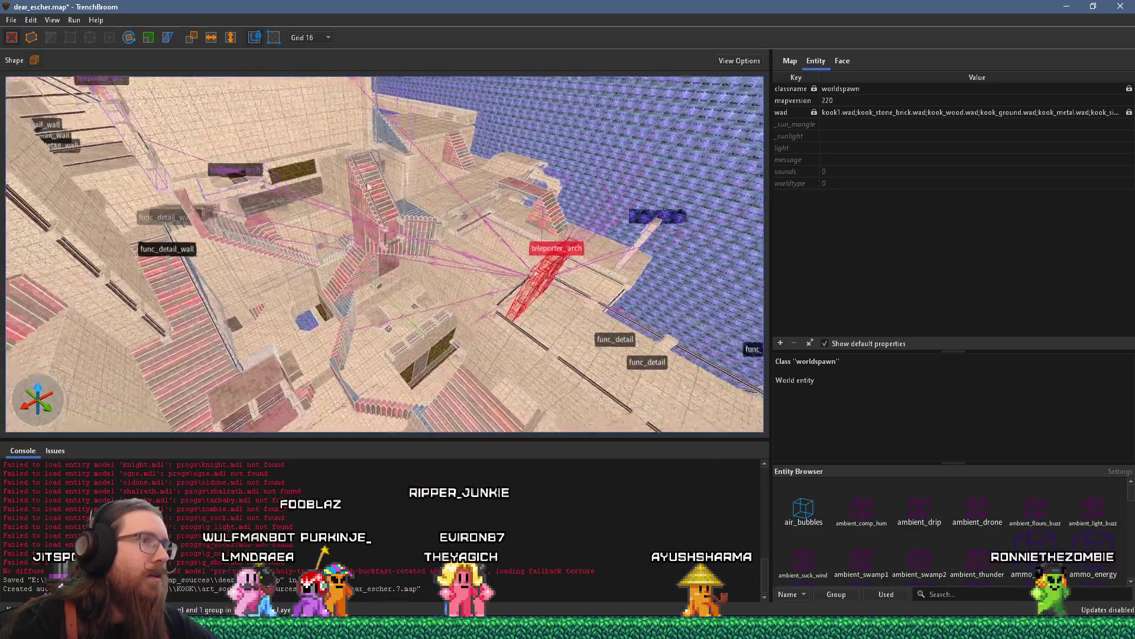
mouse_move(320, 219)
mouse_down()
mouse_move(314, 159)
mouse_move(502, 236)
mouse_move(395, 205)
mouse_move(422, 239)
mouse_move(428, 207)
mouse_up()
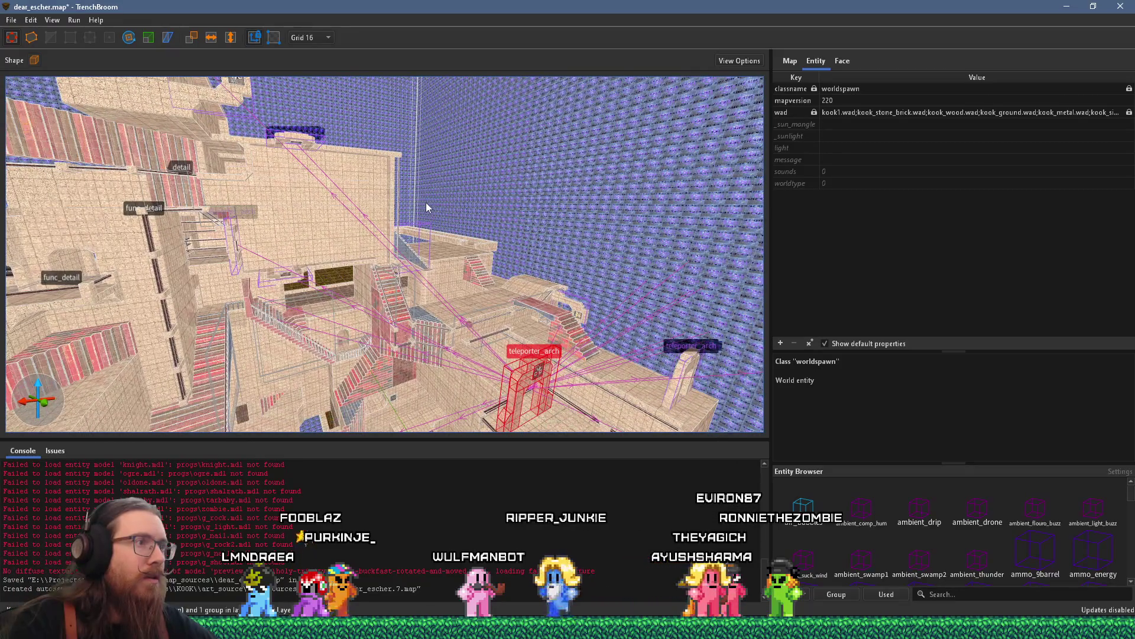
mouse_move(521, 389)
mouse_down()
mouse_move(404, 277)
mouse_move(395, 285)
mouse_move(399, 230)
mouse_move(440, 244)
mouse_move(258, 296)
mouse_move(529, 276)
mouse_move(503, 206)
mouse_move(473, 249)
mouse_move(452, 225)
mouse_move(438, 348)
mouse_move(353, 317)
mouse_move(411, 316)
mouse_up()
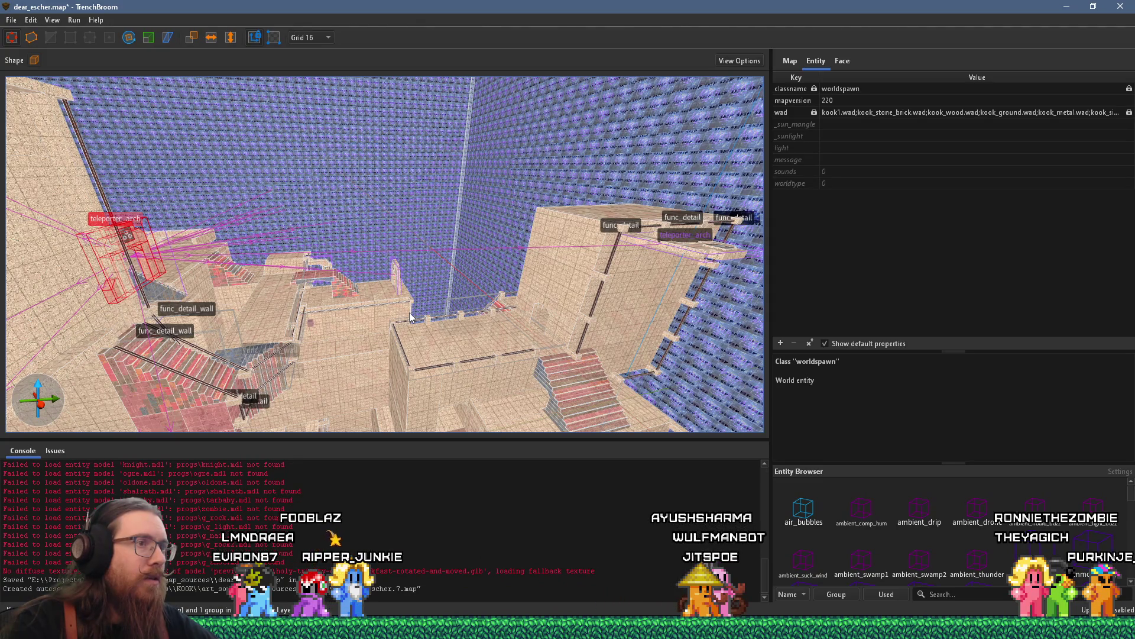
mouse_move(523, 290)
mouse_down()
mouse_move(523, 318)
mouse_move(570, 293)
mouse_move(348, 222)
mouse_up()
- Rotate the teleporter_arch 270° around Z, then 90° about another axis
key(r)
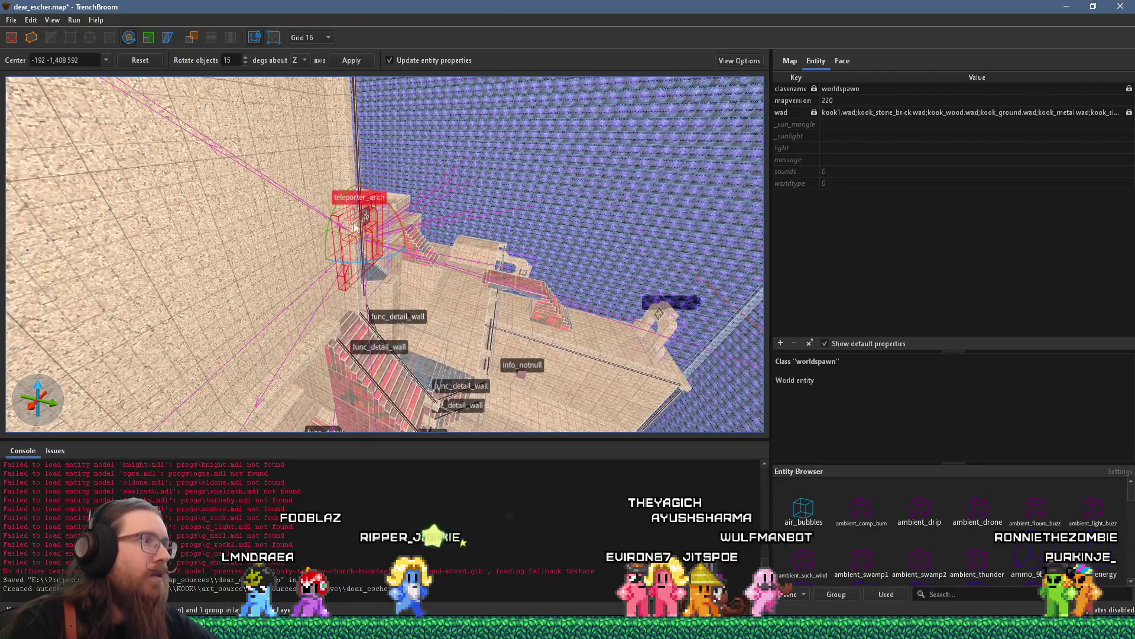
mouse_move(361, 261)
mouse_down()
mouse_move(376, 265)
mouse_move(294, 267)
mouse_up()
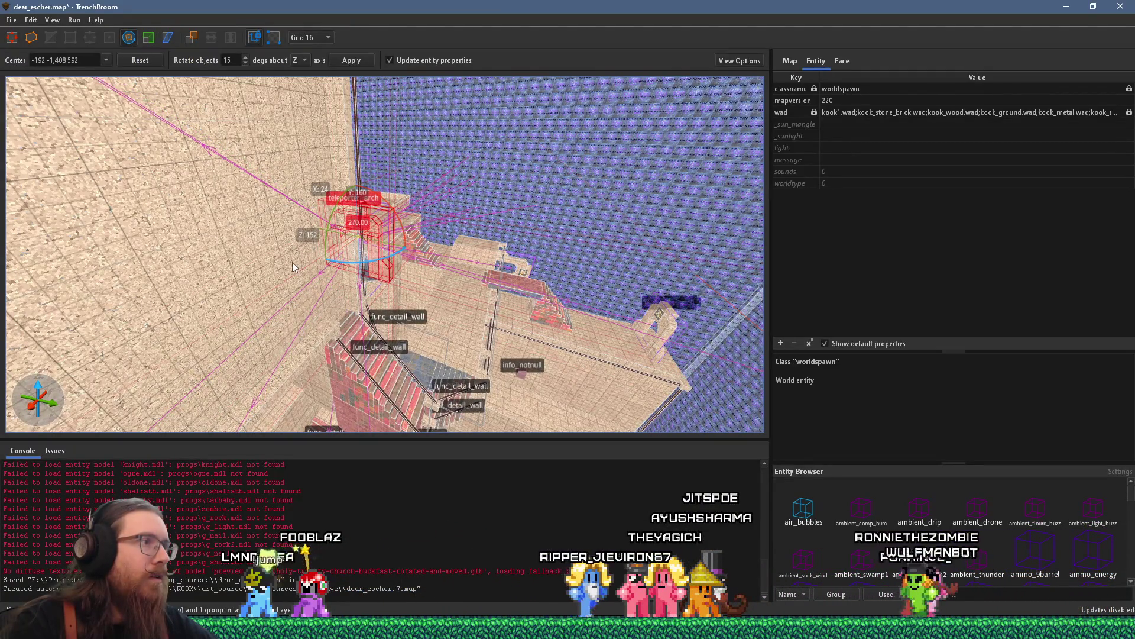
key(alt+Up)
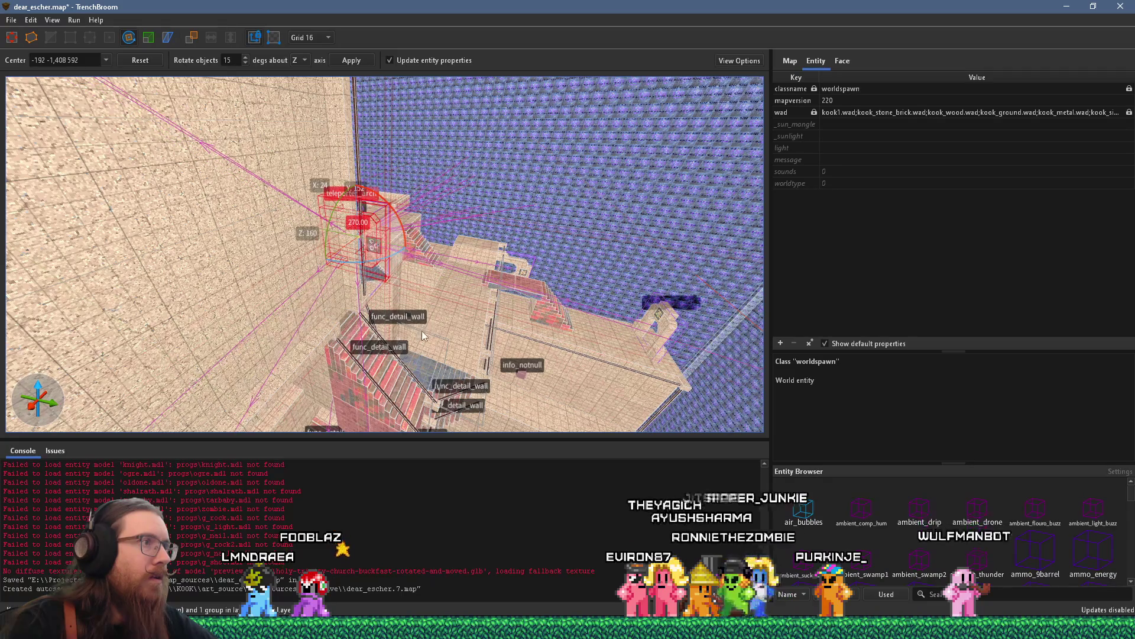
- Orbit around the arch and stairs to check the arch's new orientation
drag(378, 255, 343, 307)
mouse_move(454, 207)
mouse_down()
mouse_move(445, 292)
mouse_move(492, 272)
mouse_move(384, 224)
mouse_up()
mouse_move(156, 177)
mouse_down()
mouse_move(157, 165)
mouse_move(51, 84)
mouse_move(70, 34)
mouse_move(11, 5)
mouse_up()
mouse_move(406, 242)
mouse_down()
mouse_move(570, 251)
mouse_move(449, 328)
mouse_move(403, 337)
mouse_move(470, 288)
mouse_move(545, 197)
mouse_move(416, 281)
mouse_move(431, 231)
mouse_move(407, 243)
mouse_move(498, 211)
mouse_move(332, 236)
mouse_move(545, 203)
mouse_move(443, 271)
mouse_move(541, 205)
mouse_move(444, 260)
mouse_up()
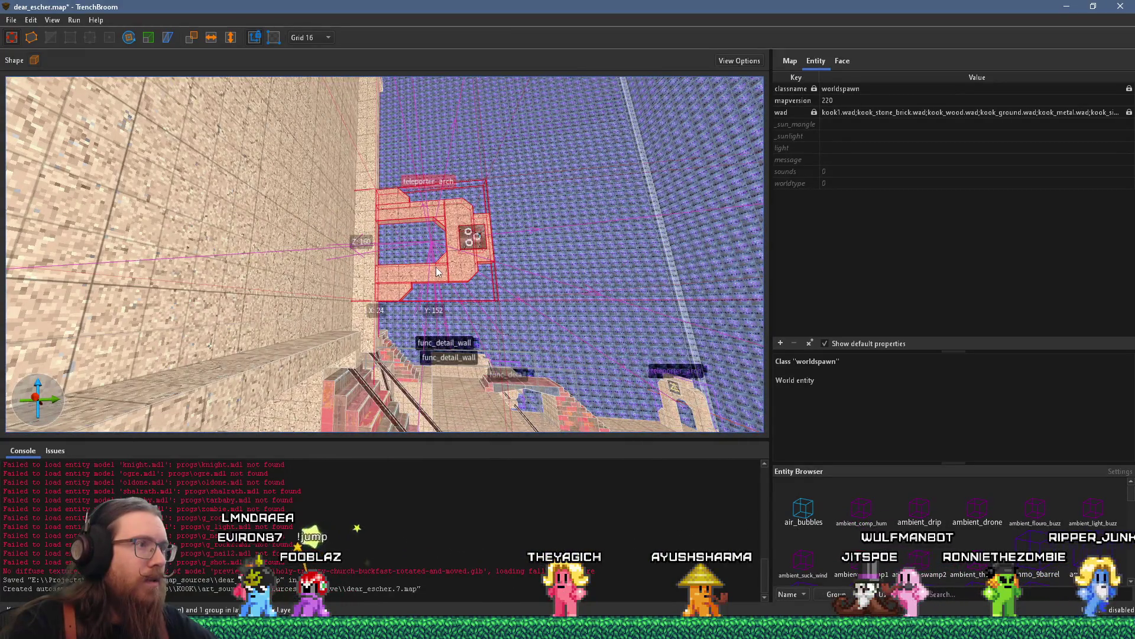
mouse_move(434, 267)
mouse_down()
mouse_move(385, 228)
mouse_move(419, 195)
mouse_move(275, 258)
mouse_move(349, 287)
mouse_move(514, 232)
mouse_move(478, 221)
mouse_move(591, 225)
mouse_up()
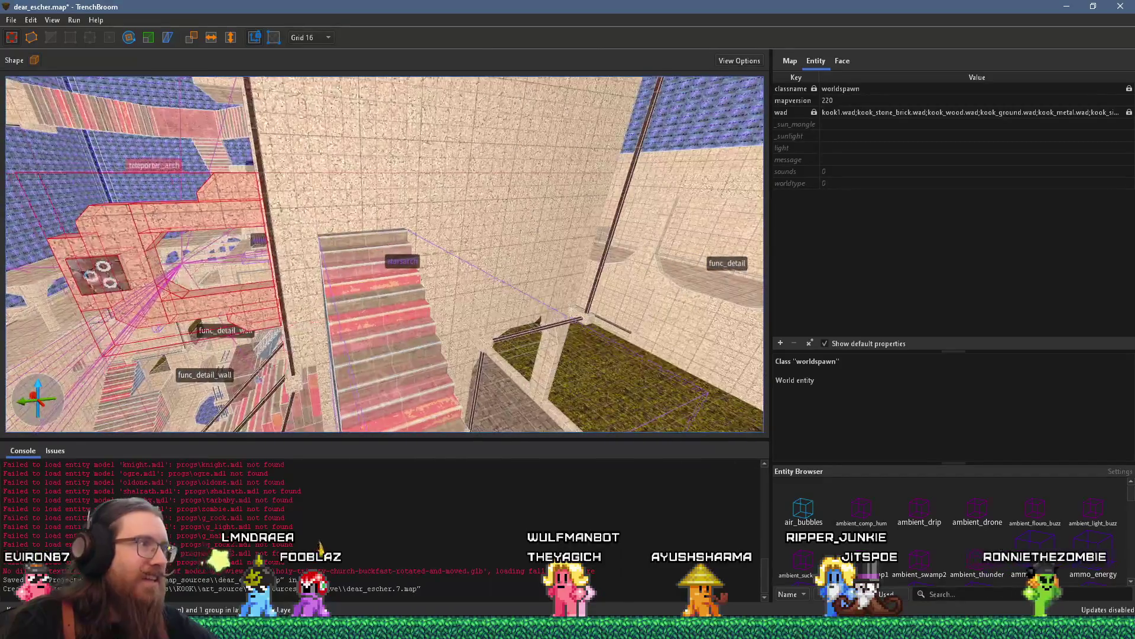
mouse_move(279, 208)
mouse_down()
mouse_move(330, 203)
mouse_move(542, 265)
mouse_move(467, 271)
mouse_move(463, 252)
mouse_up()
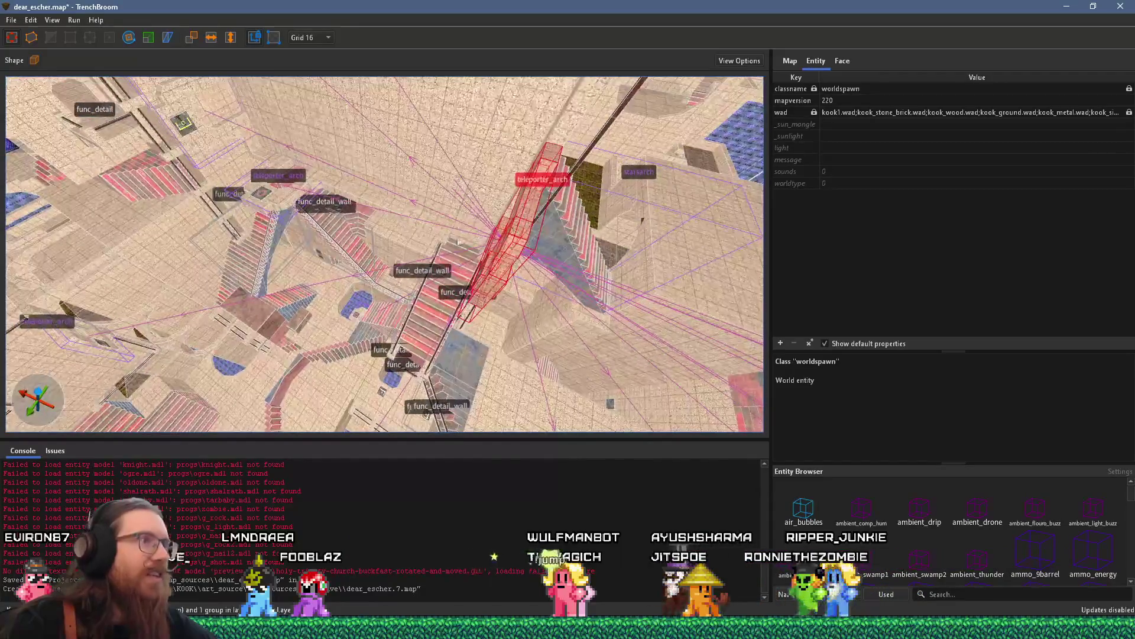
mouse_move(342, 188)
mouse_down()
mouse_move(347, 239)
mouse_move(465, 233)
mouse_move(508, 256)
mouse_move(561, 219)
mouse_move(331, 349)
mouse_up()
drag(288, 127, 278, 77)
drag(299, 159, 252, 87)
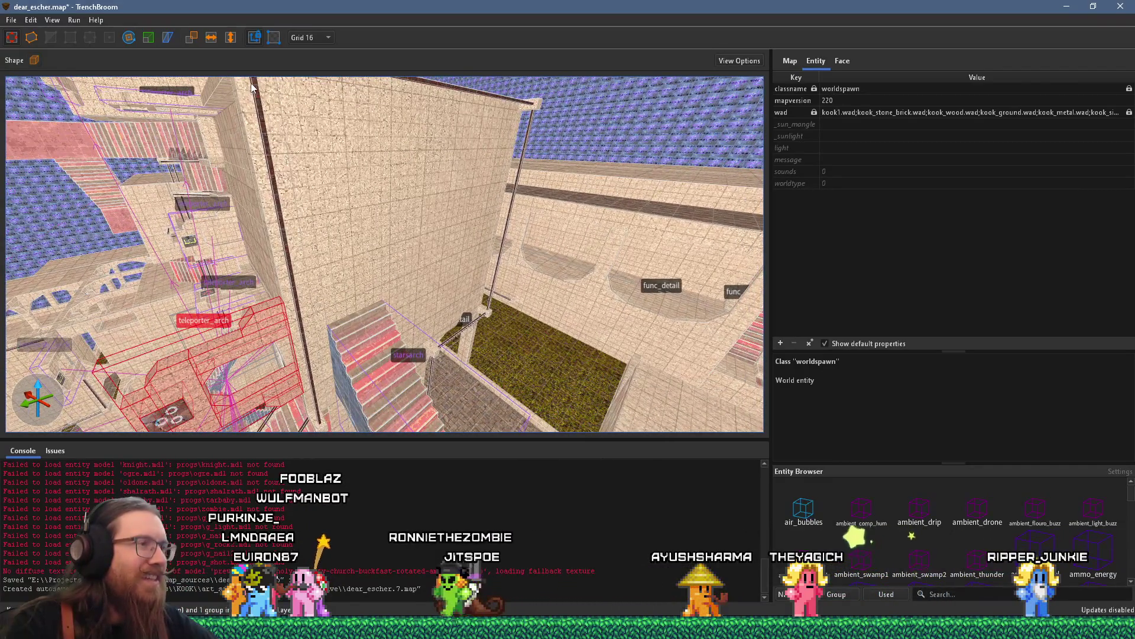
mouse_move(323, 369)
mouse_down()
mouse_move(278, 304)
mouse_move(337, 195)
mouse_move(291, 304)
mouse_move(249, 268)
mouse_move(245, 221)
mouse_move(246, 253)
mouse_move(311, 215)
mouse_move(358, 210)
mouse_move(350, 244)
mouse_move(278, 279)
mouse_move(283, 240)
mouse_move(350, 244)
mouse_move(310, 225)
mouse_move(221, 214)
mouse_move(204, 165)
mouse_move(404, 280)
mouse_move(301, 131)
mouse_move(249, 122)
mouse_move(263, 255)
mouse_move(348, 363)
mouse_up()
- Save the map and turn the view toward the room left of the stairs
key(ctrl+s)
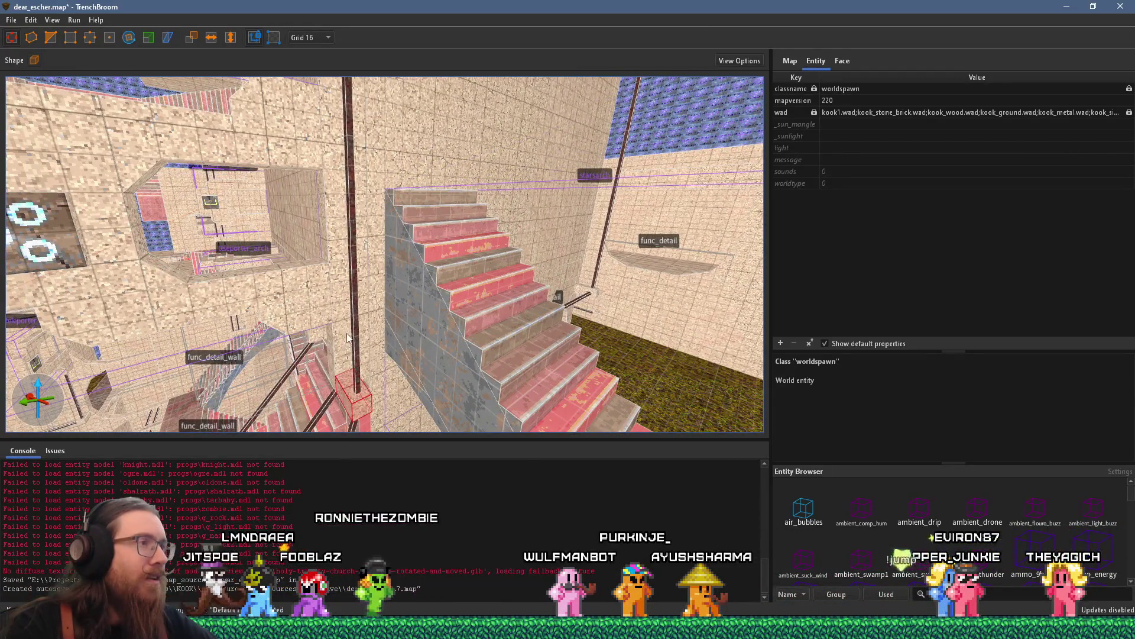
drag(349, 327, 246, 222)
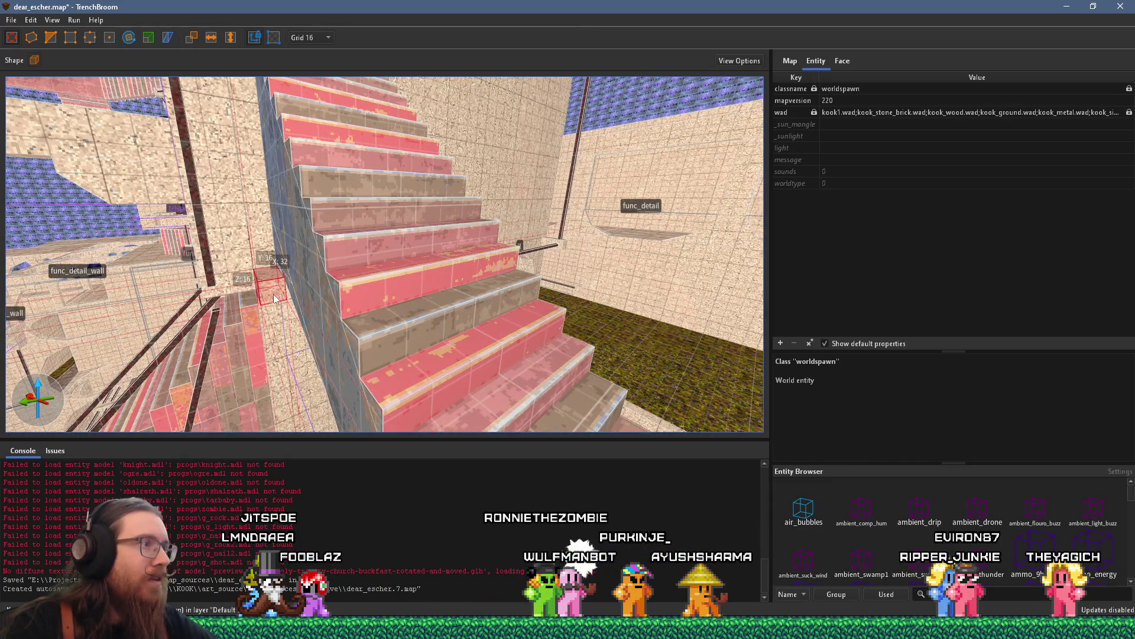
mouse_move(226, 314)
mouse_down()
mouse_move(255, 312)
mouse_move(246, 297)
mouse_up()
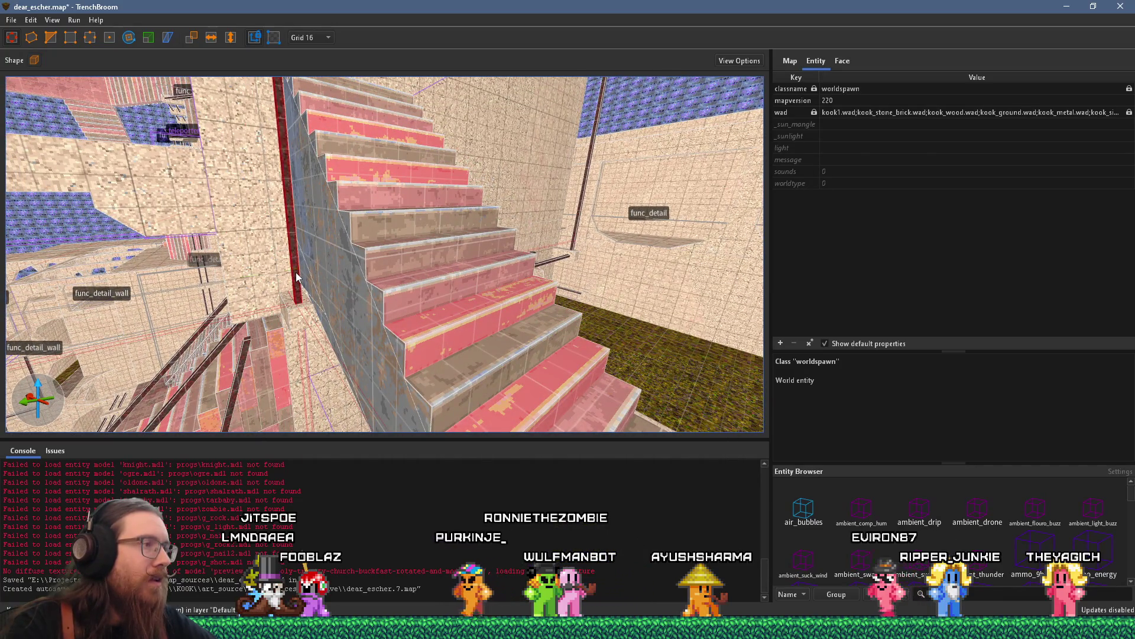
mouse_move(295, 272)
mouse_down()
mouse_move(281, 289)
mouse_move(343, 334)
mouse_move(358, 154)
mouse_move(359, 230)
mouse_move(331, 248)
mouse_move(308, 258)
mouse_move(190, 234)
mouse_move(314, 217)
mouse_move(333, 193)
mouse_move(351, 250)
mouse_move(318, 285)
mouse_up()
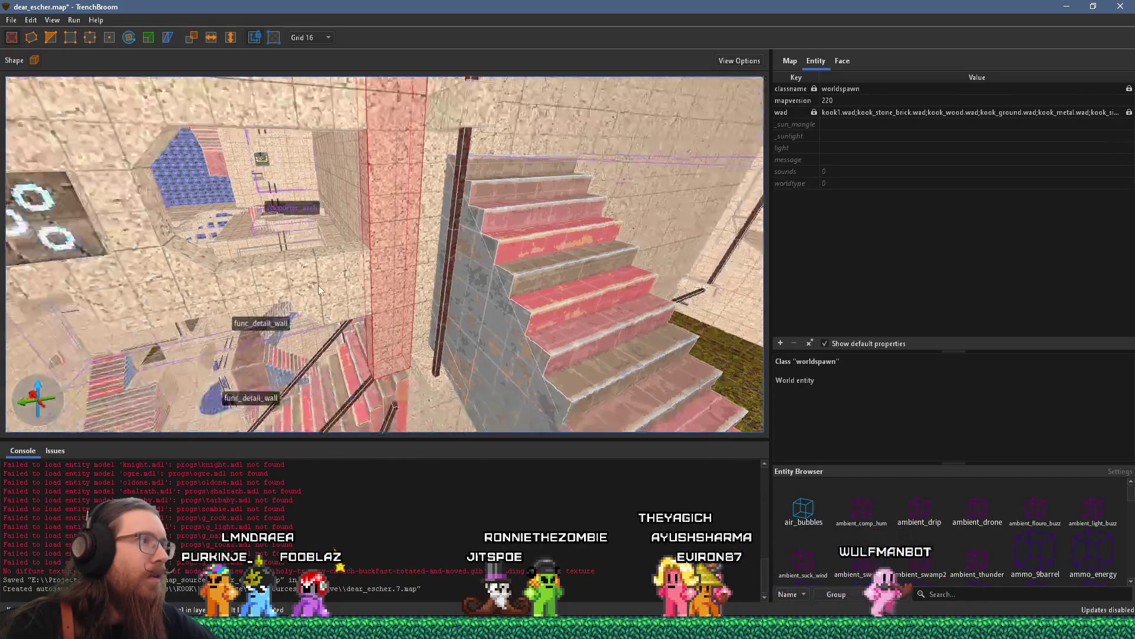
- Select the tall column beside the stairs and look around the surrounding room
click(333, 289)
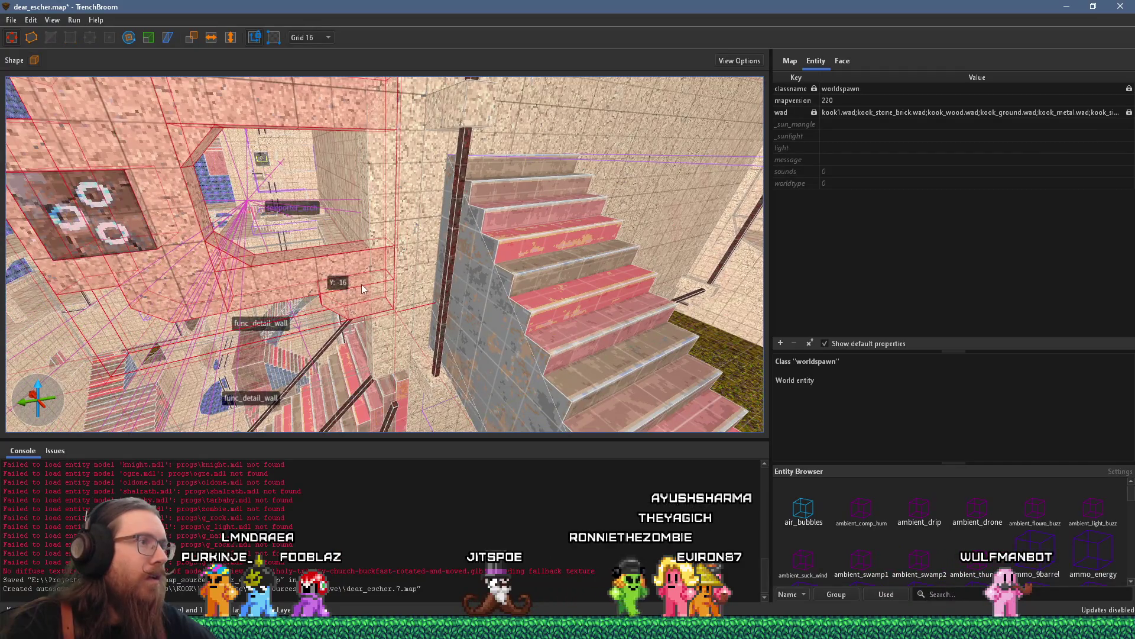
click(372, 302)
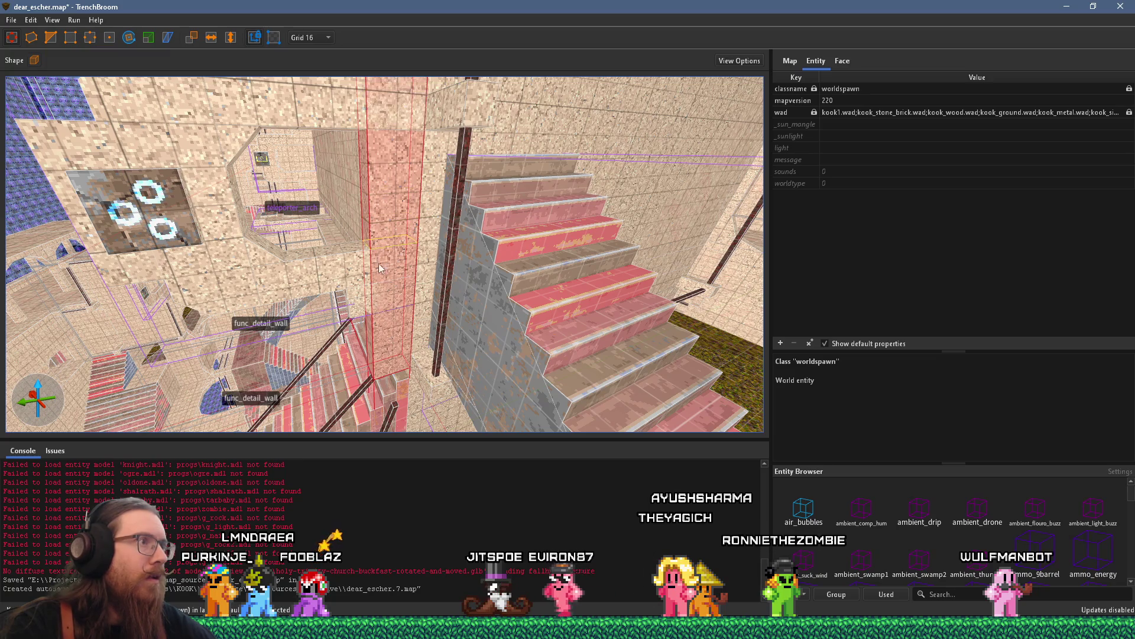
mouse_move(378, 322)
mouse_down()
mouse_move(352, 268)
mouse_move(356, 158)
mouse_move(357, 317)
mouse_up()
drag(389, 357, 374, 287)
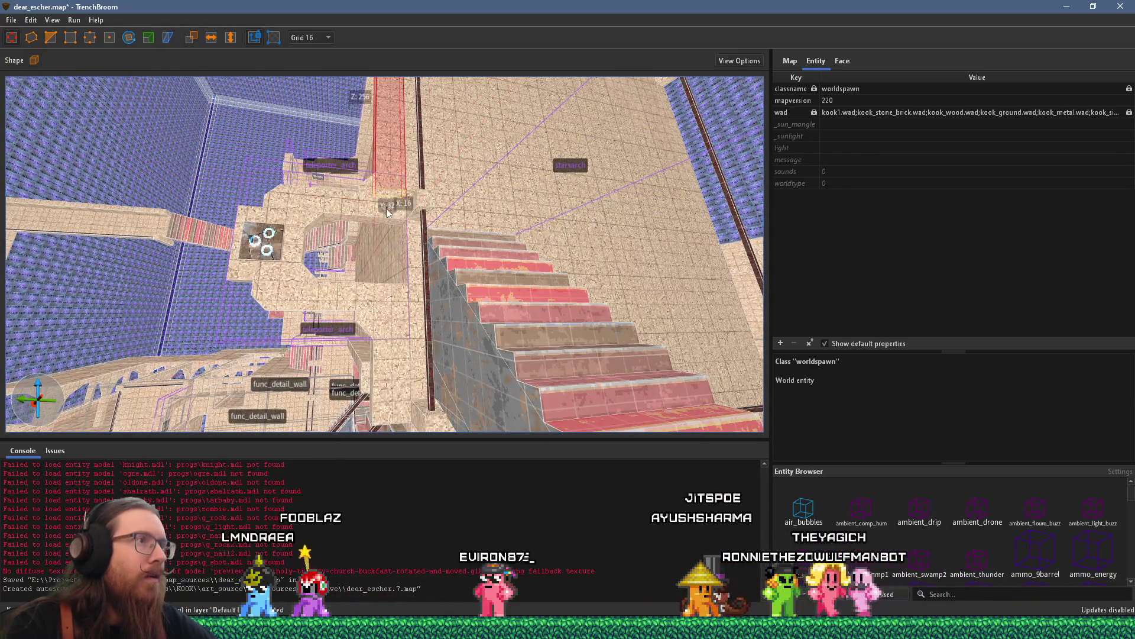
- Select the small brush near the teleporter arch and drag it further down
shift+click(389, 185)
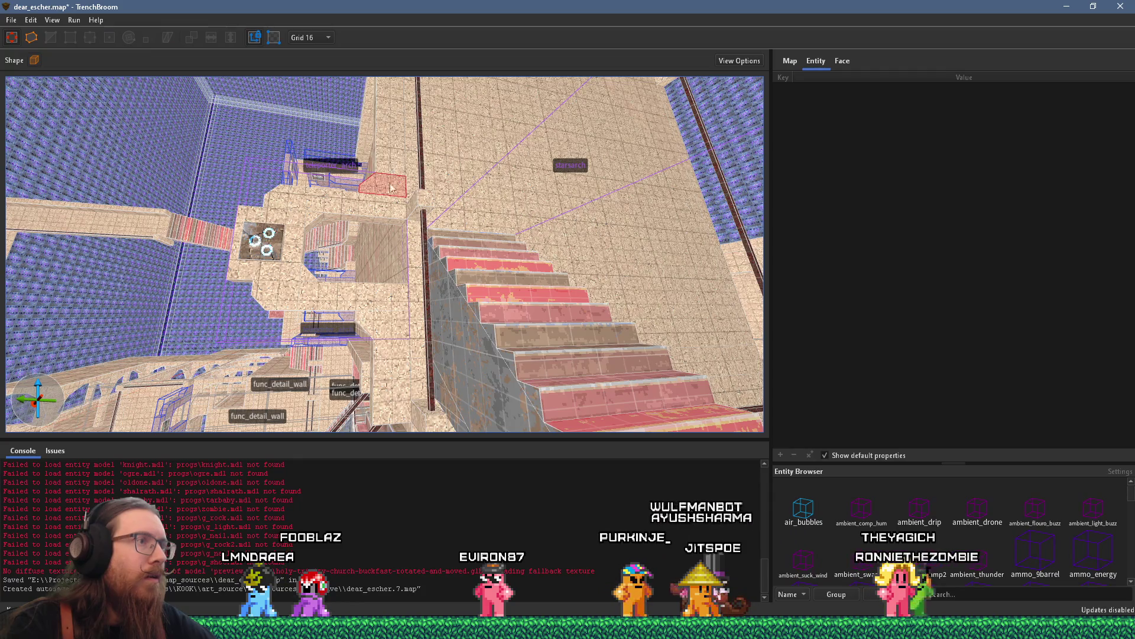
mouse_move(390, 372)
mouse_down()
mouse_move(449, 354)
mouse_move(354, 366)
mouse_up()
mouse_move(385, 298)
mouse_down()
mouse_move(393, 338)
mouse_move(338, 215)
mouse_move(244, 198)
mouse_move(179, 221)
mouse_move(36, 180)
mouse_move(78, 126)
mouse_move(118, 112)
mouse_move(489, 271)
mouse_up()
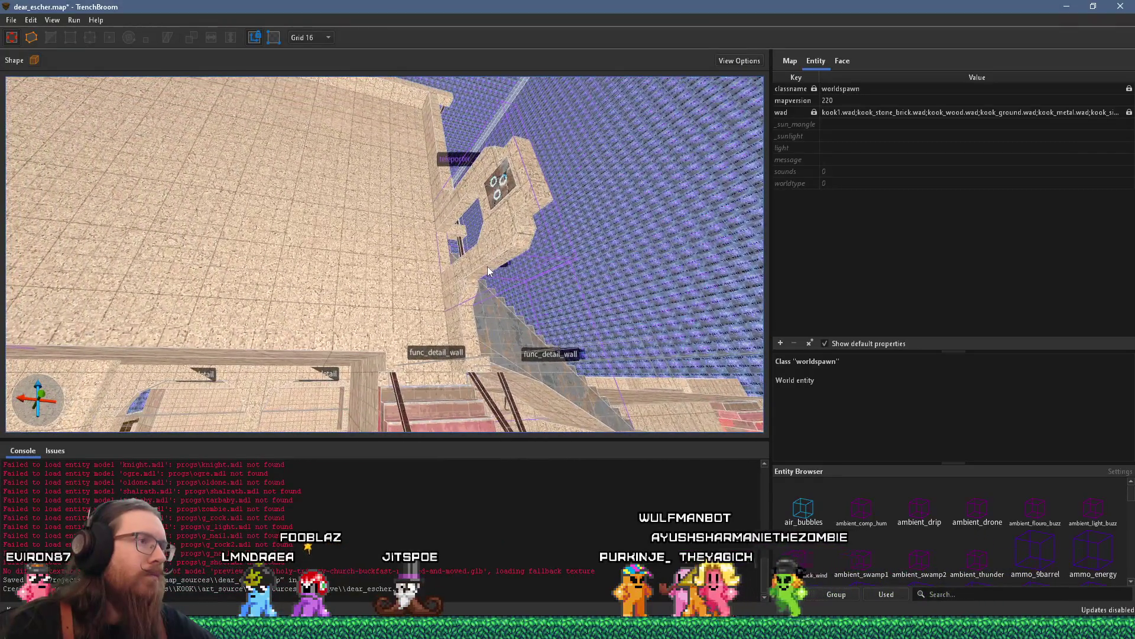
scroll(423, 317, up, 3)
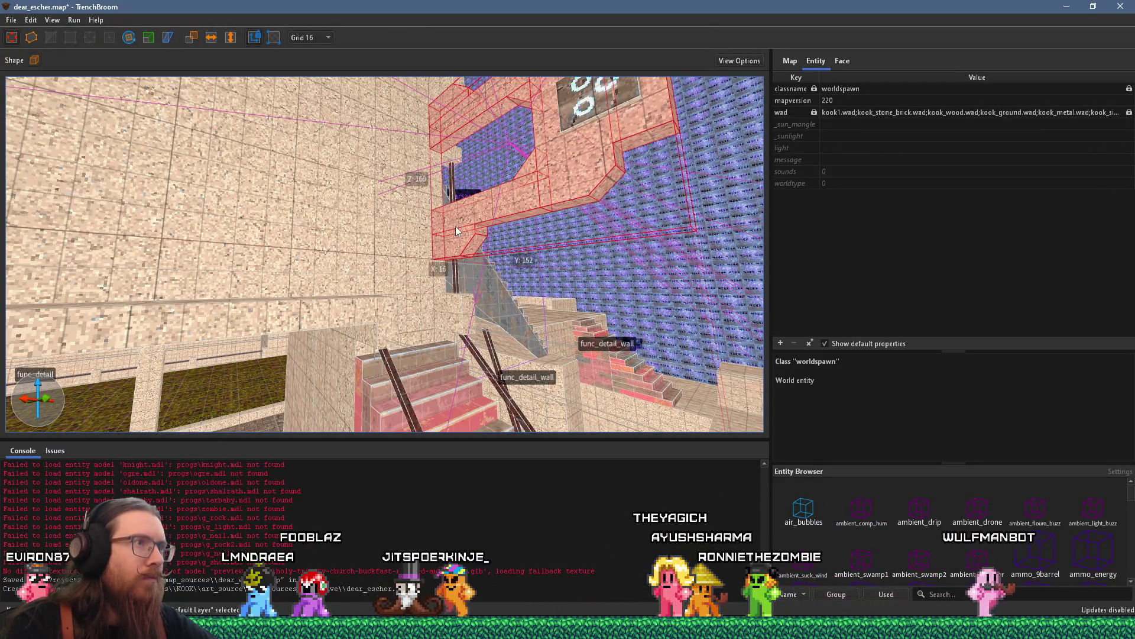
drag(456, 230, 462, 267)
scroll(445, 193, down, 3)
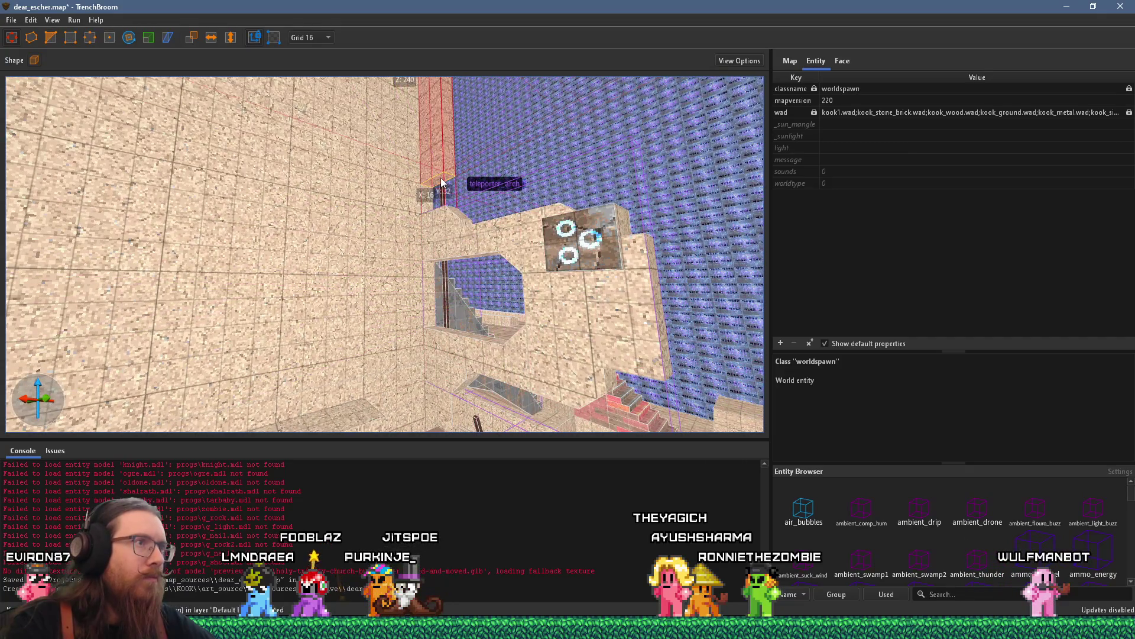
- Clear the selection and pick out another brush near the teleporter arch
key(Escape)
click(443, 183)
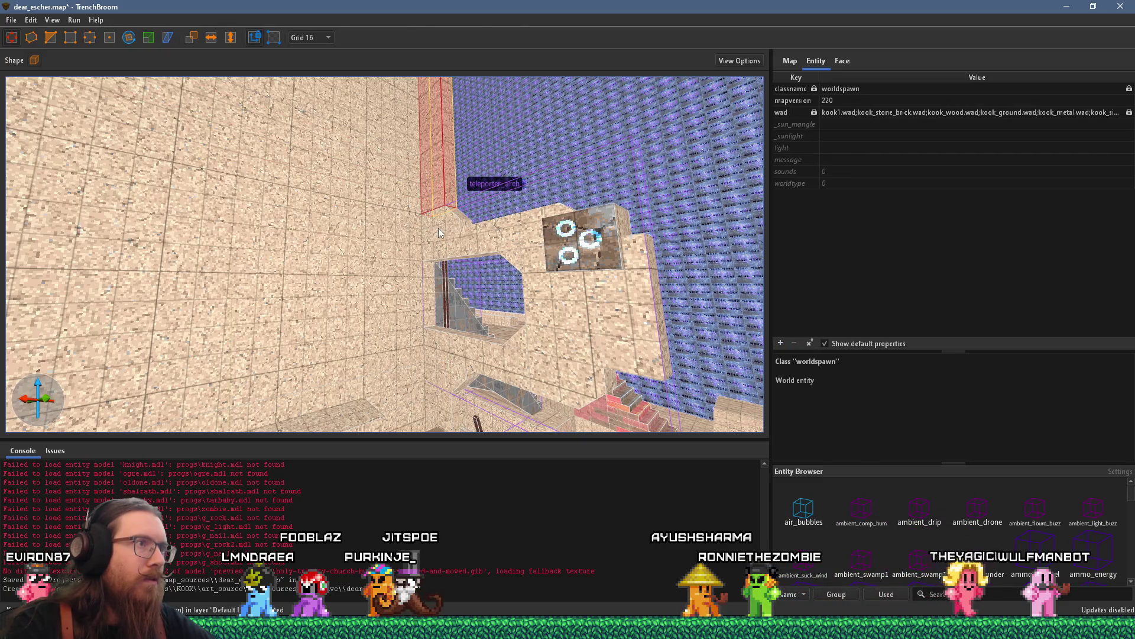
key(Escape)
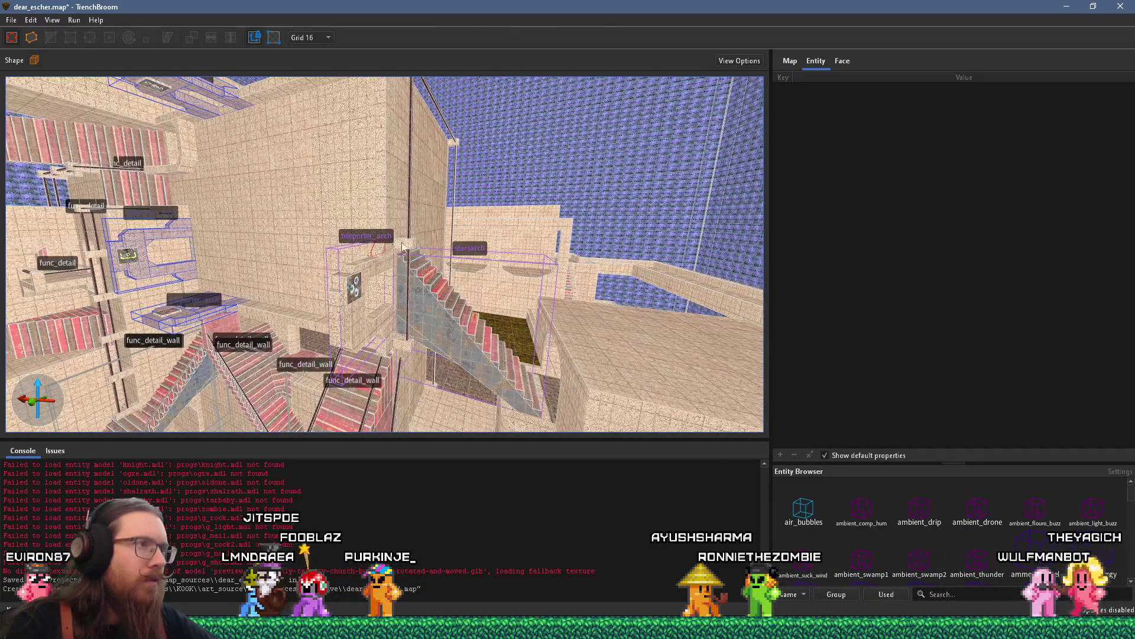
scroll(404, 245, up, 5)
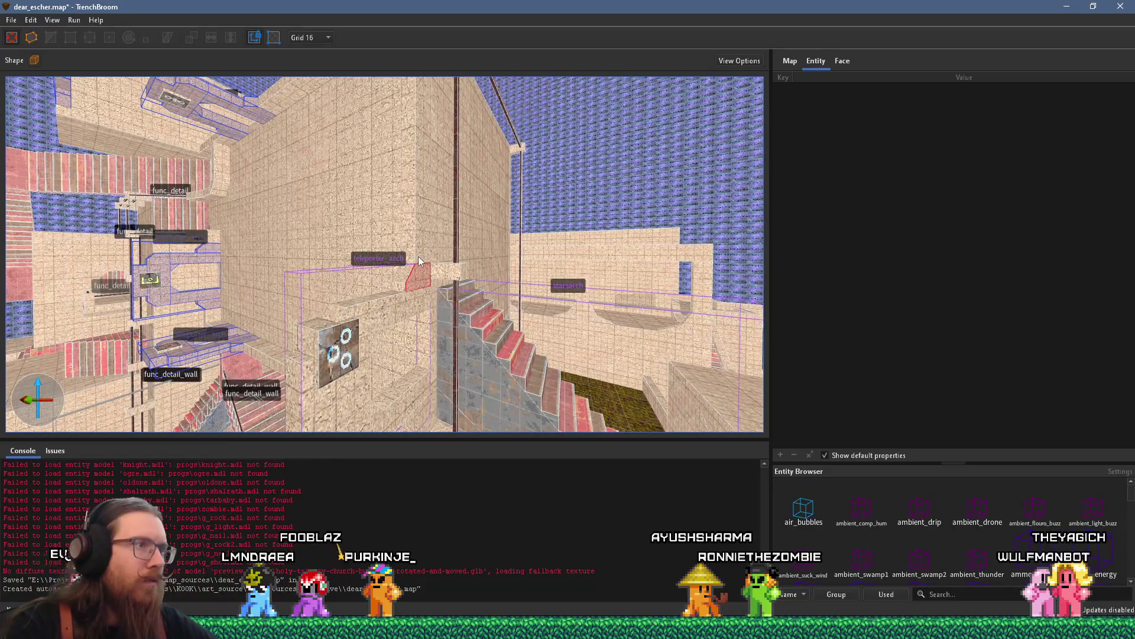
click(418, 261)
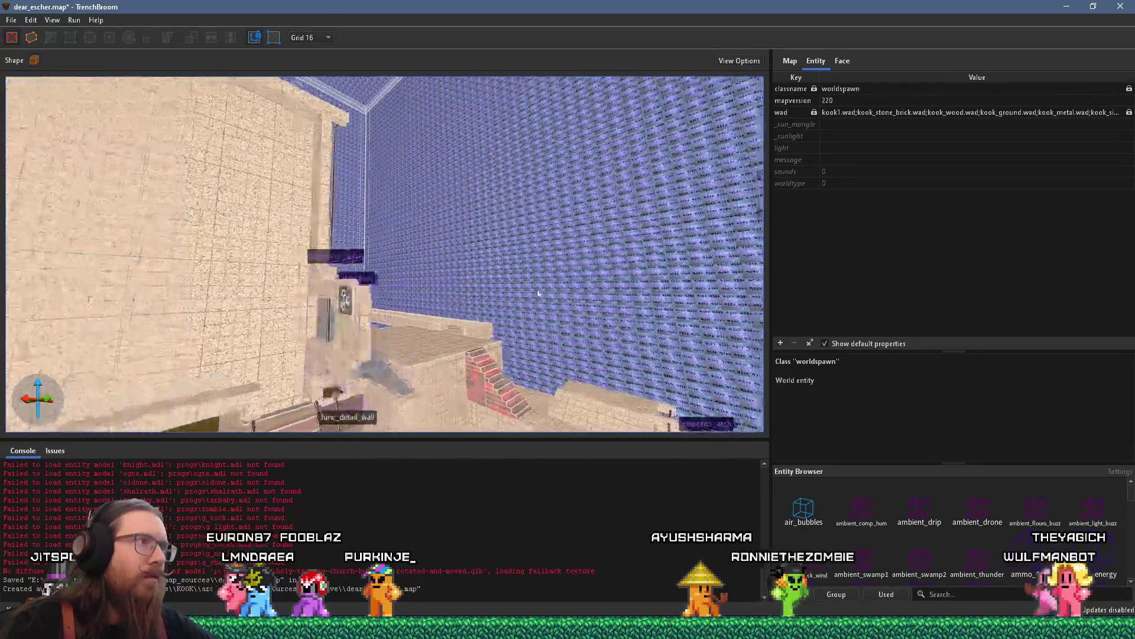
scroll(416, 306, down, 5)
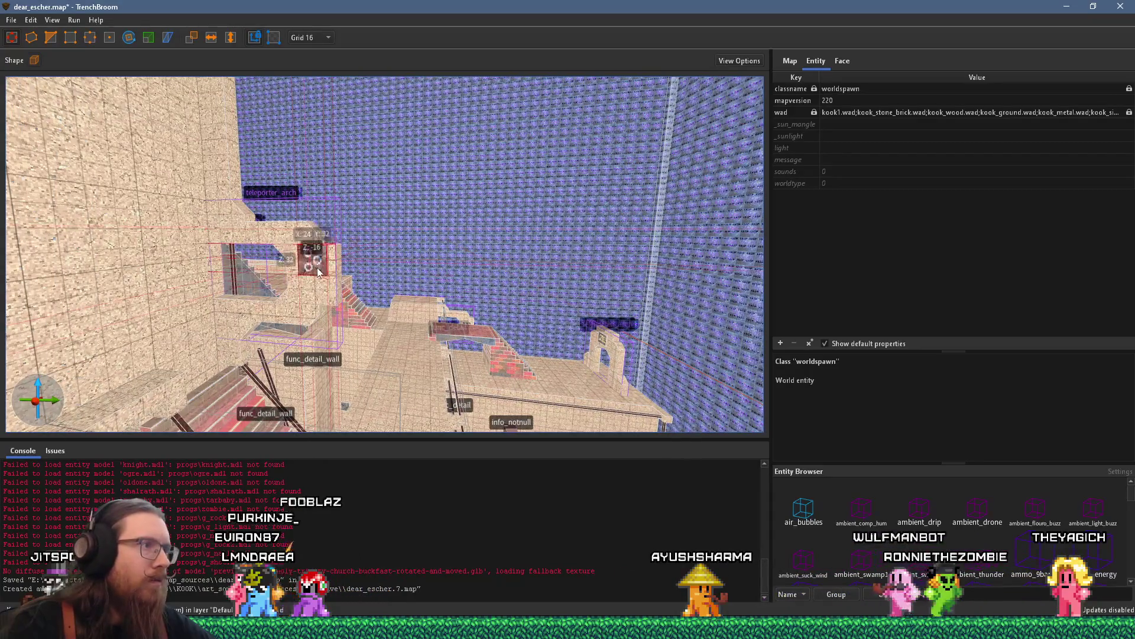
scroll(280, 284, down, 8)
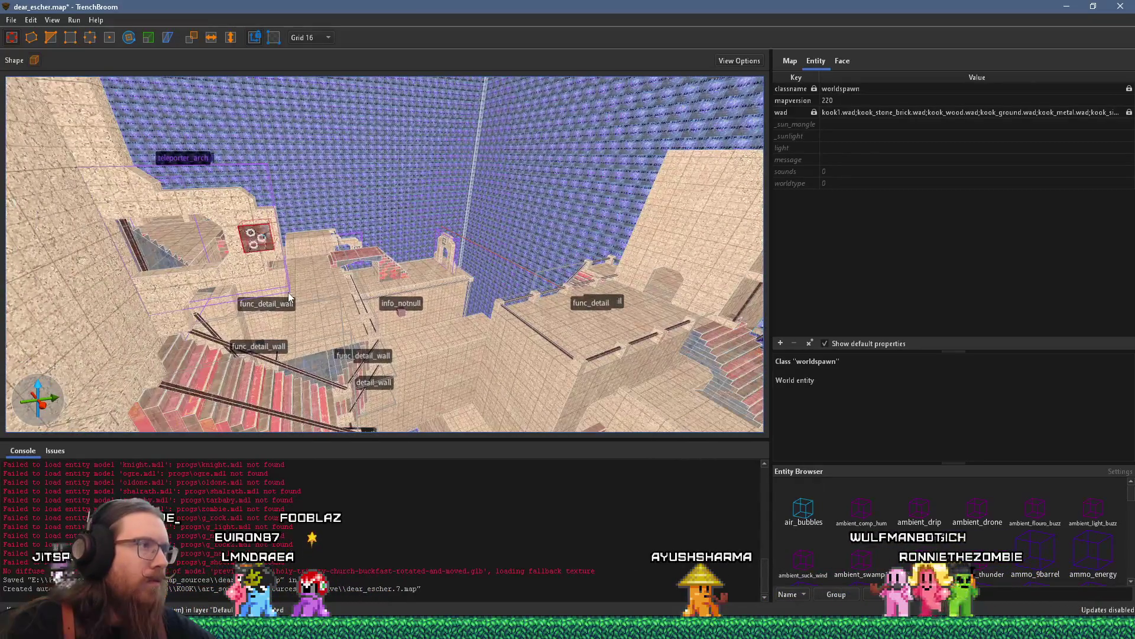
scroll(294, 297, up, 8)
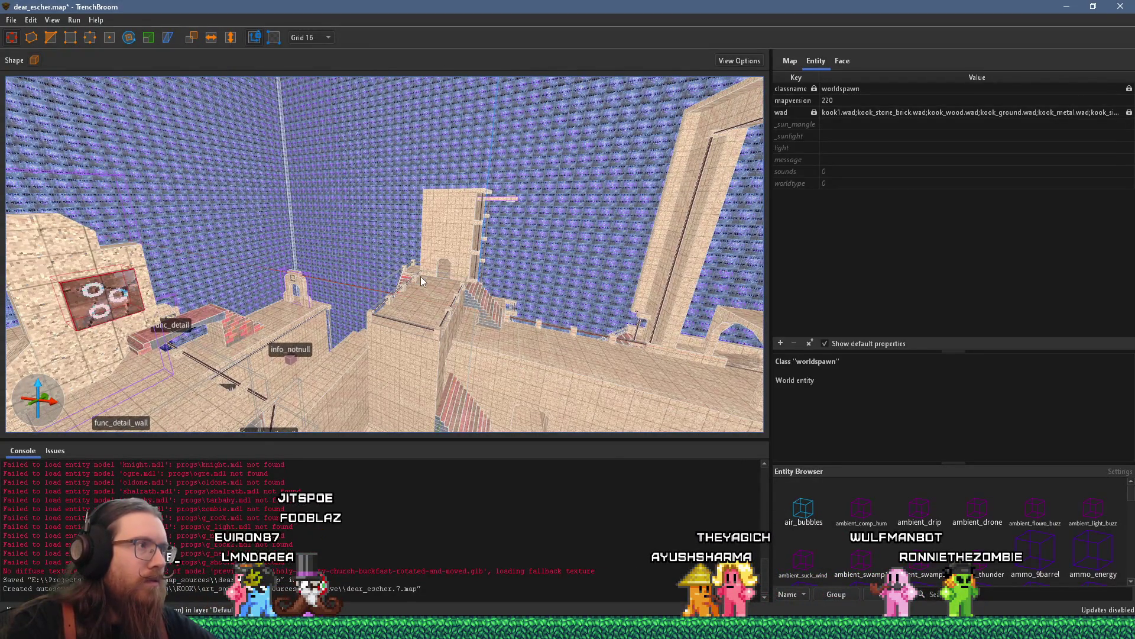
scroll(420, 275, down, 4)
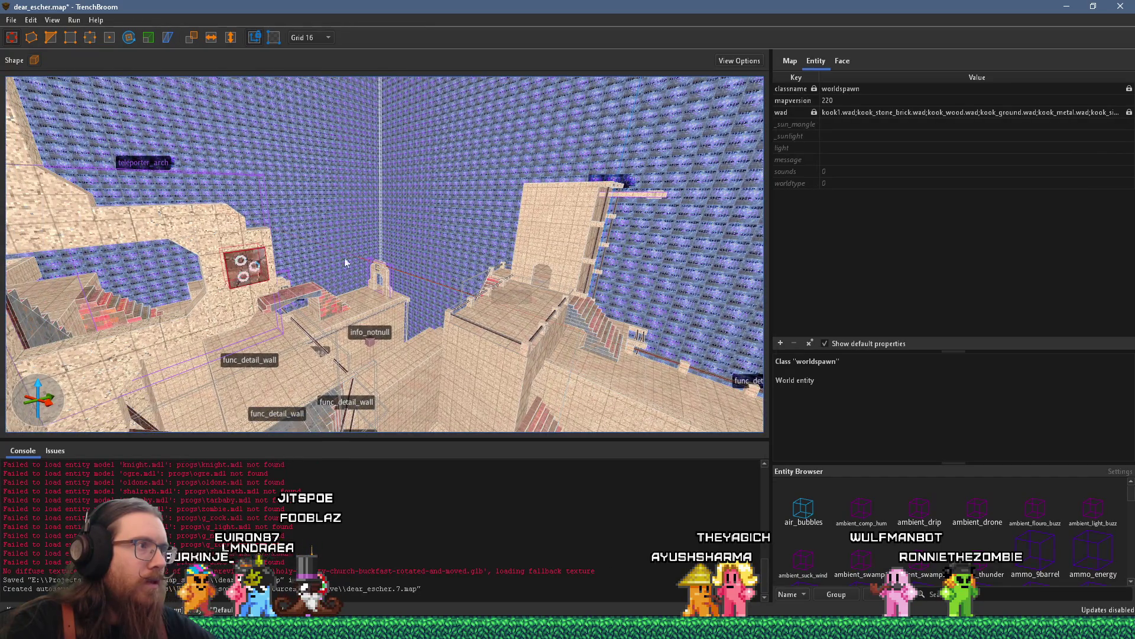
scroll(331, 268, up, 10)
scroll(368, 251, up, 6)
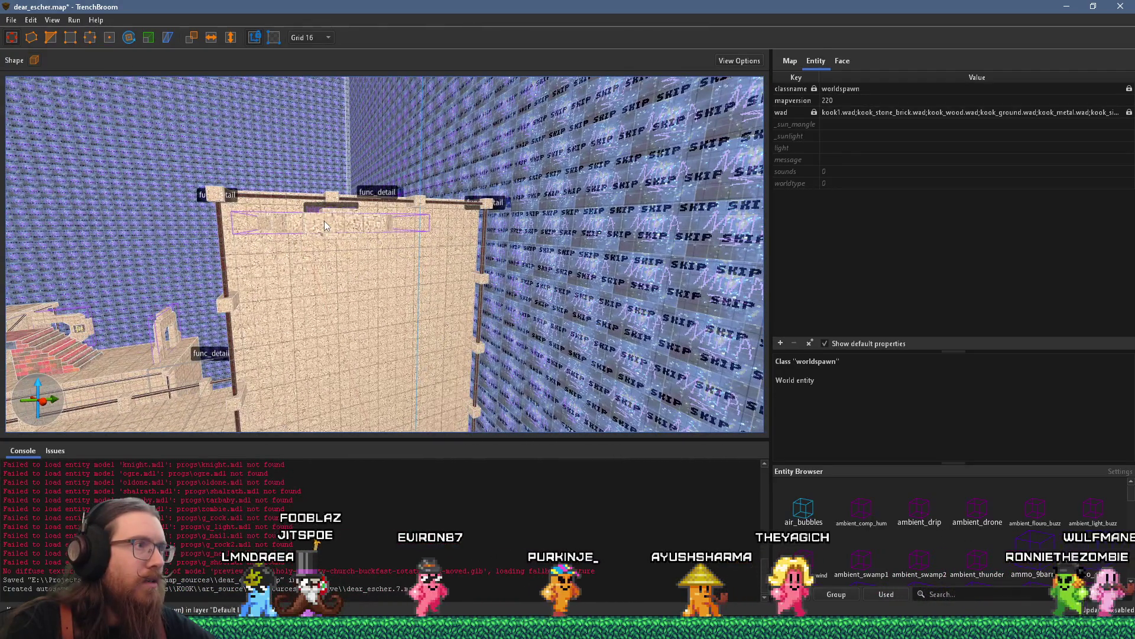
- Select the teleporter_arch group and rotate it until it stands edge-on
click(324, 221)
scroll(331, 213, up, 4)
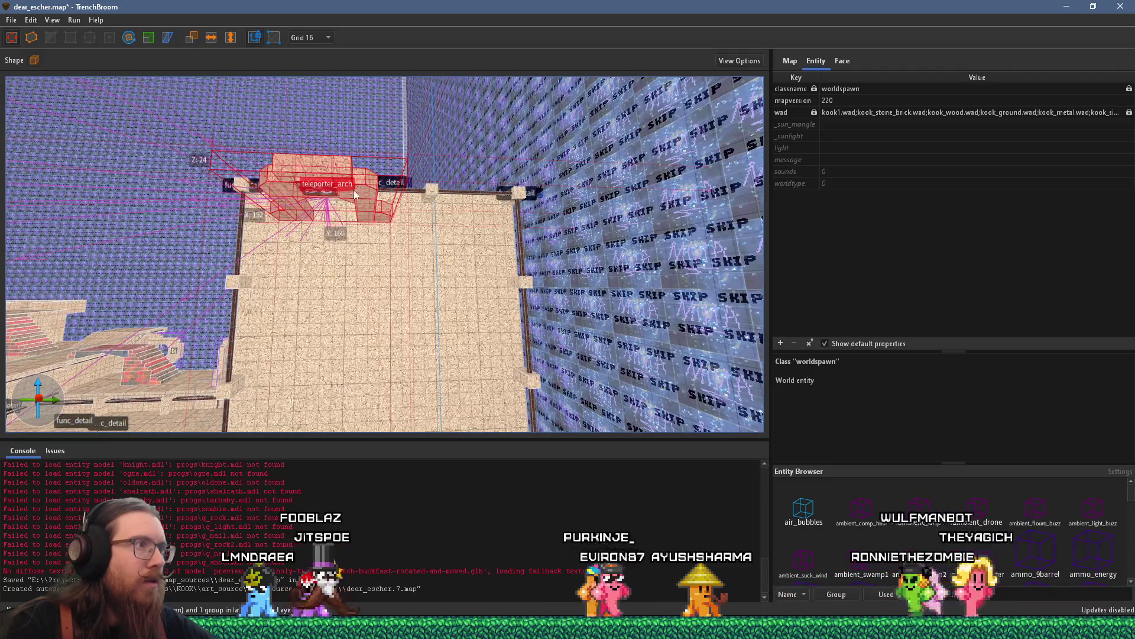
scroll(346, 201, up, 3)
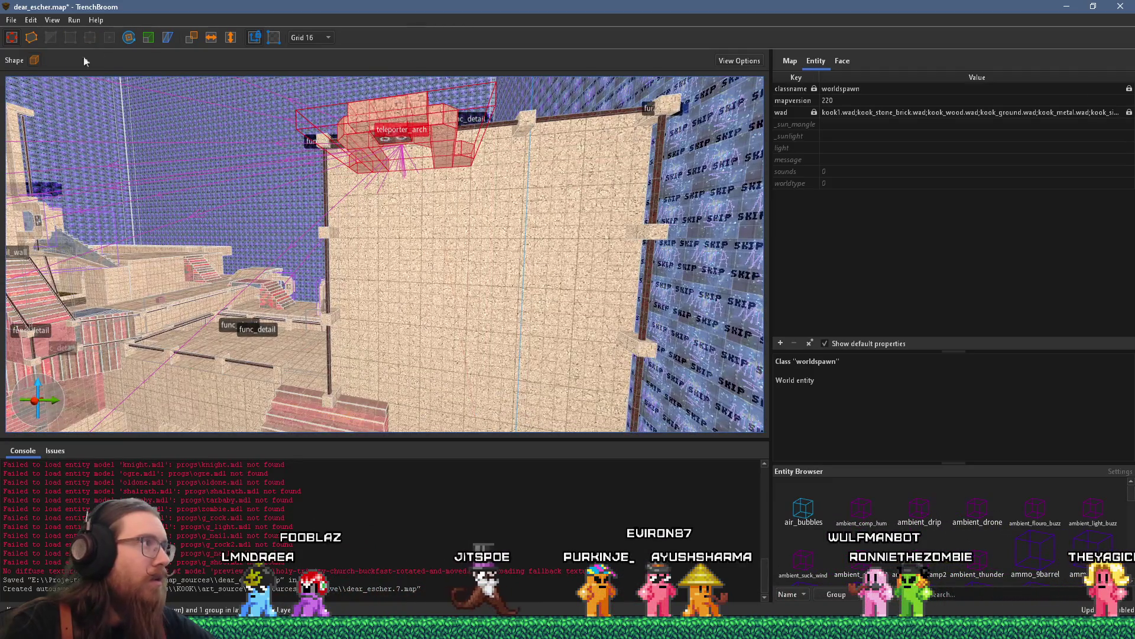
drag(421, 192, 346, 187)
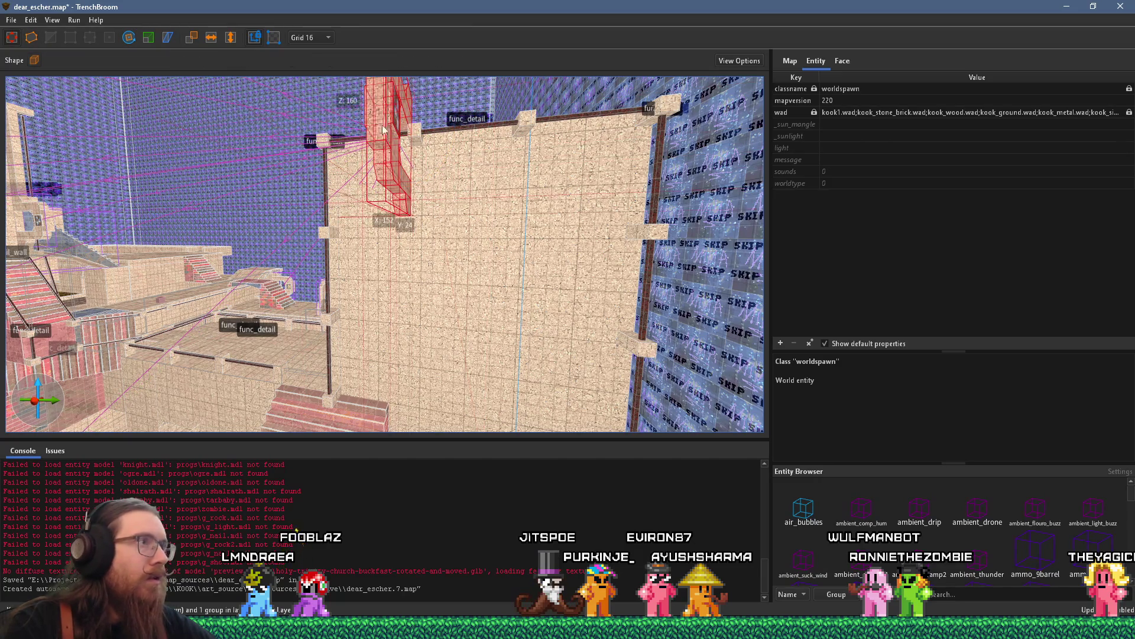
- Undo the stray wall selection, check the arch from above, and deselect it
click(534, 136)
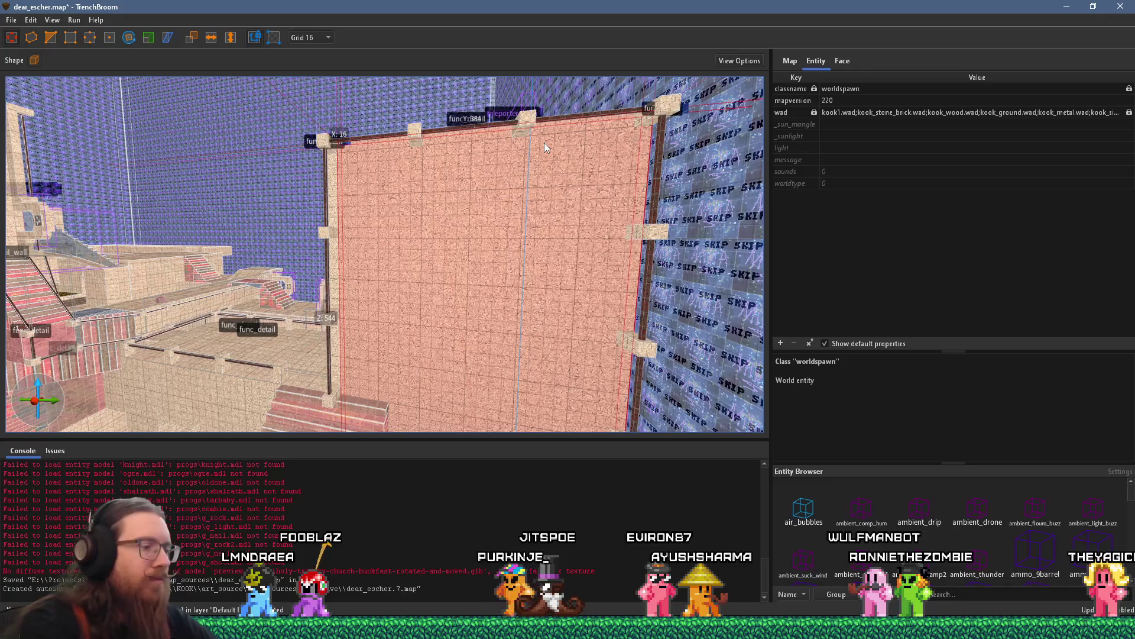
key(ctrl+z)
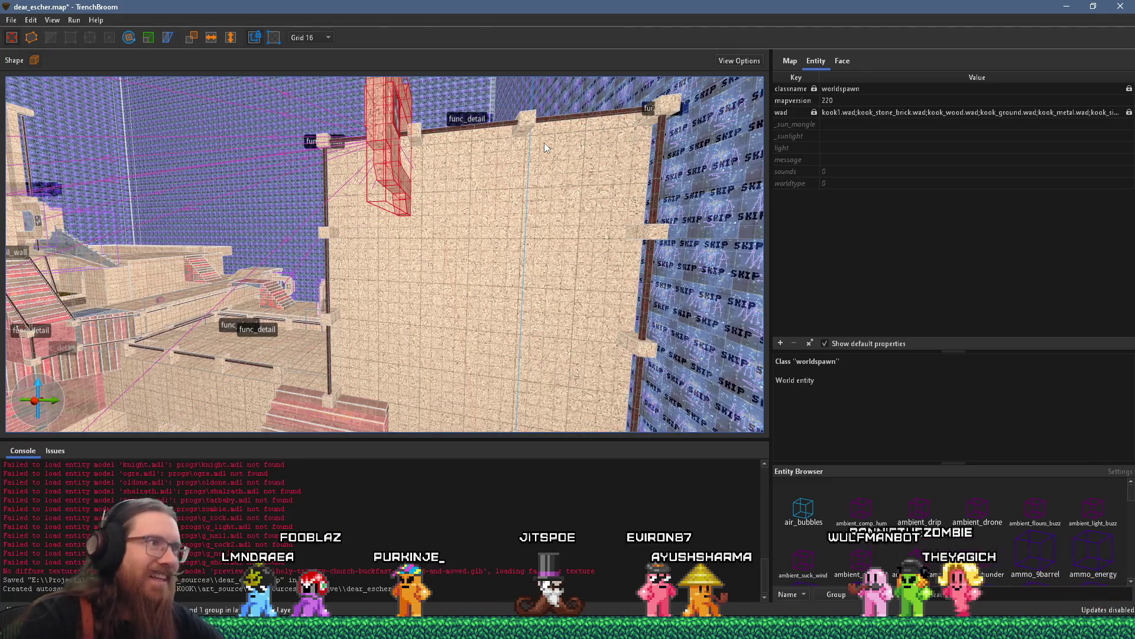
scroll(470, 201, down, 5)
scroll(427, 290, up, 2)
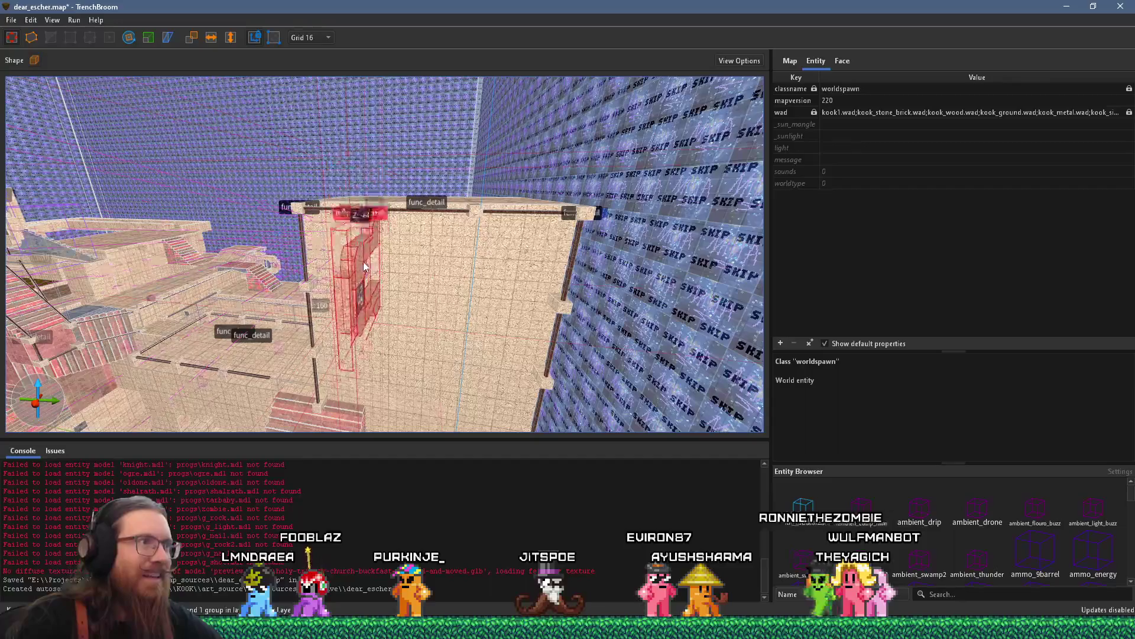
mouse_move(369, 260)
mouse_down()
mouse_move(579, 219)
mouse_move(306, 200)
mouse_move(550, 153)
mouse_move(497, 274)
mouse_move(522, 210)
mouse_move(613, 199)
mouse_move(388, 257)
mouse_move(551, 247)
mouse_move(370, 286)
mouse_move(259, 328)
mouse_move(422, 279)
mouse_move(150, 207)
mouse_move(101, 301)
mouse_move(148, 272)
mouse_move(247, 148)
mouse_move(293, 219)
mouse_move(267, 216)
mouse_move(383, 251)
mouse_move(341, 215)
mouse_move(343, 190)
mouse_move(396, 341)
mouse_move(530, 329)
mouse_move(466, 336)
mouse_move(506, 328)
mouse_move(556, 375)
mouse_move(590, 346)
mouse_move(488, 335)
mouse_move(492, 360)
mouse_move(470, 358)
mouse_move(487, 364)
mouse_move(473, 318)
mouse_move(382, 327)
mouse_up()
key(Escape)
key(w)
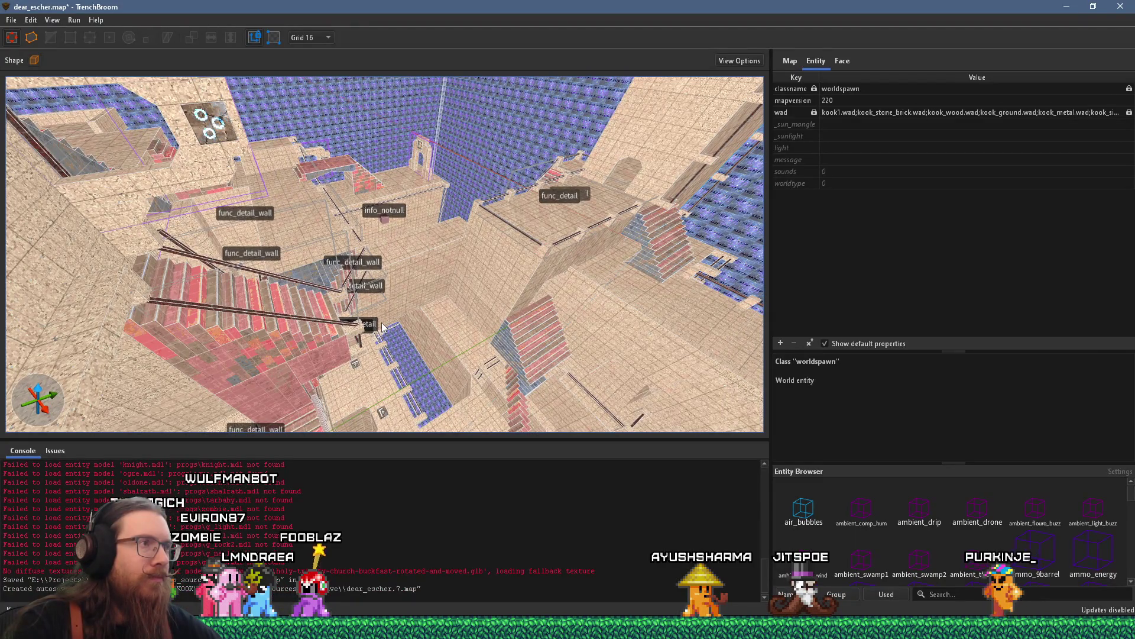
- Run Compile Map on dear_escher from the Run menu, then fly back to the curved staircase
mouse_move(313, 264)
mouse_down()
mouse_move(278, 254)
mouse_move(190, 321)
mouse_move(307, 307)
mouse_up()
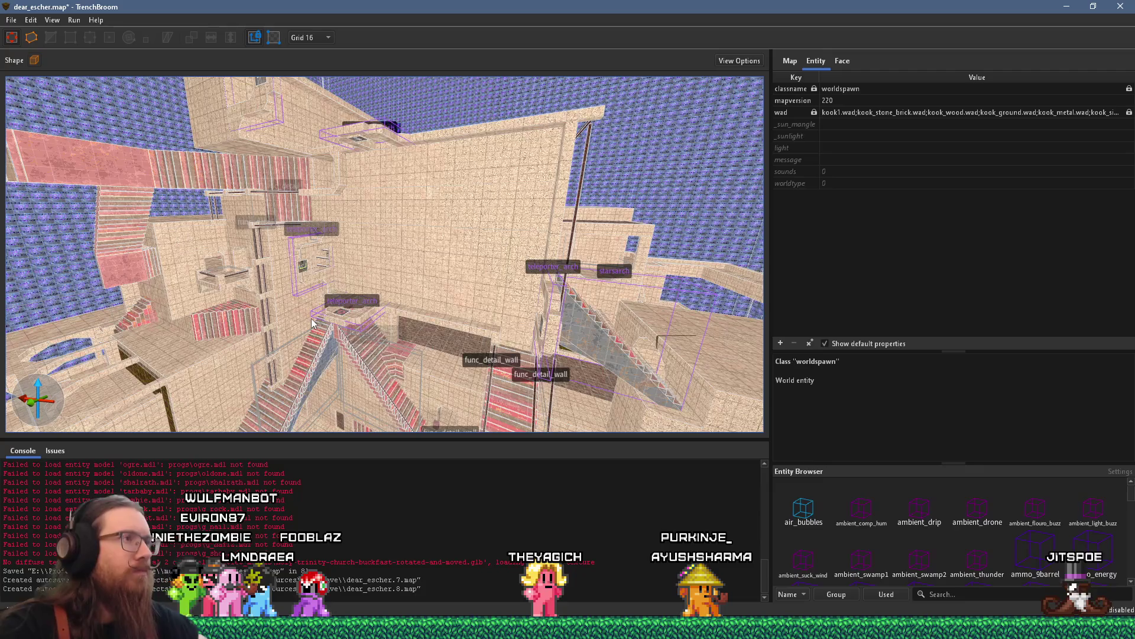
key(w)
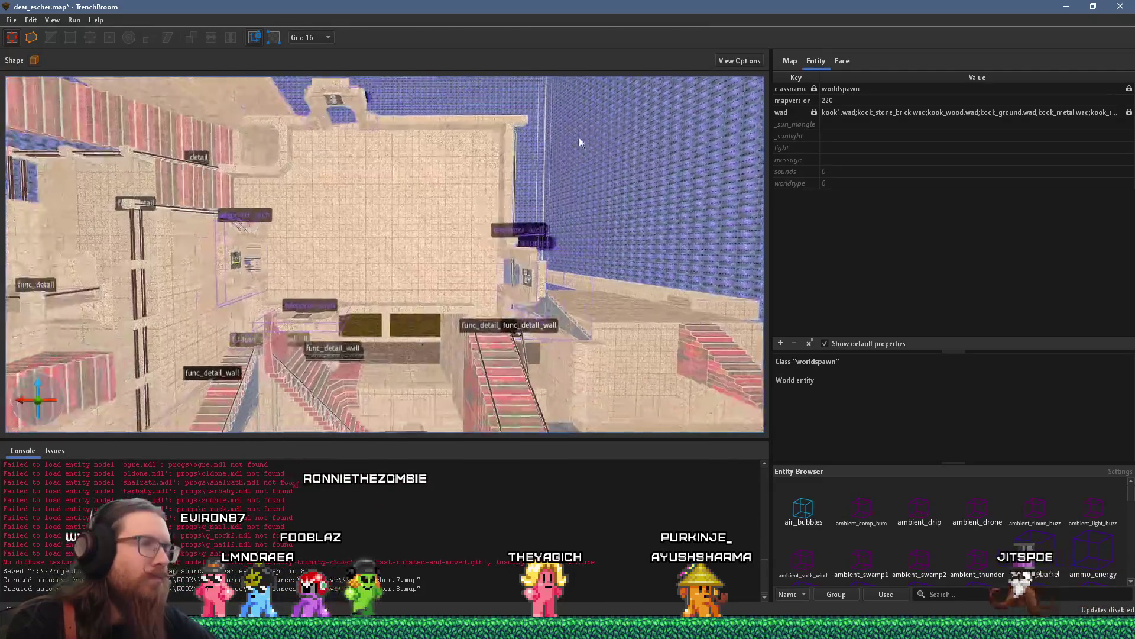
key(s)
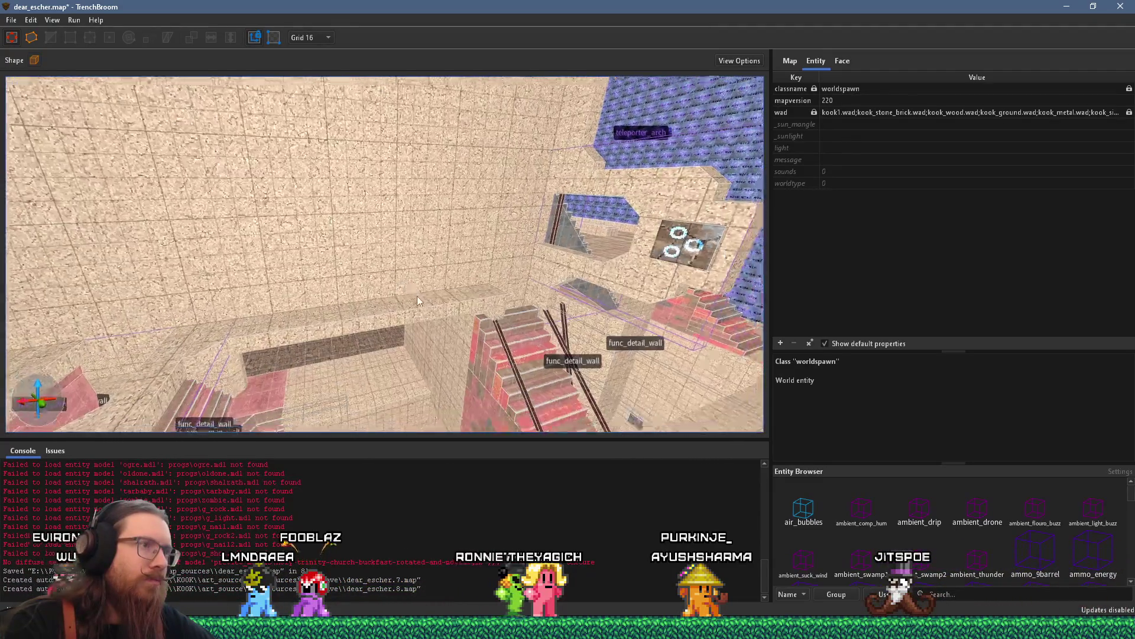
key(w)
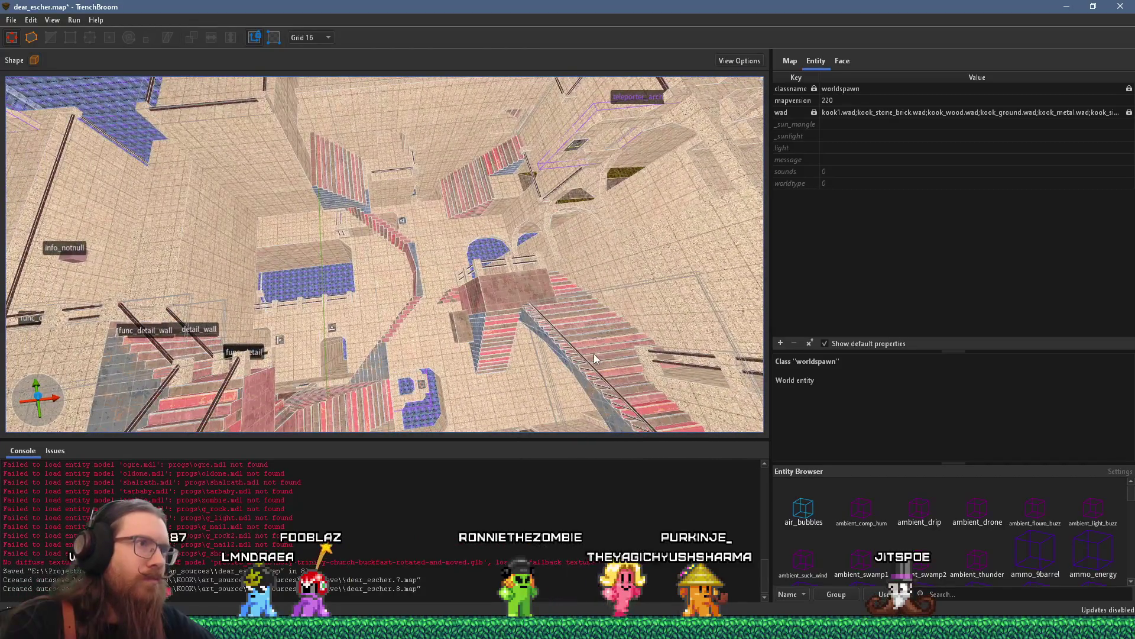
key(w)
key(w)
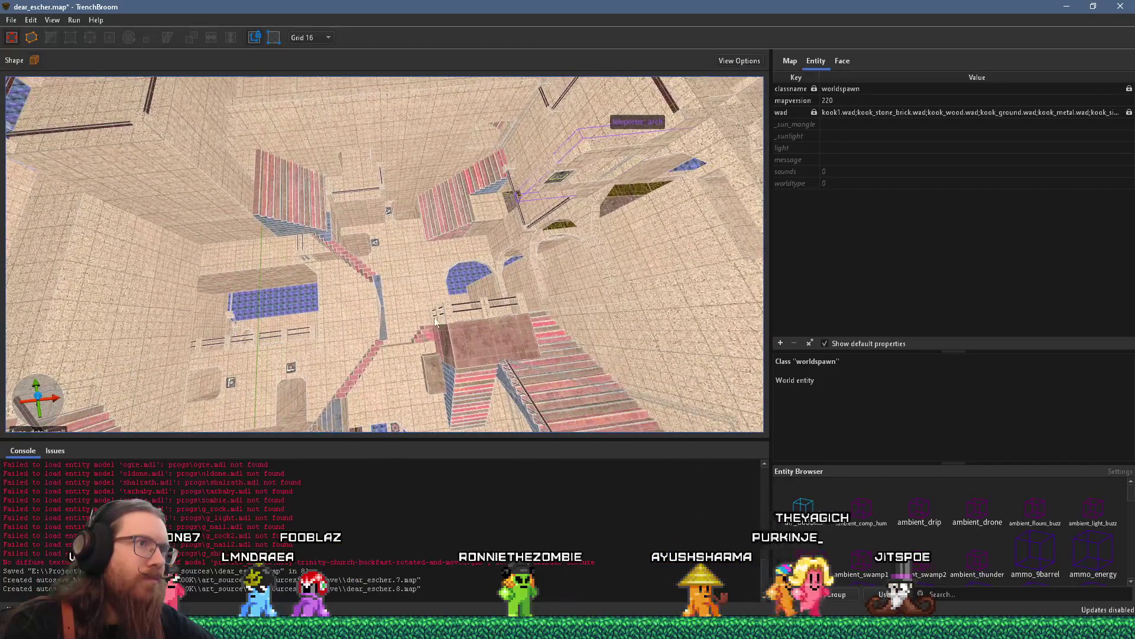
mouse_move(424, 313)
mouse_down()
mouse_move(485, 253)
mouse_move(356, 314)
mouse_move(389, 278)
mouse_move(371, 295)
mouse_move(591, 237)
mouse_move(560, 211)
mouse_move(459, 310)
mouse_move(502, 289)
mouse_move(315, 276)
mouse_move(400, 290)
mouse_move(470, 235)
mouse_move(437, 287)
mouse_move(413, 275)
mouse_up()
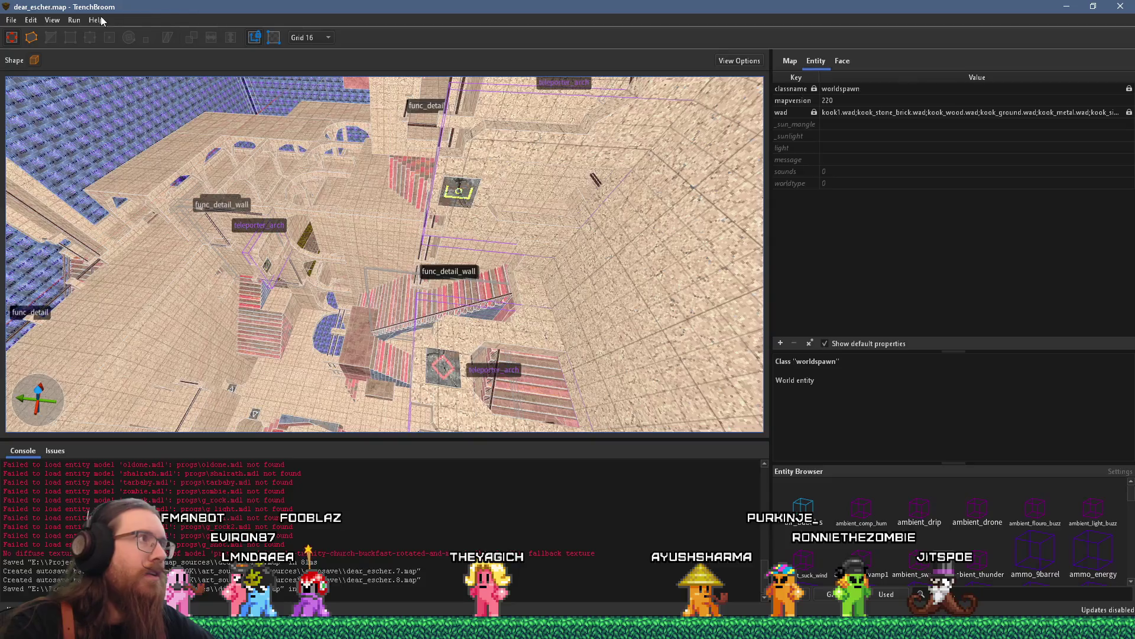
click(81, 34)
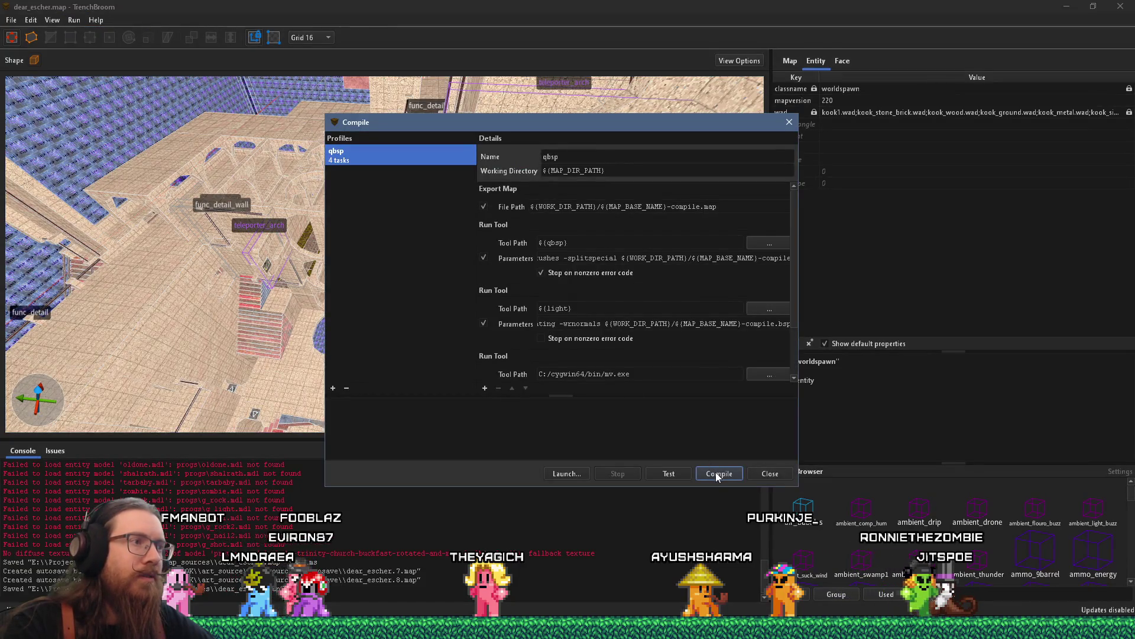
click(789, 122)
mouse_move(532, 225)
mouse_down()
mouse_move(381, 224)
mouse_move(388, 87)
mouse_up()
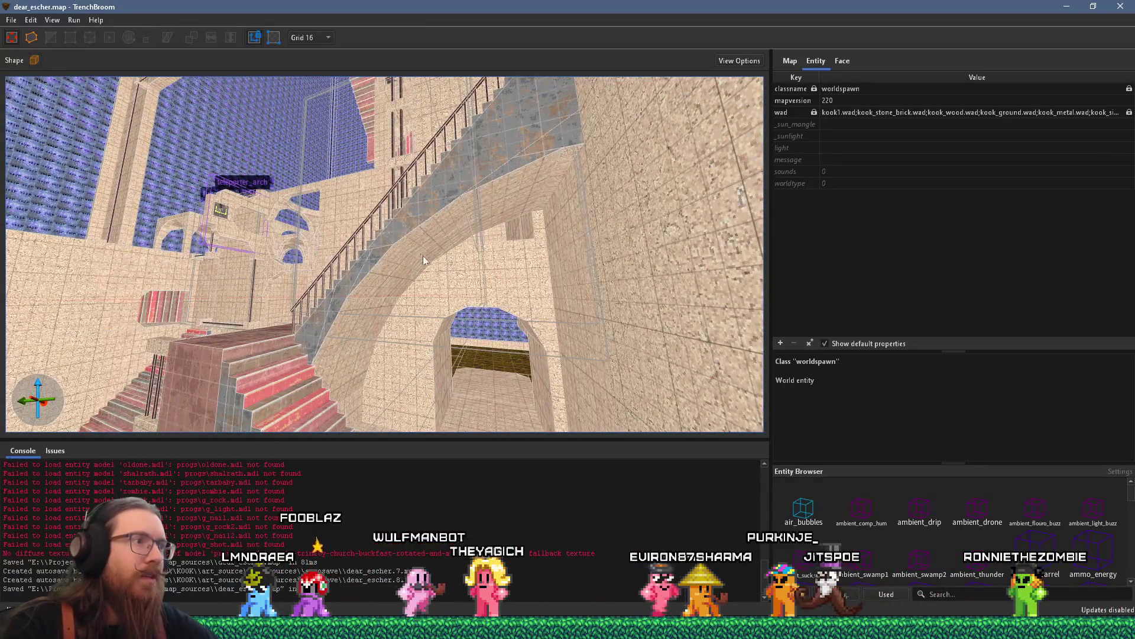
- Select the curved arch brushes under the stairs
drag(427, 262, 339, 378)
click(338, 378)
ctrl+click(517, 141)
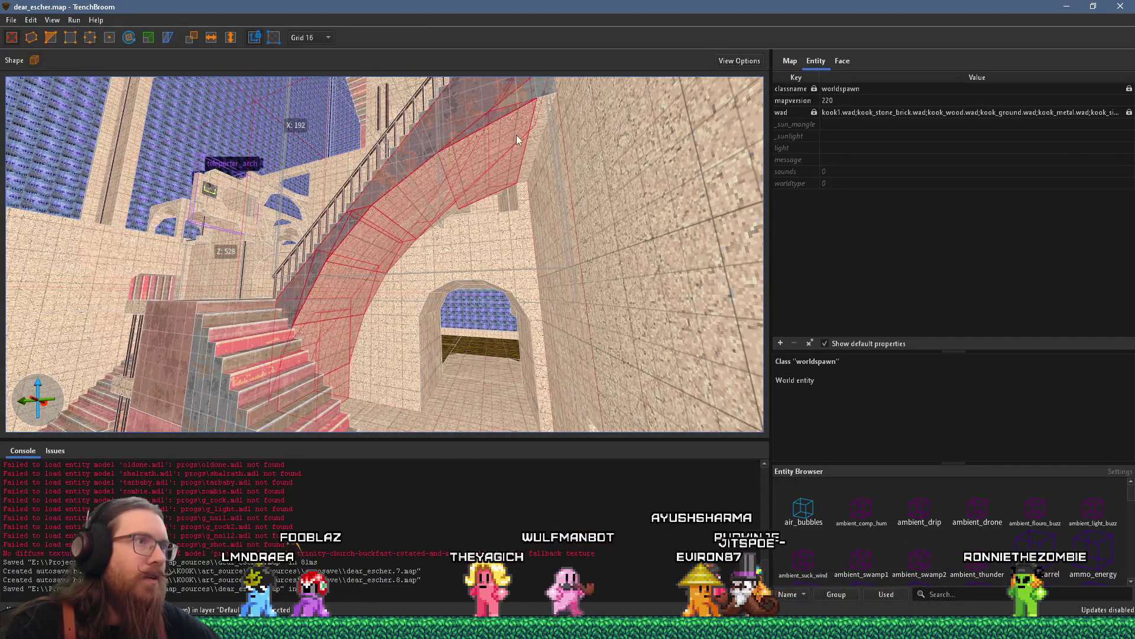
- Select the small 192 by 228 wall brush beside the stairs and zoom in on it
mouse_move(541, 123)
mouse_down()
mouse_move(609, 271)
mouse_move(426, 143)
mouse_move(438, 175)
mouse_up()
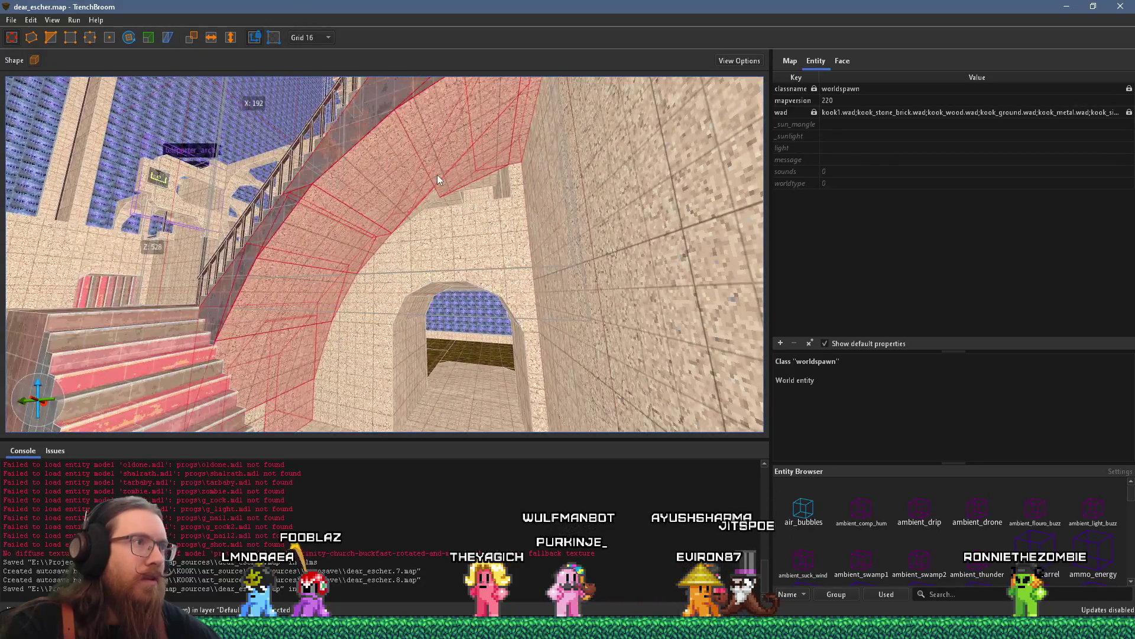
scroll(434, 175, up, 3)
click(400, 165)
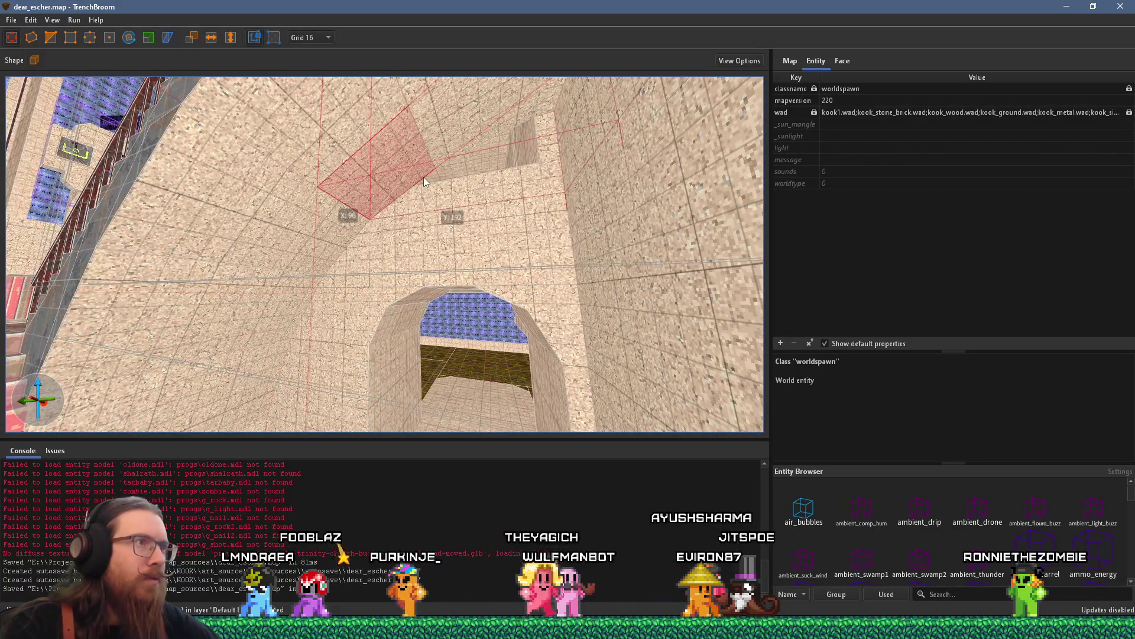
scroll(426, 169, up, 5)
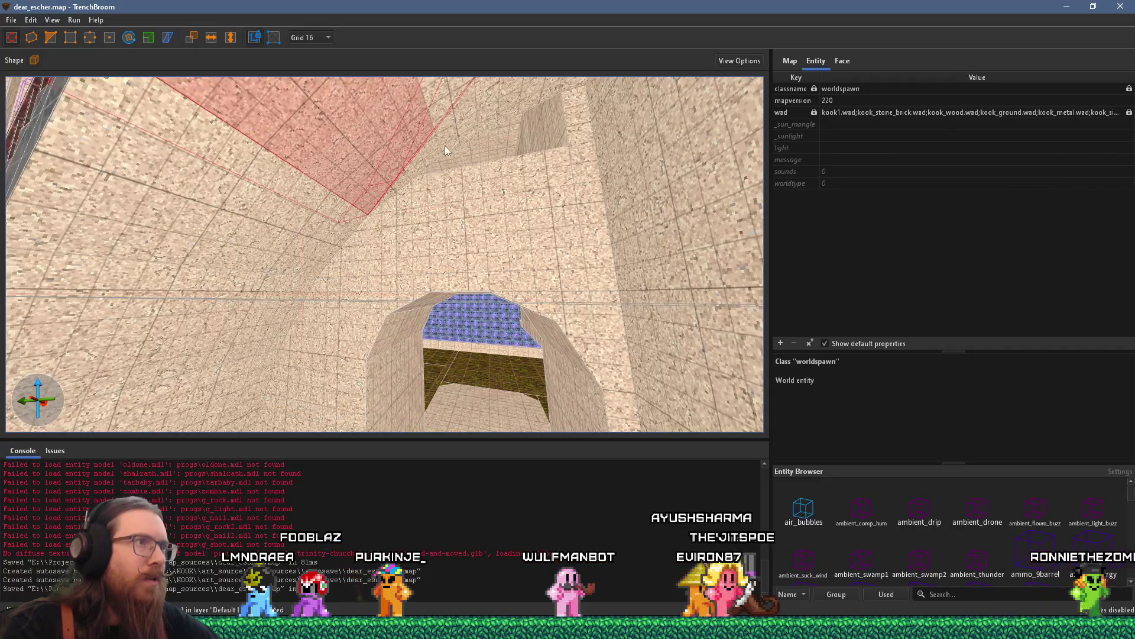
scroll(412, 225, up, 8)
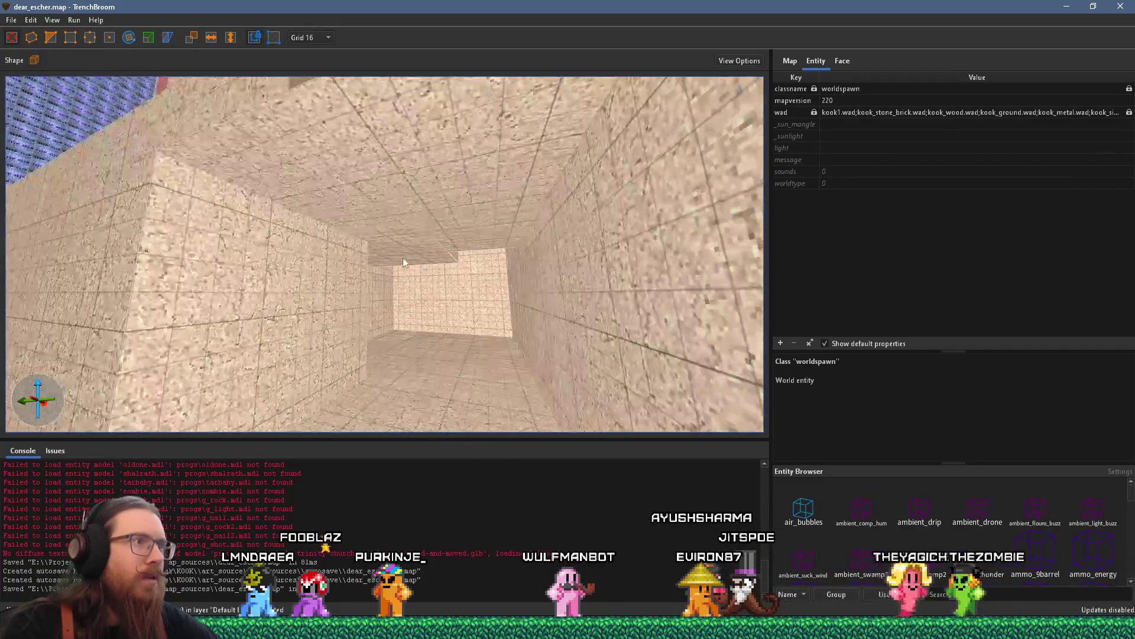
scroll(259, 267, down, 10)
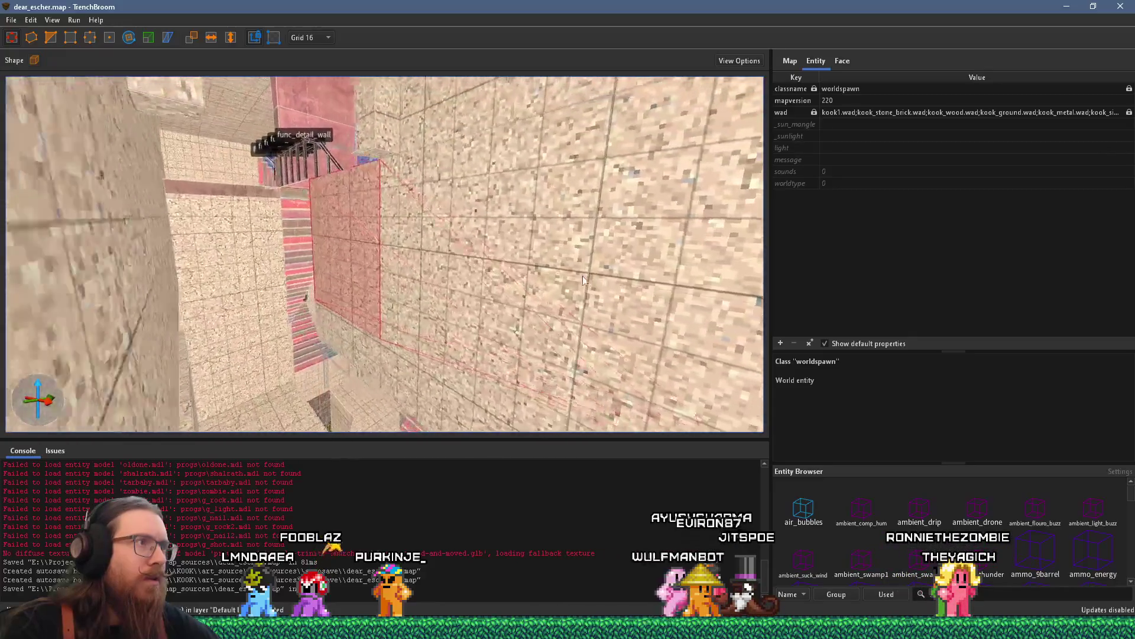
scroll(589, 277, up, 8)
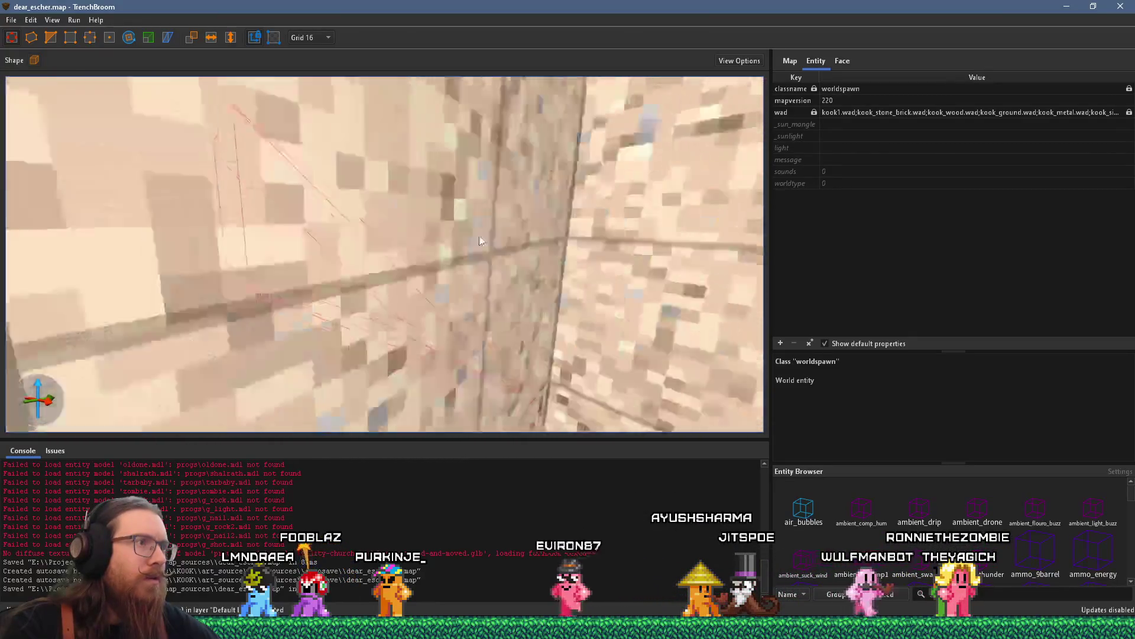
scroll(446, 145, down, 8)
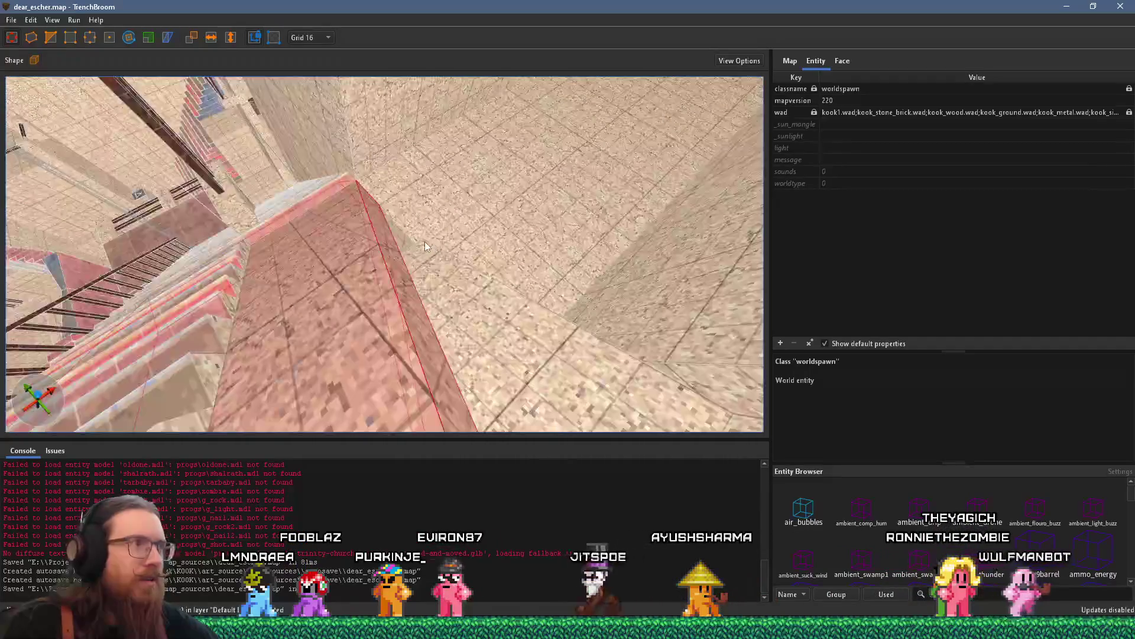
scroll(619, 296, down, 5)
scroll(494, 304, up, 6)
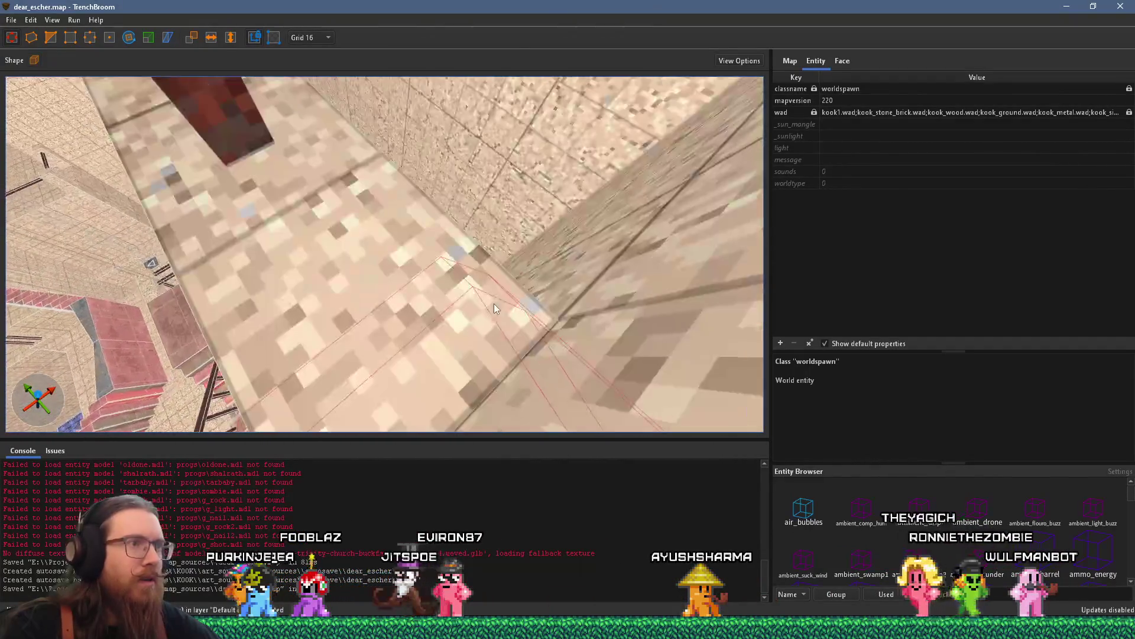
scroll(304, 262, up, 3)
scroll(332, 220, down, 5)
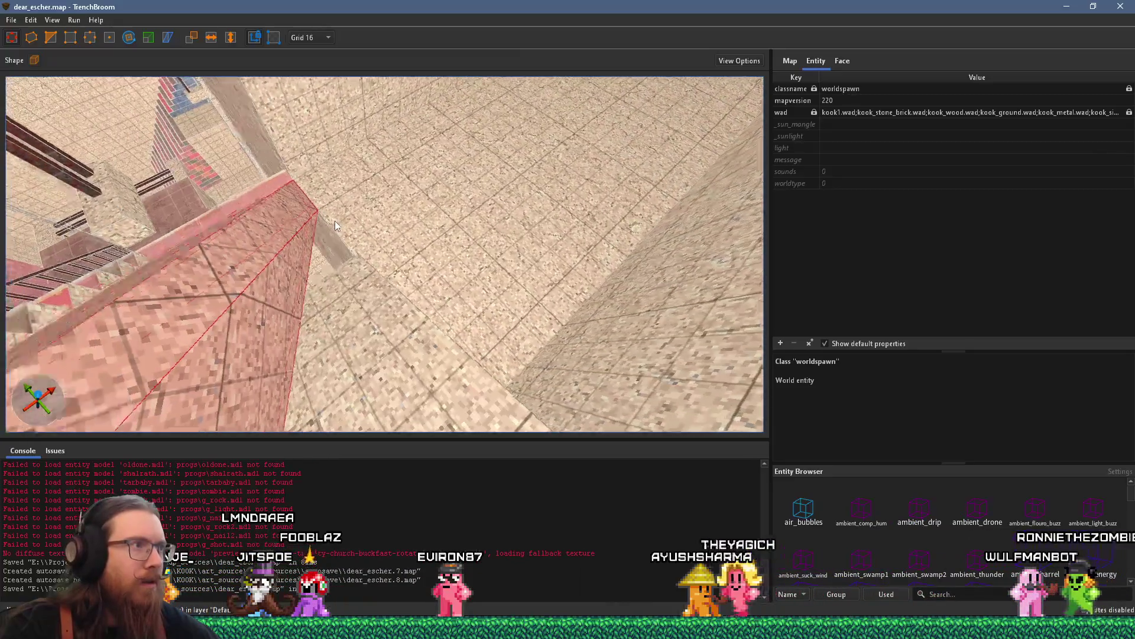
scroll(399, 252, down, 6)
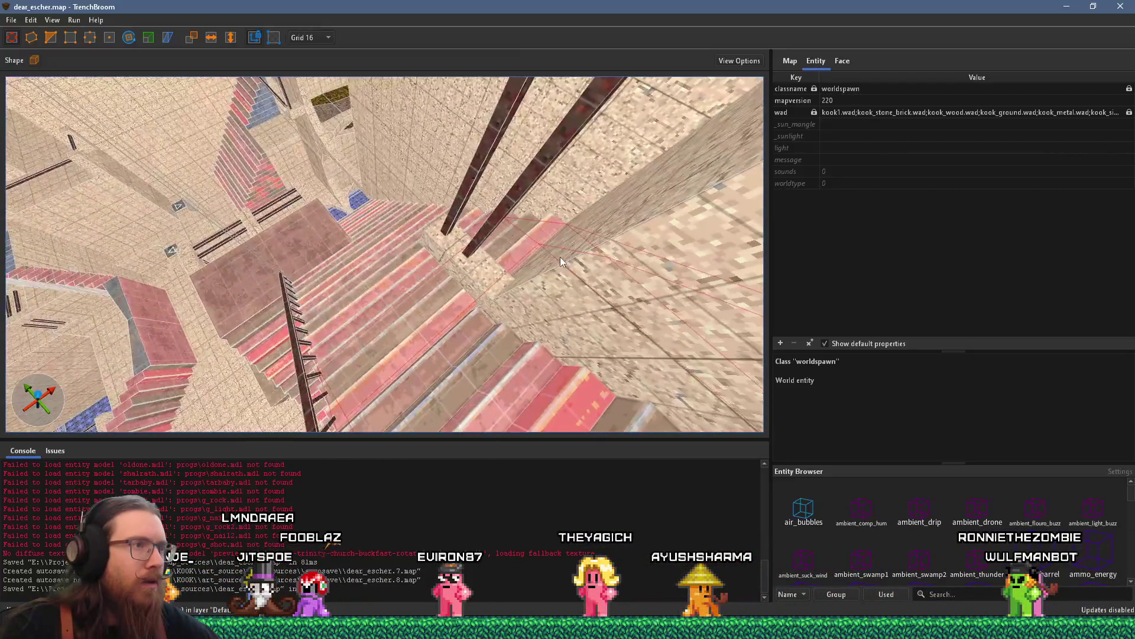
scroll(559, 256, down, 2)
scroll(396, 204, up, 6)
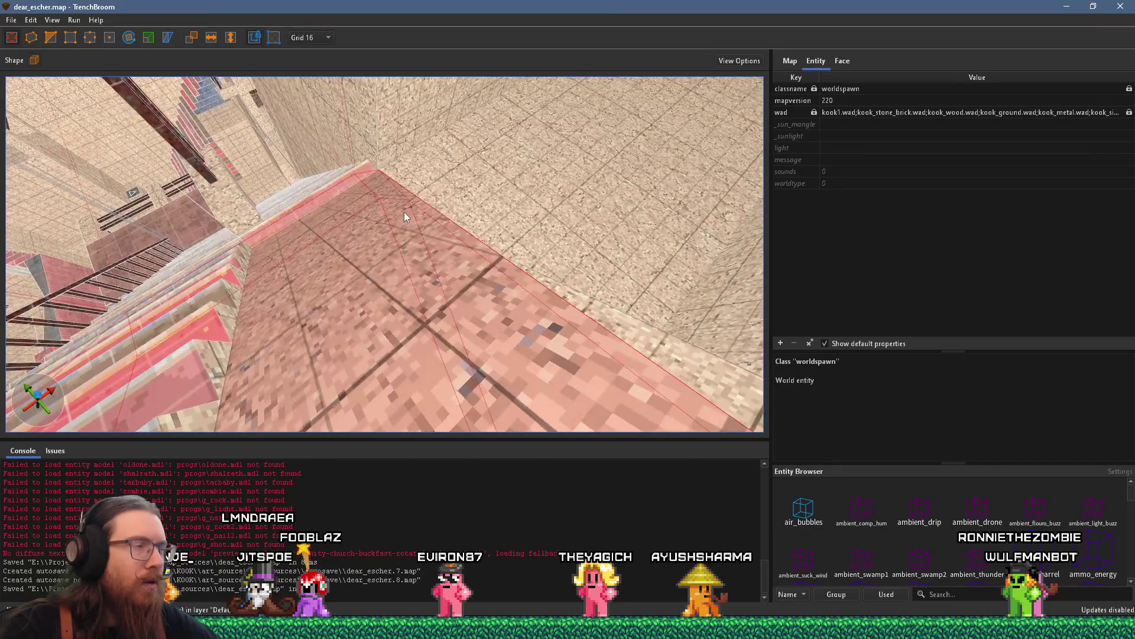
mouse_move(428, 215)
mouse_down()
mouse_move(565, 248)
mouse_move(503, 290)
mouse_move(253, 77)
mouse_move(267, 118)
mouse_move(357, 215)
mouse_move(304, 122)
mouse_move(352, 159)
mouse_move(324, 157)
mouse_up()
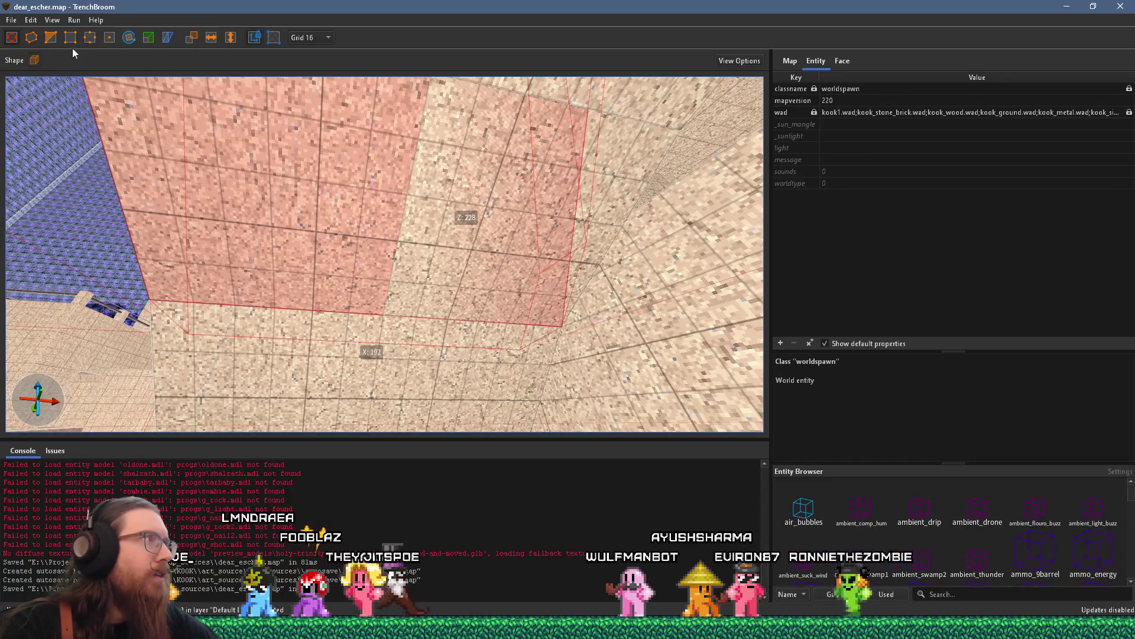
- Place the second clip point on the wall brush, apply the clip, and deselect it
click(408, 195)
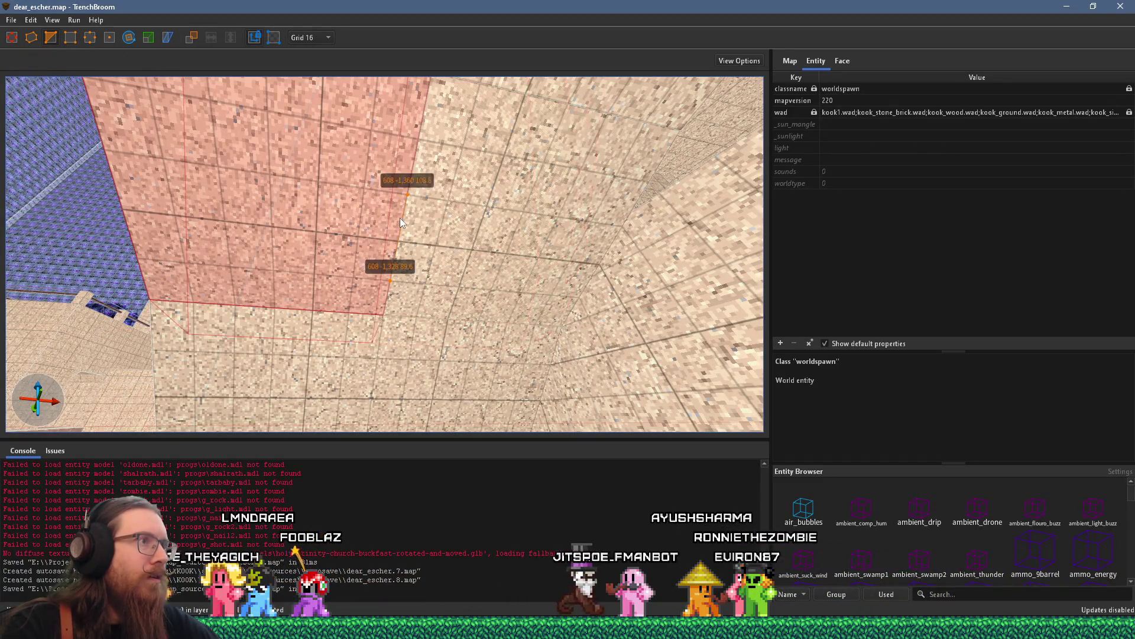
mouse_move(373, 208)
mouse_down()
mouse_move(456, 303)
mouse_move(410, 262)
mouse_move(548, 242)
mouse_move(539, 225)
mouse_move(567, 239)
mouse_move(500, 291)
mouse_move(436, 312)
mouse_move(183, 157)
mouse_move(251, 114)
mouse_up()
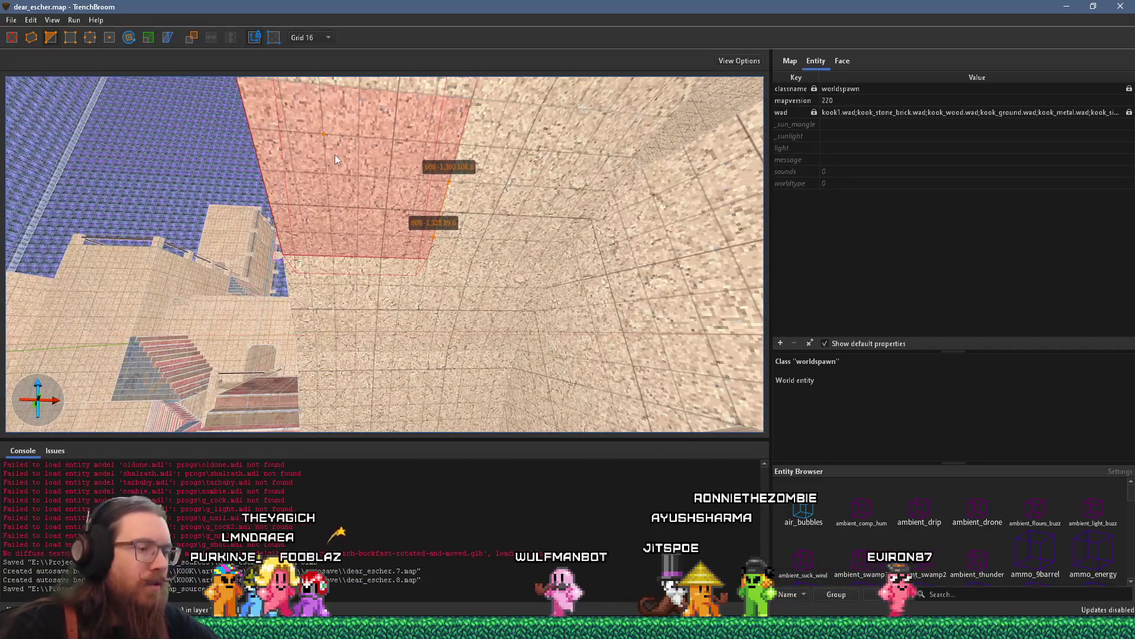
key(Return)
mouse_move(334, 154)
mouse_down()
mouse_move(391, 185)
mouse_move(439, 248)
mouse_move(428, 214)
mouse_move(434, 222)
mouse_up()
key(Escape)
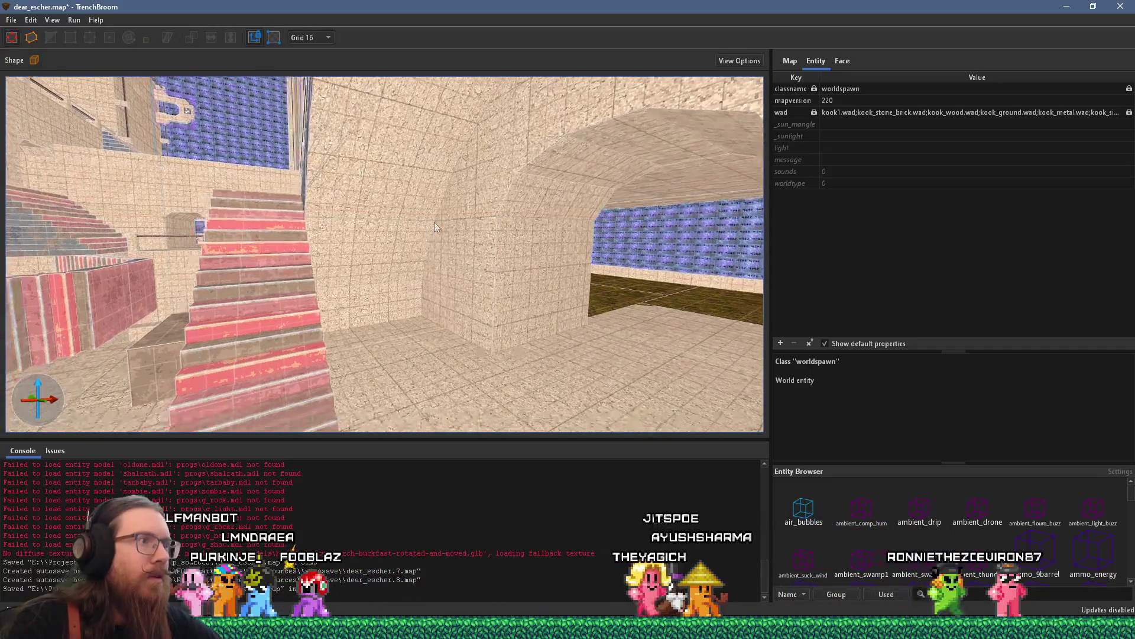
- Clear the face selection and select the curved arch brush under the stairs
mouse_move(388, 319)
mouse_down()
mouse_move(386, 261)
mouse_move(441, 222)
mouse_move(386, 374)
mouse_move(471, 368)
mouse_move(502, 261)
mouse_move(470, 365)
mouse_move(376, 336)
mouse_move(407, 288)
mouse_move(256, 306)
mouse_move(303, 308)
mouse_move(267, 296)
mouse_move(353, 303)
mouse_move(527, 284)
mouse_move(508, 265)
mouse_move(290, 309)
mouse_move(339, 262)
mouse_move(353, 265)
mouse_move(205, 161)
mouse_move(70, 179)
mouse_move(46, 84)
mouse_move(246, 147)
mouse_move(207, 257)
mouse_move(262, 313)
mouse_move(209, 250)
mouse_move(366, 287)
mouse_move(410, 153)
mouse_move(443, 139)
mouse_move(442, 150)
mouse_move(417, 120)
mouse_move(385, 223)
mouse_up()
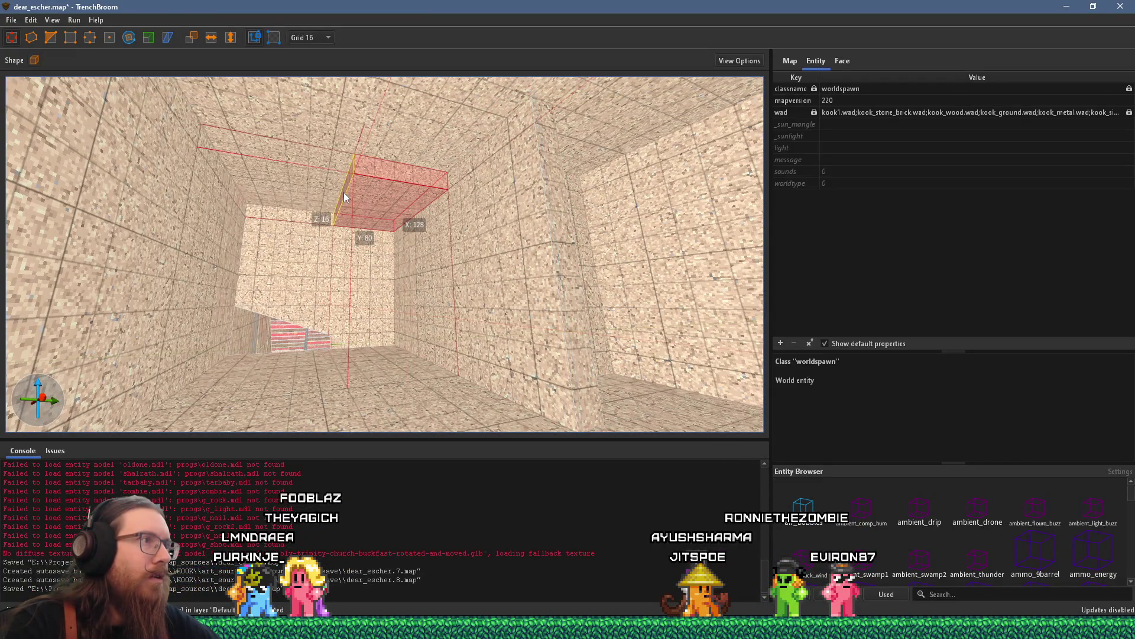
mouse_move(251, 179)
mouse_down()
mouse_move(276, 368)
mouse_move(383, 321)
mouse_move(411, 330)
mouse_move(360, 332)
mouse_move(417, 230)
mouse_move(524, 288)
mouse_up()
mouse_move(570, 224)
mouse_down()
mouse_move(533, 278)
mouse_move(487, 264)
mouse_move(456, 301)
mouse_move(465, 263)
mouse_move(445, 263)
mouse_move(402, 387)
mouse_up()
key(Escape)
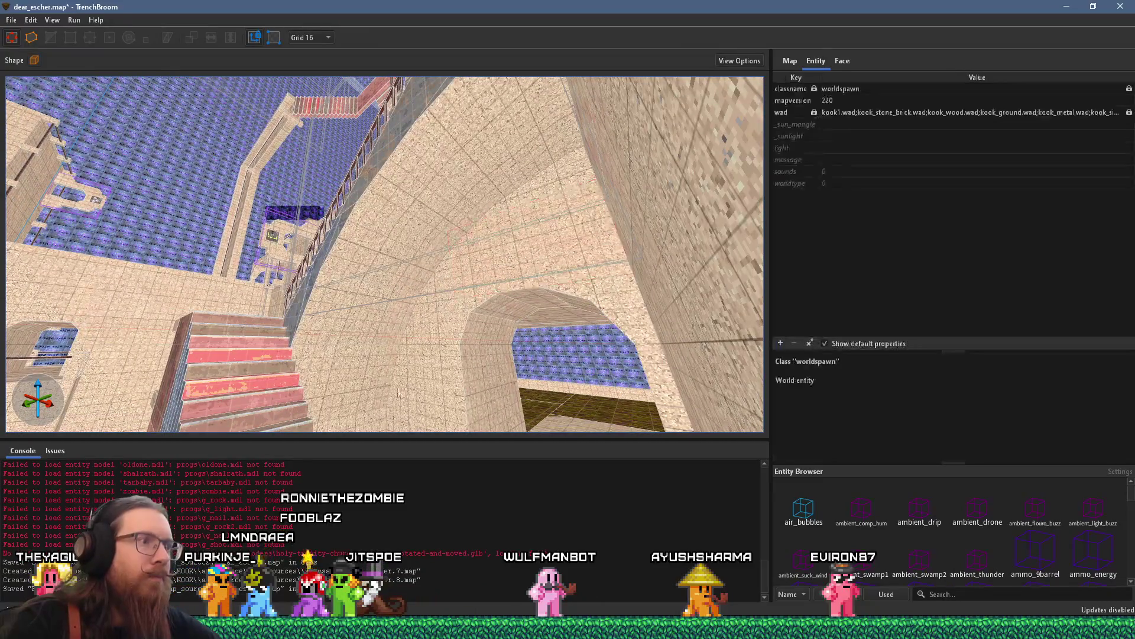
click(519, 114)
mouse_move(550, 109)
mouse_down()
mouse_move(444, 169)
mouse_move(434, 347)
mouse_up()
mouse_move(333, 276)
mouse_down()
mouse_move(549, 282)
mouse_move(632, 157)
mouse_move(467, 359)
mouse_move(482, 326)
mouse_move(434, 293)
mouse_move(708, 144)
mouse_move(488, 147)
mouse_move(270, 67)
mouse_up()
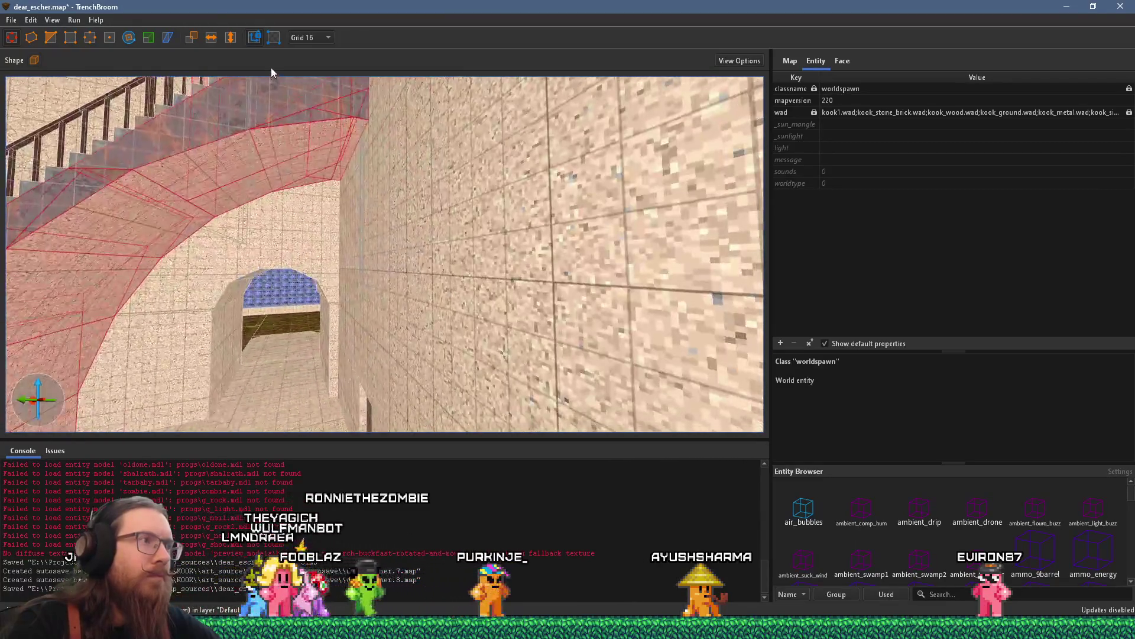
- Make the selected stair underside brushes a func_group with _phong set to 1
right_click(299, 126)
mouse_move(390, 346)
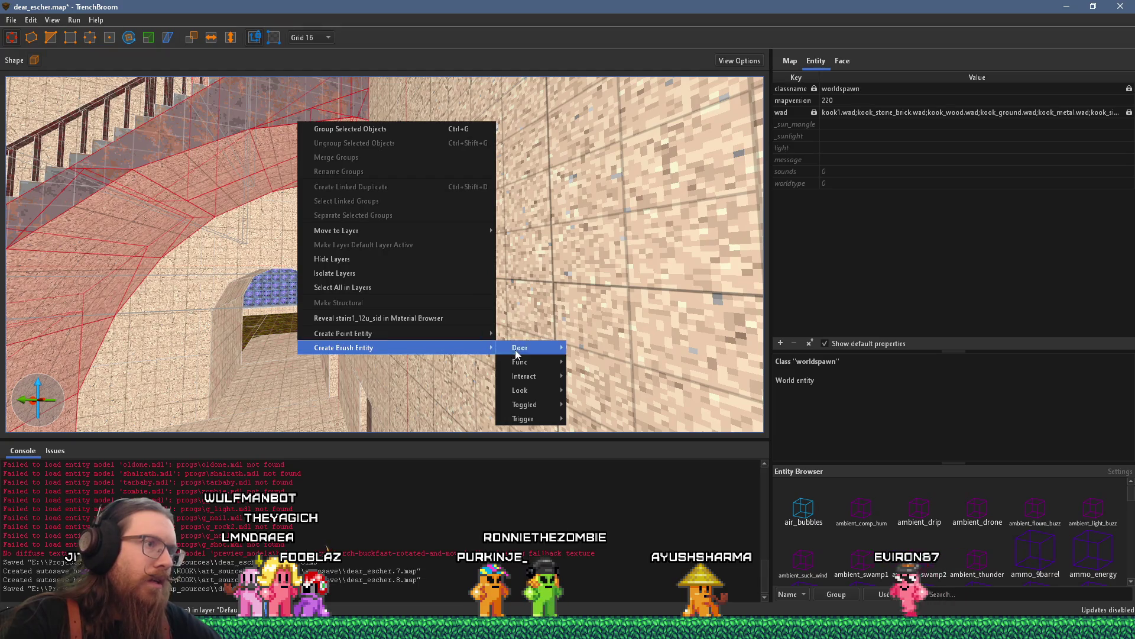
mouse_move(524, 365)
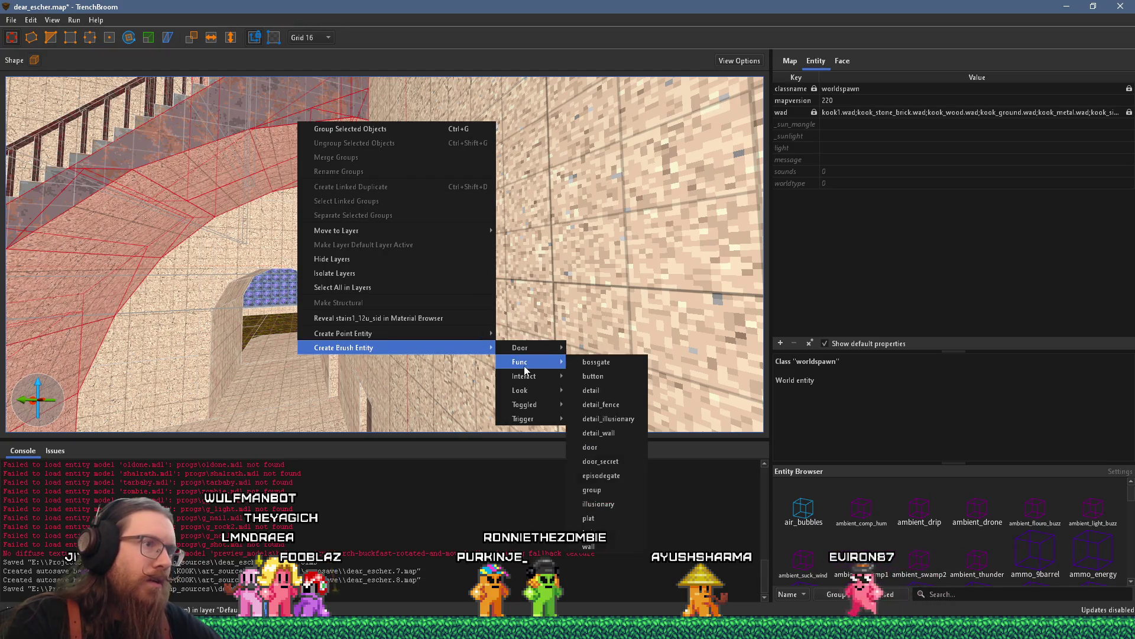
click(601, 494)
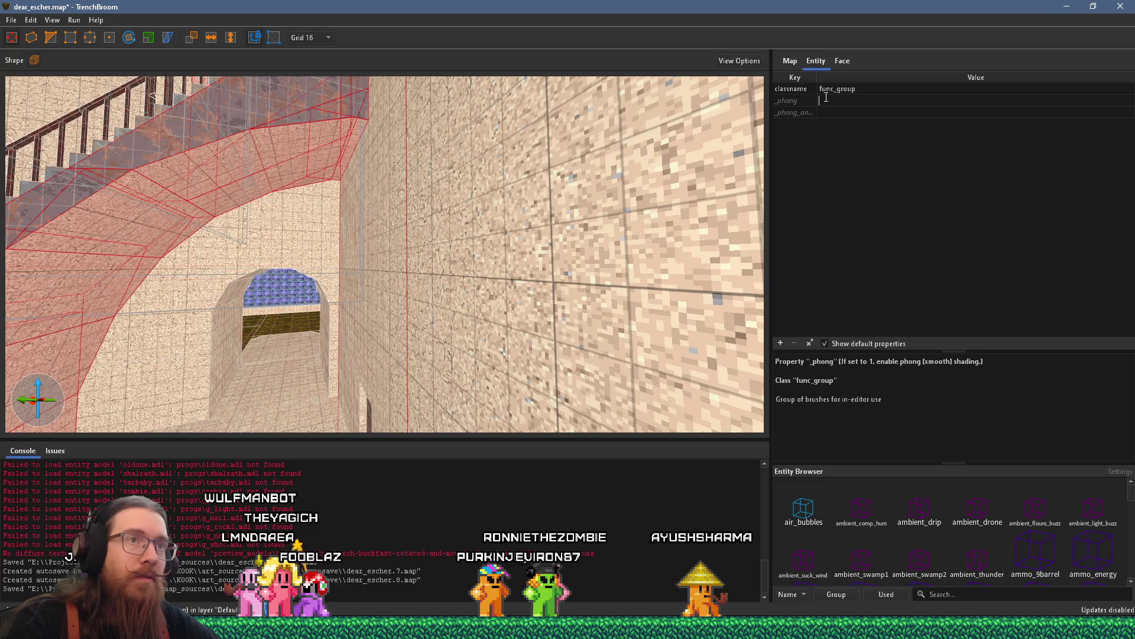
scroll(318, 272, down, 10)
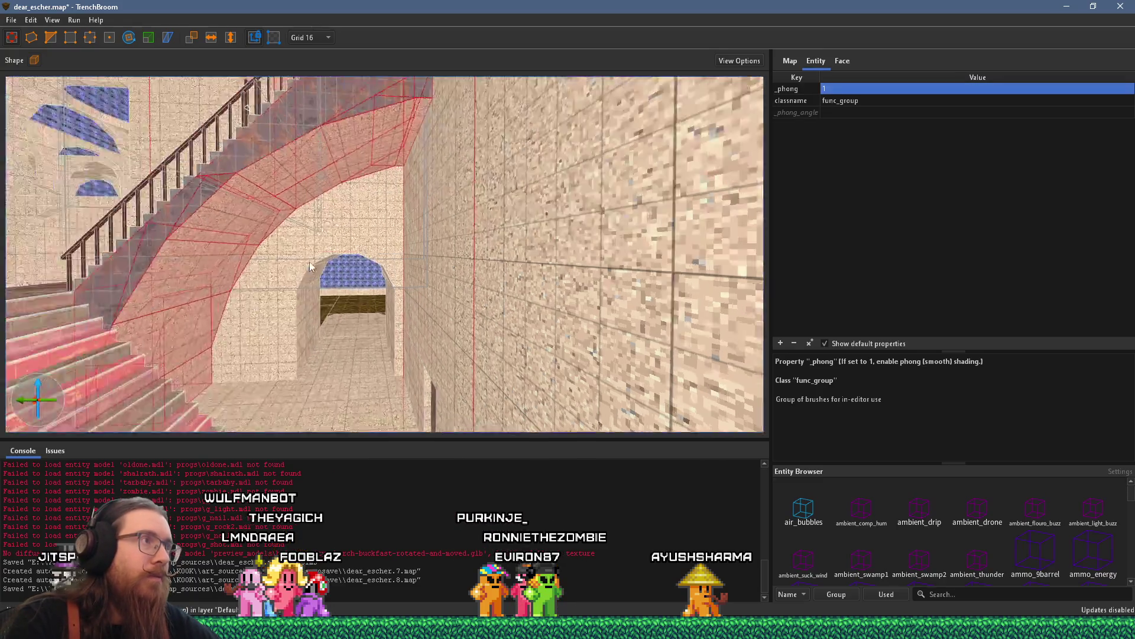
key(Escape)
mouse_move(387, 290)
mouse_down()
mouse_move(406, 221)
mouse_move(683, 244)
mouse_move(594, 222)
mouse_up()
drag(523, 218, 583, 225)
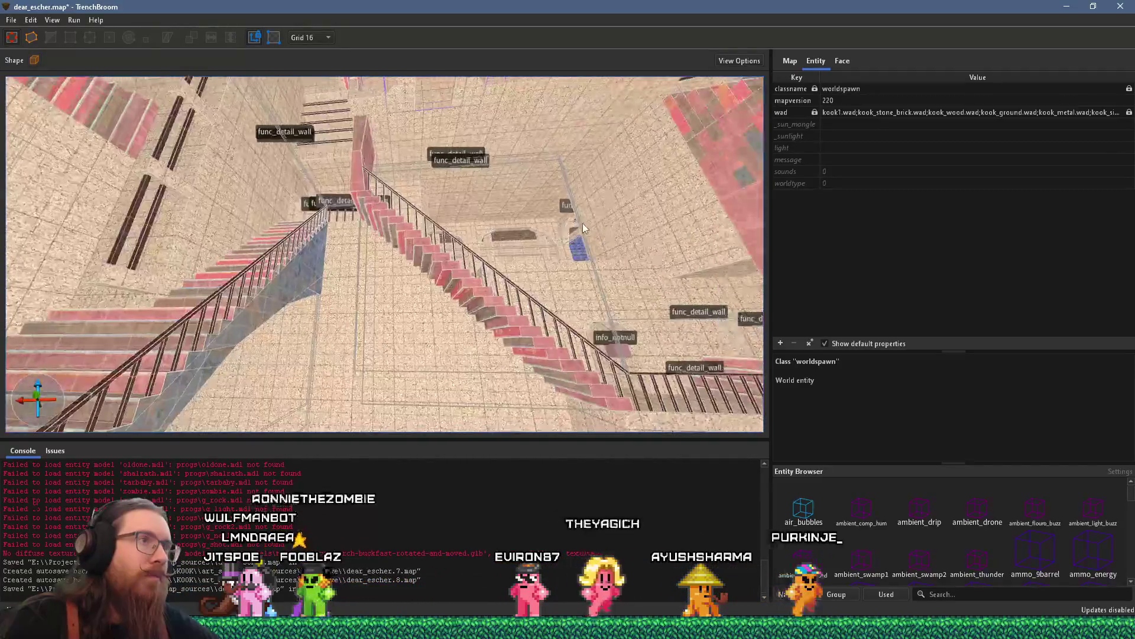
- Select the wall brush near the arch and add the large wall brush
mouse_move(254, 234)
mouse_down()
mouse_move(322, 223)
mouse_move(400, 293)
mouse_move(440, 296)
mouse_move(524, 272)
mouse_move(440, 262)
mouse_move(505, 206)
mouse_move(371, 247)
mouse_move(370, 320)
mouse_move(391, 348)
mouse_move(420, 356)
mouse_up()
click(340, 268)
drag(356, 310, 355, 304)
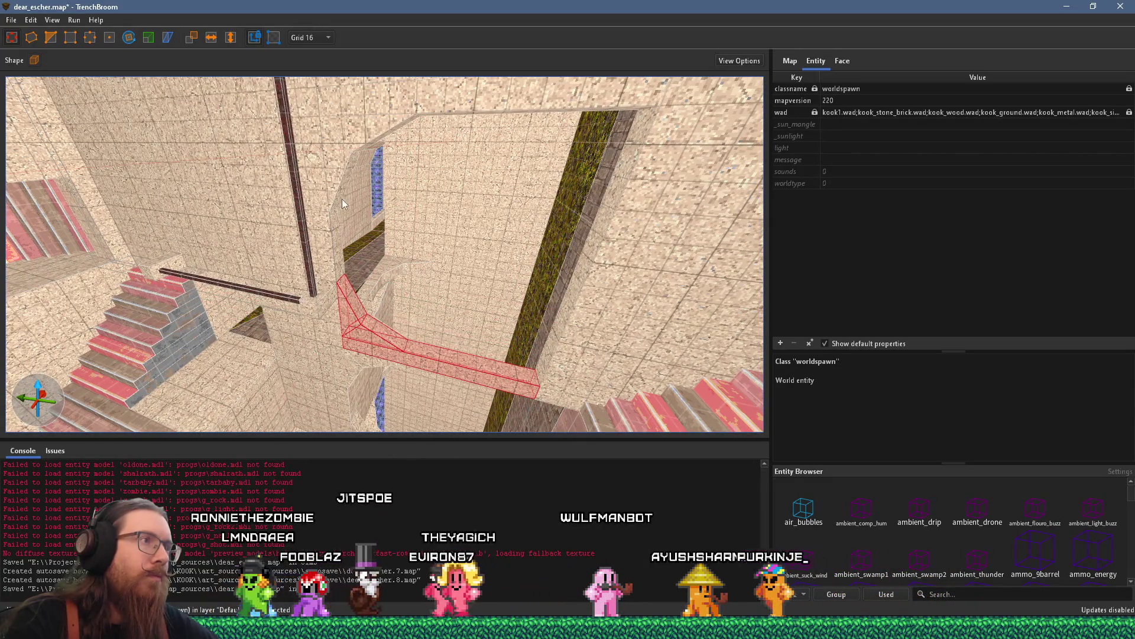
drag(381, 188, 392, 165)
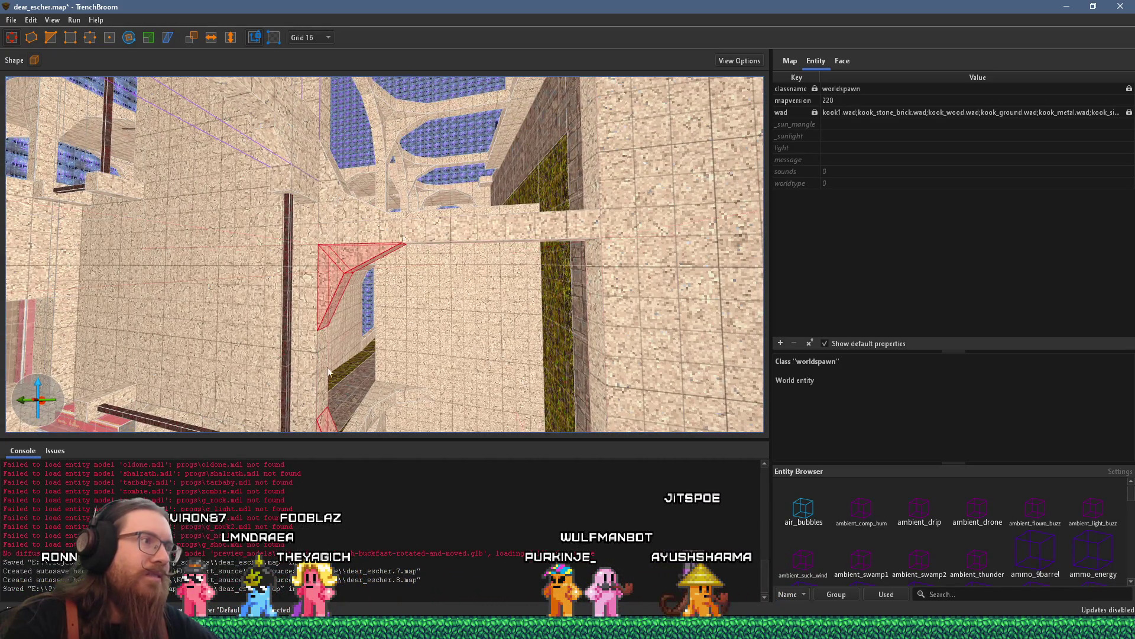
mouse_move(346, 332)
mouse_down()
mouse_move(377, 384)
mouse_move(428, 399)
mouse_up()
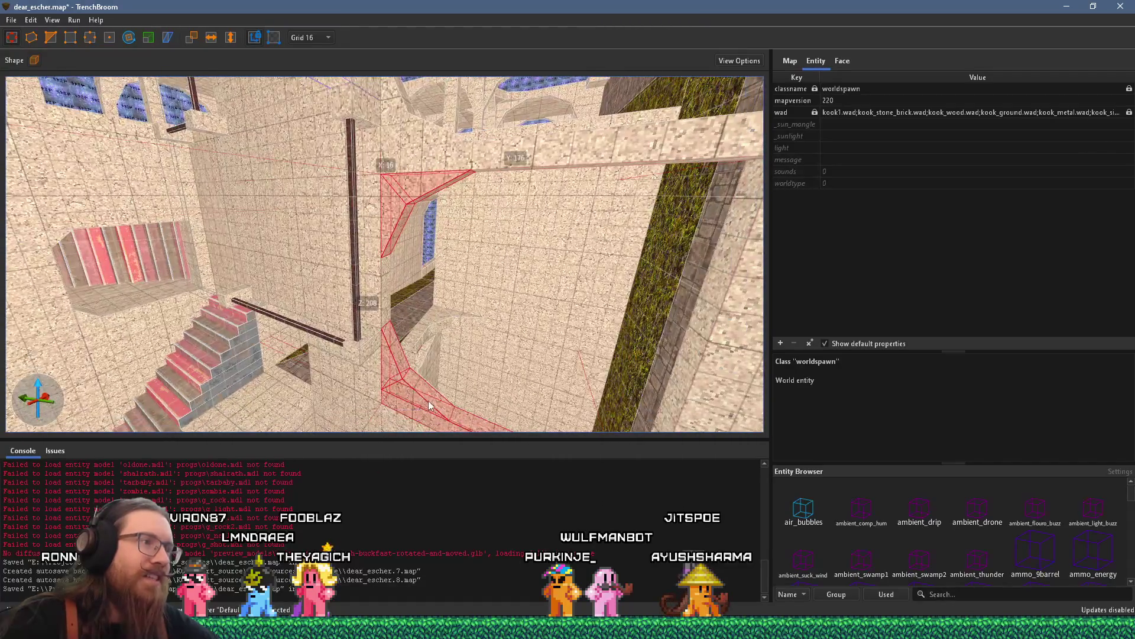
ctrl+click(382, 297)
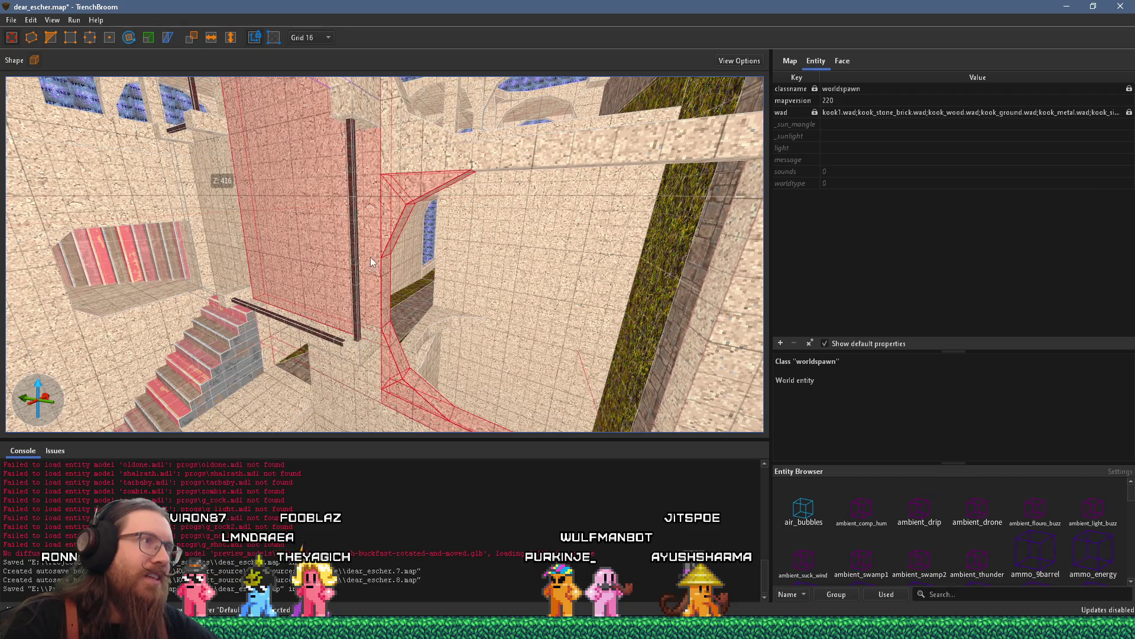
- Stretch the wall brush down toward the floor, then add the lower wall and small wedge brushes
key(w)
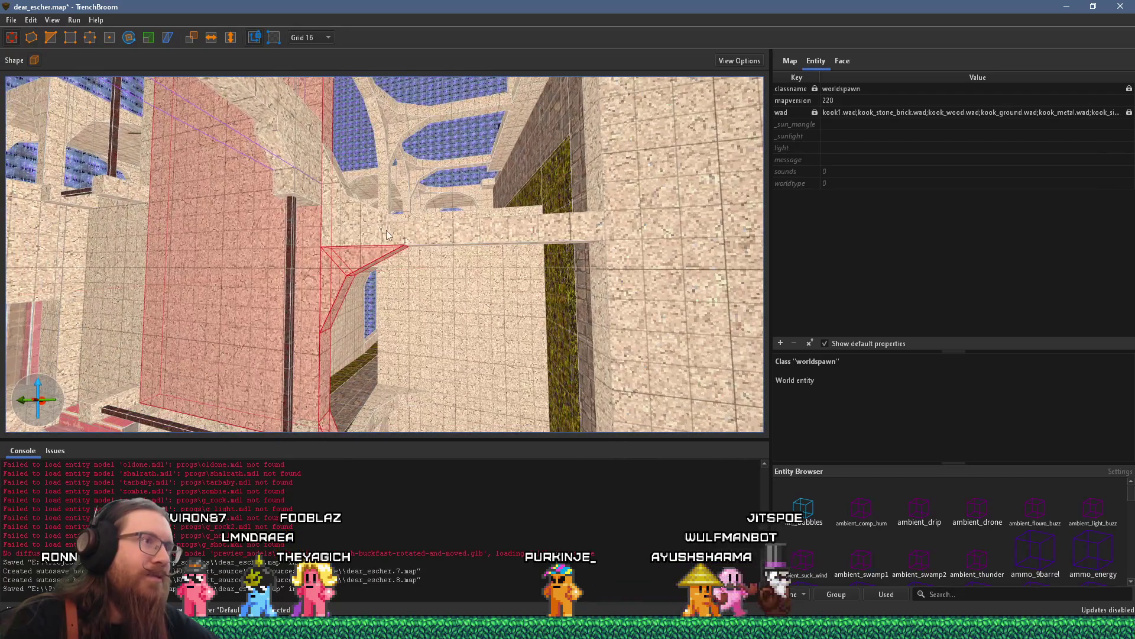
drag(329, 190, 347, 174)
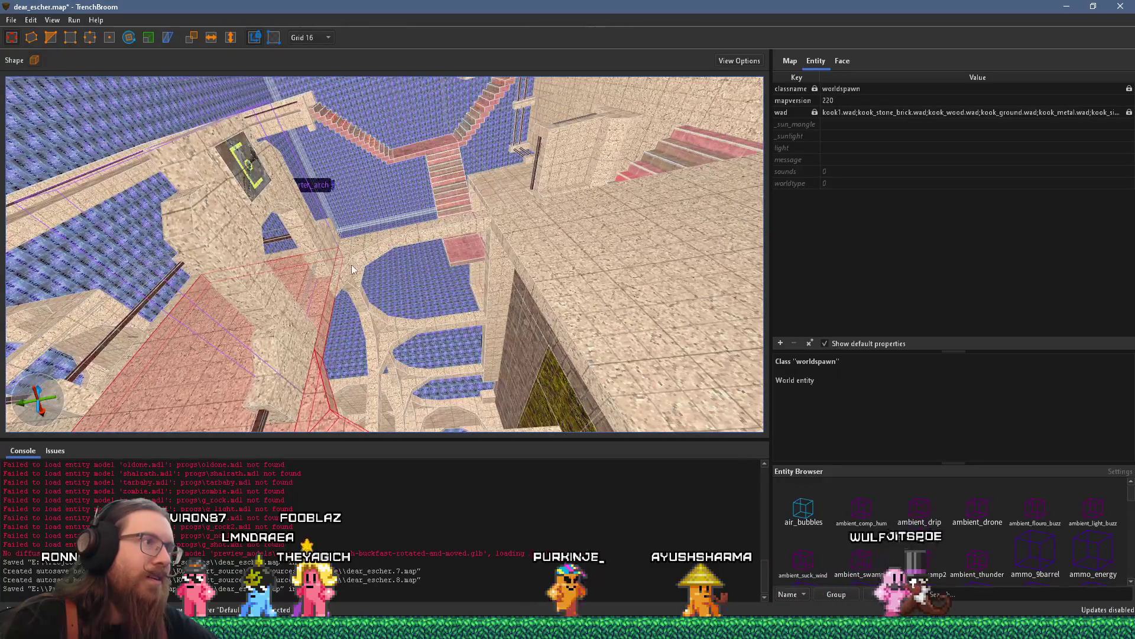
key(ctrl+u)
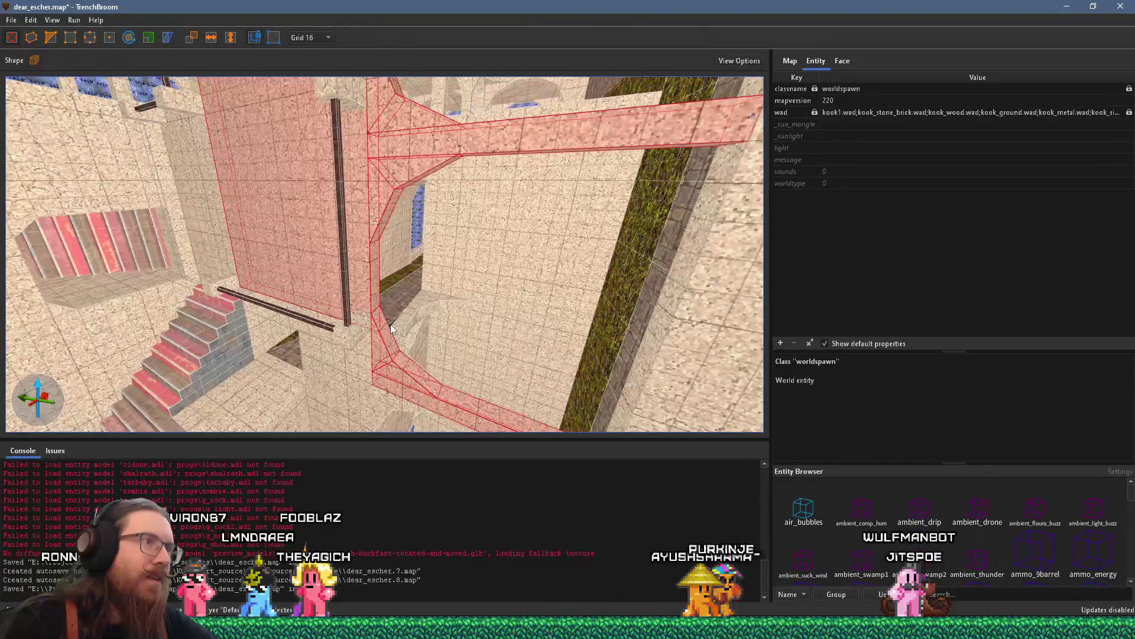
mouse_move(409, 303)
mouse_down()
mouse_move(345, 180)
mouse_move(453, 88)
mouse_move(423, 51)
mouse_up()
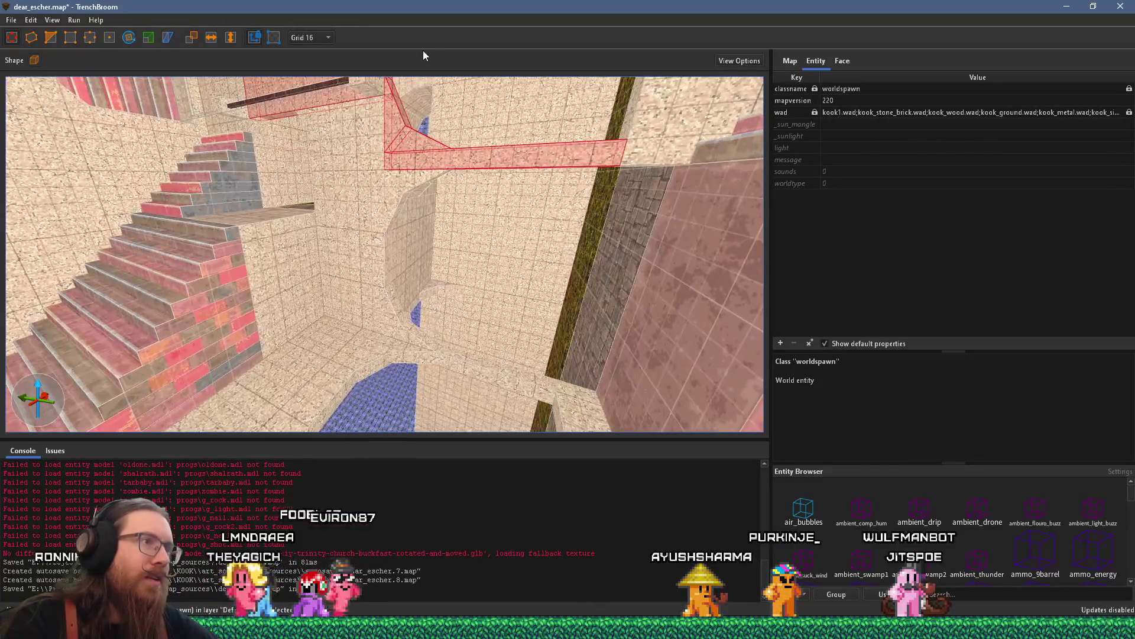
drag(396, 162, 404, 186)
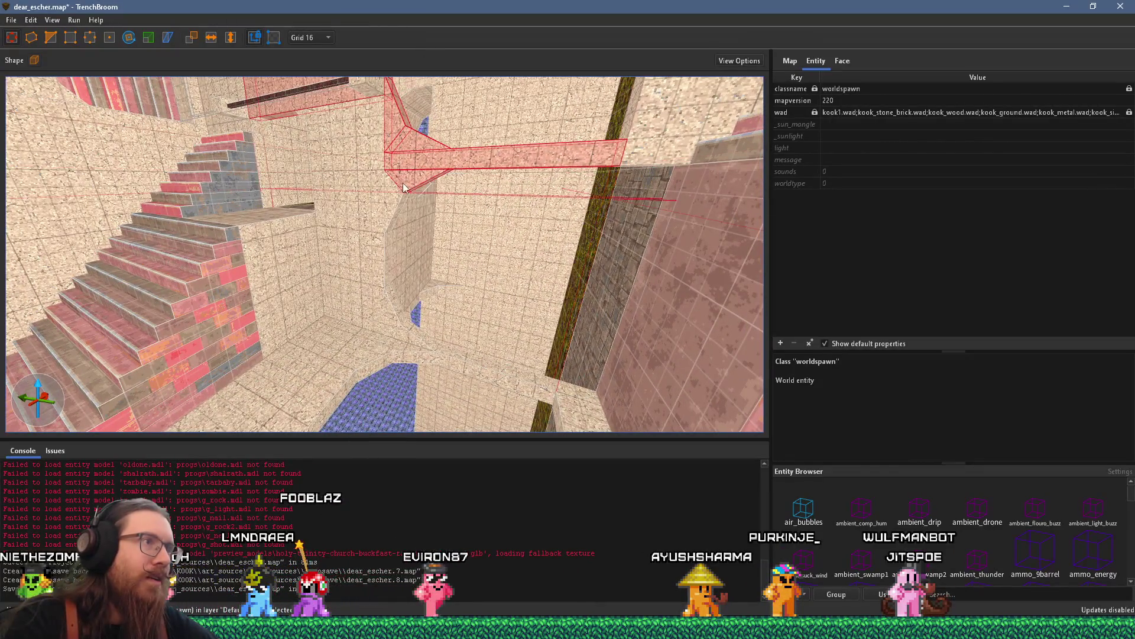
ctrl+click(388, 269)
ctrl+click(403, 327)
- Add the floor brush around the blue pit and check the small trigger brush at its edge
key(w)
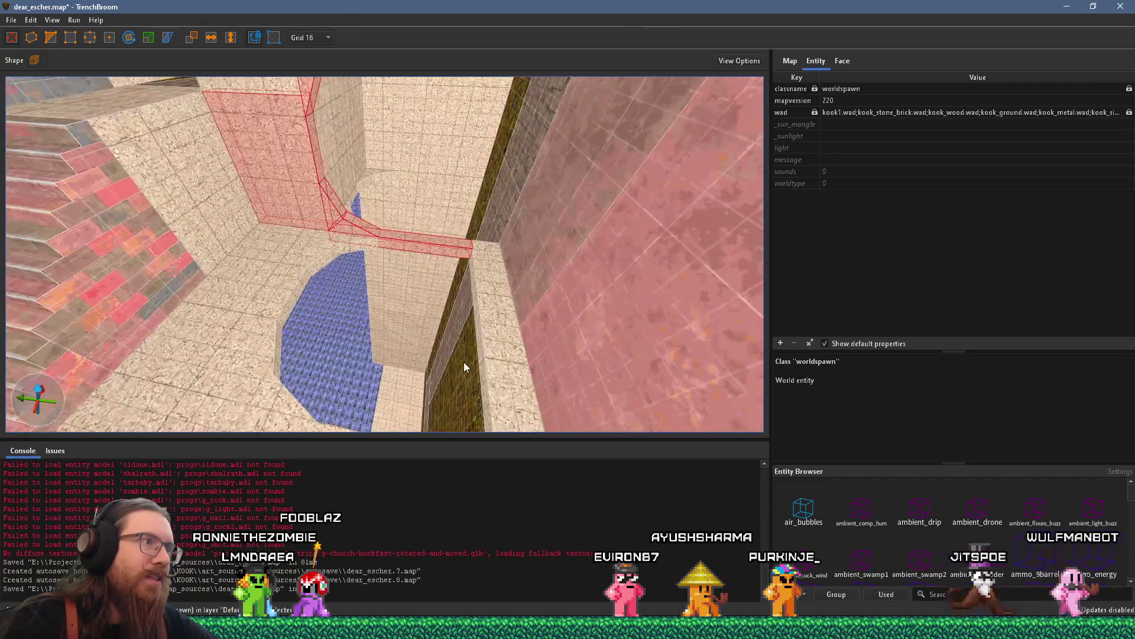
key(w)
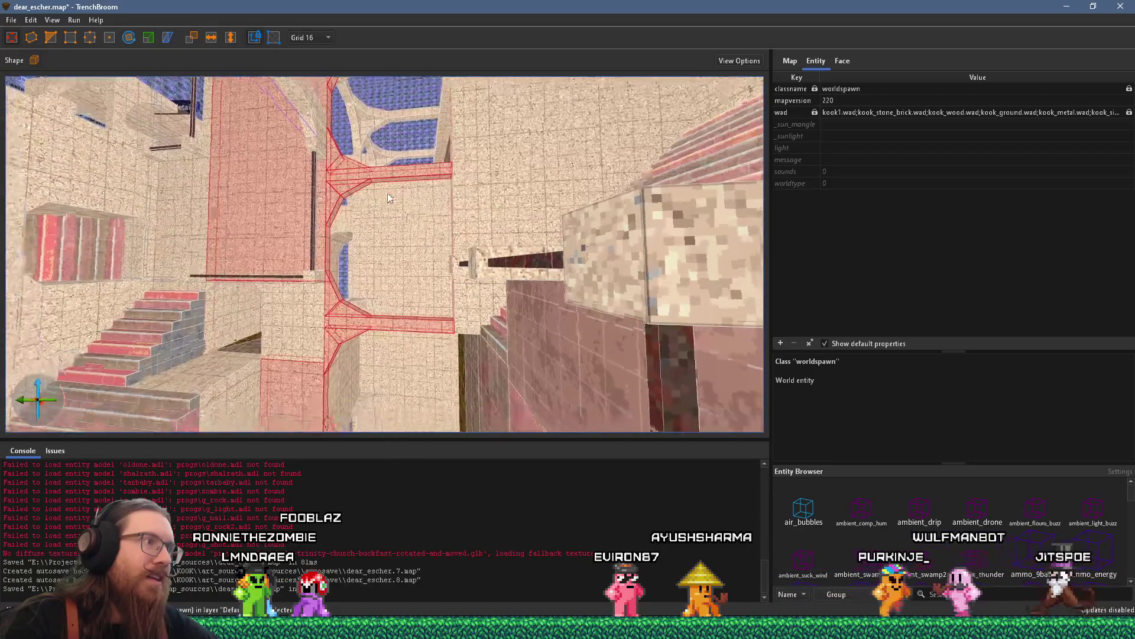
key(w)
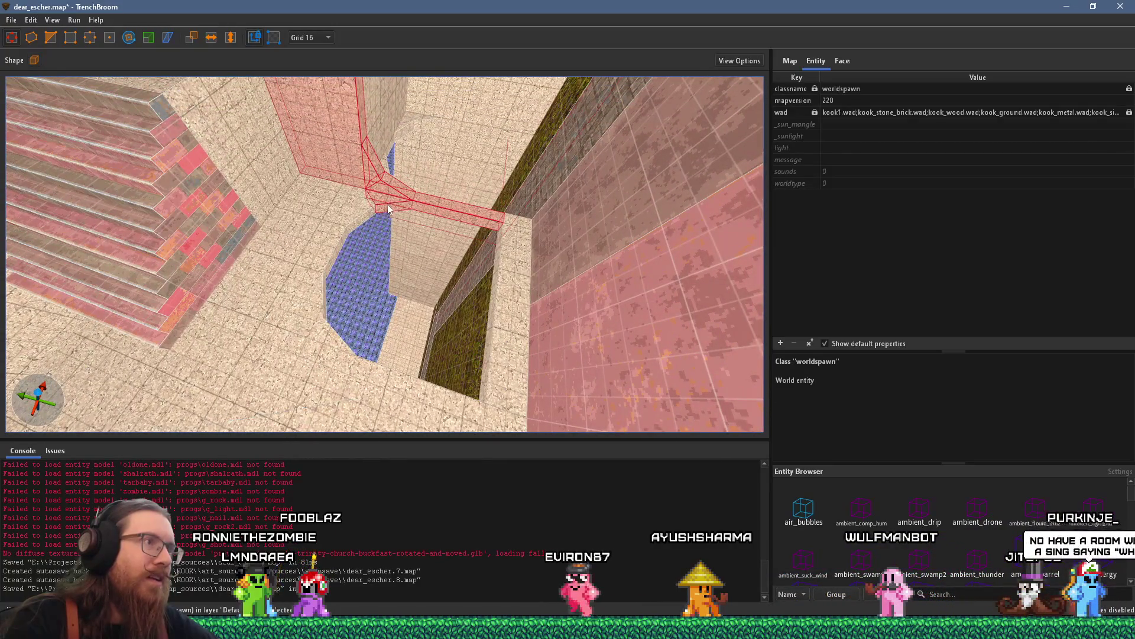
ctrl+click(336, 255)
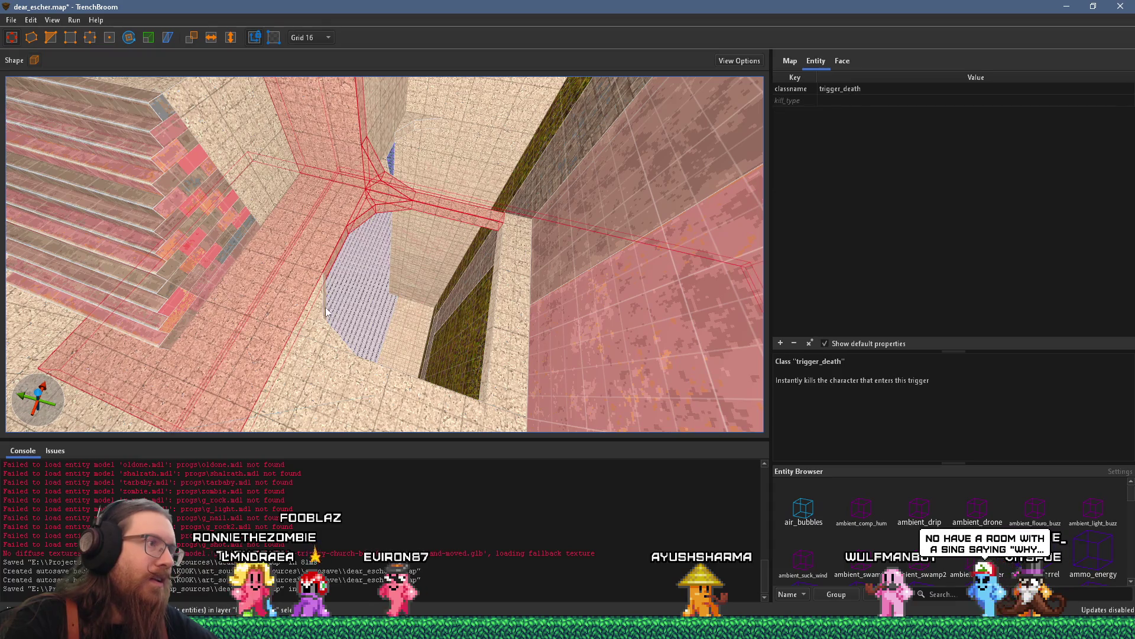
ctrl+click(327, 330)
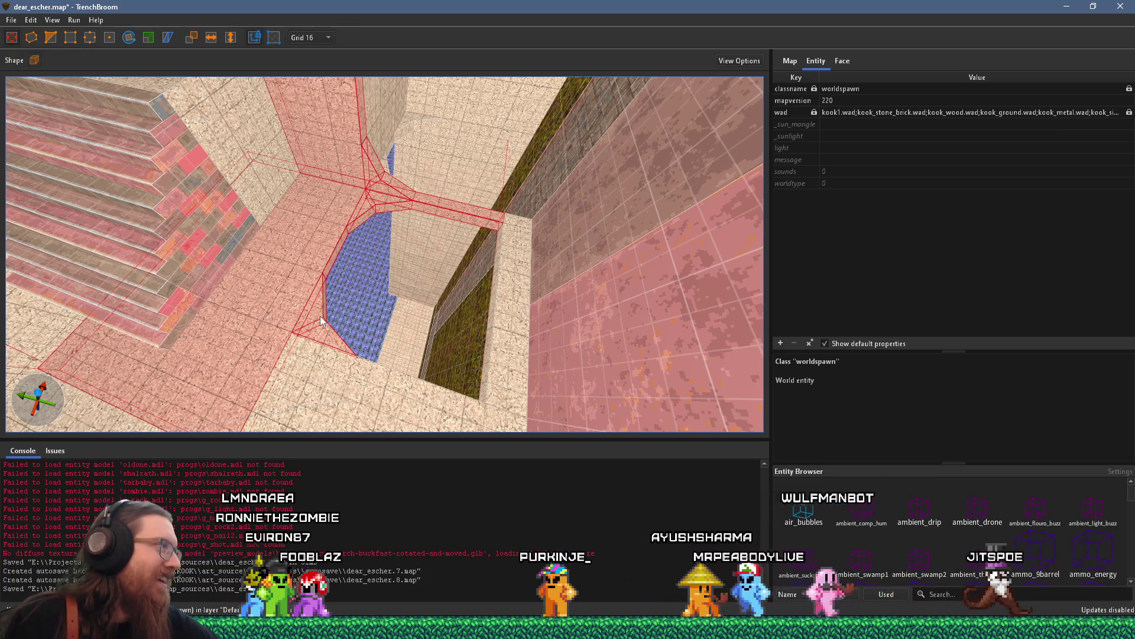
- Add the large wall brush beside the blue-water opening to the selection
mouse_move(414, 304)
mouse_down()
mouse_move(368, 204)
mouse_move(326, 203)
mouse_move(324, 222)
mouse_up()
mouse_move(427, 186)
mouse_down()
mouse_move(431, 228)
mouse_move(382, 267)
mouse_move(380, 192)
mouse_move(350, 299)
mouse_up()
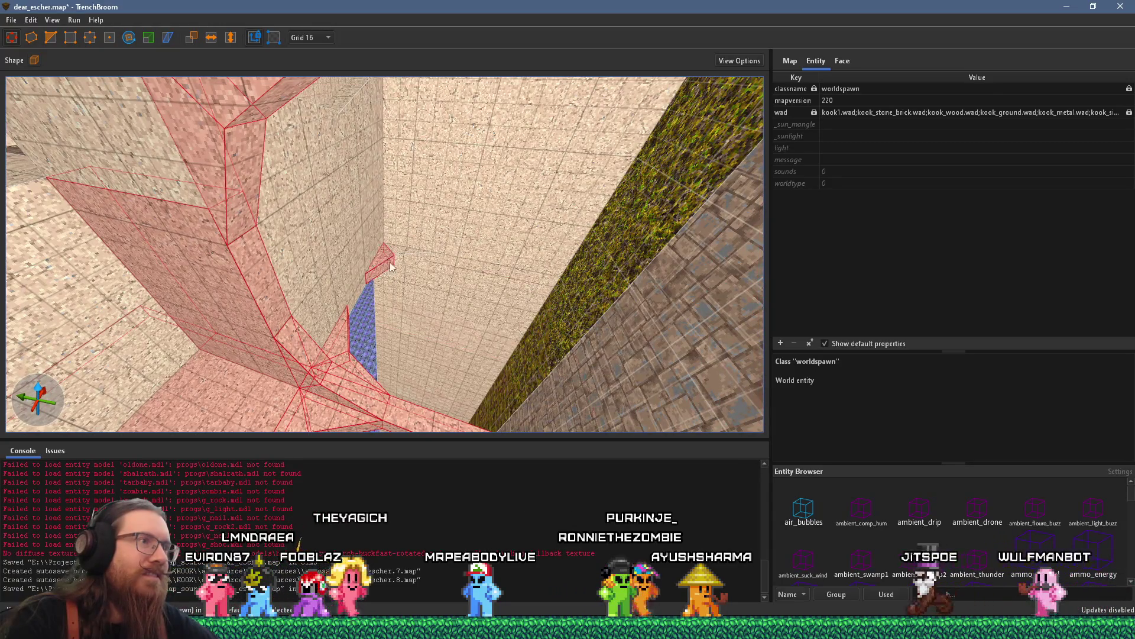
ctrl+click(357, 285)
mouse_move(357, 285)
mouse_down()
mouse_move(347, 198)
mouse_move(354, 207)
mouse_up()
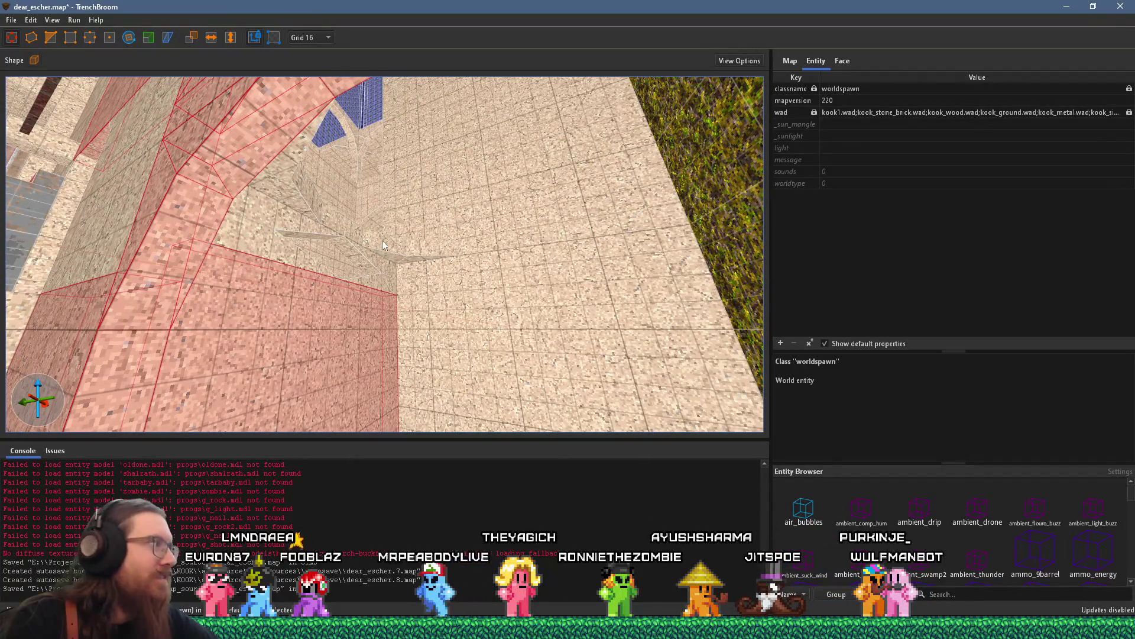
mouse_move(383, 242)
mouse_down()
mouse_move(420, 242)
mouse_move(367, 242)
mouse_up()
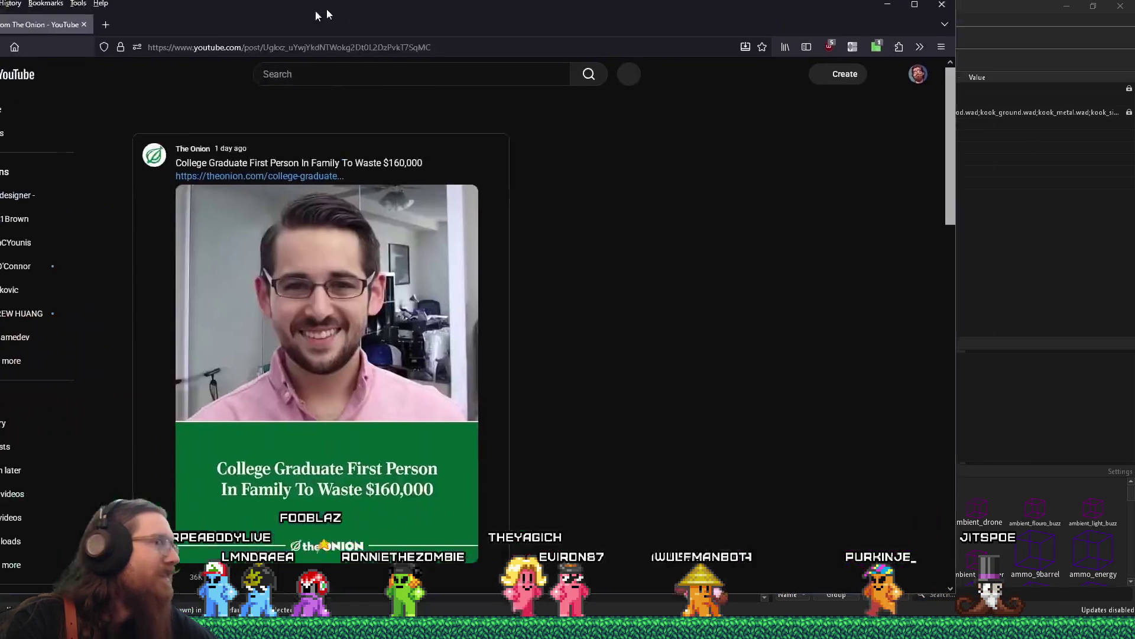
- Bring Firefox with The Onion's YouTube community post in front of TrenchBroom
drag(519, 0, 519, 9)
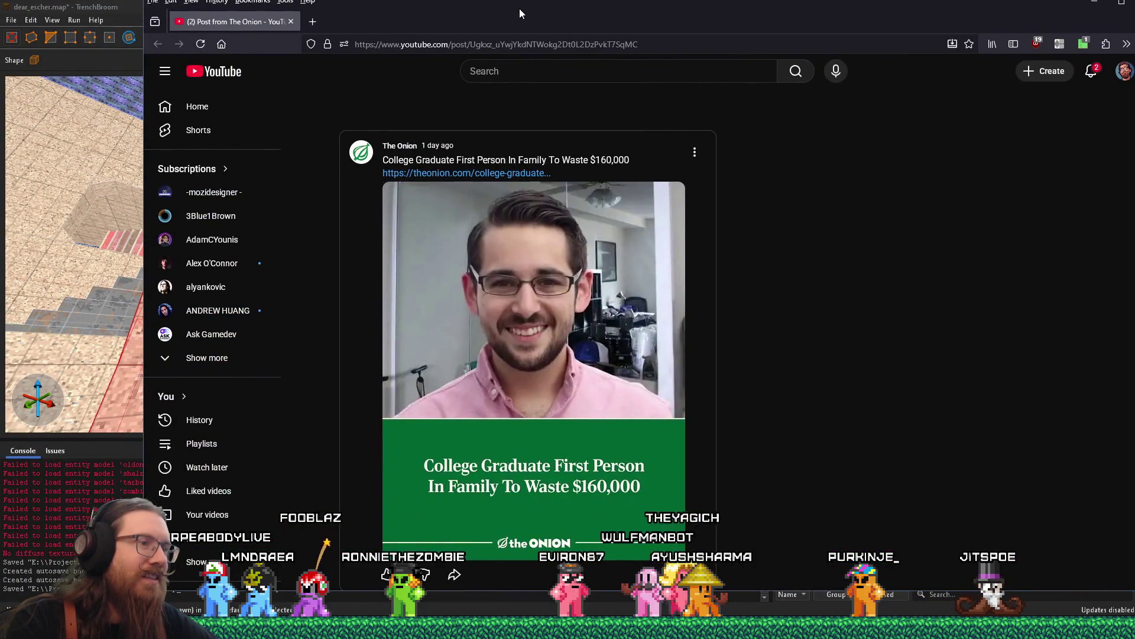
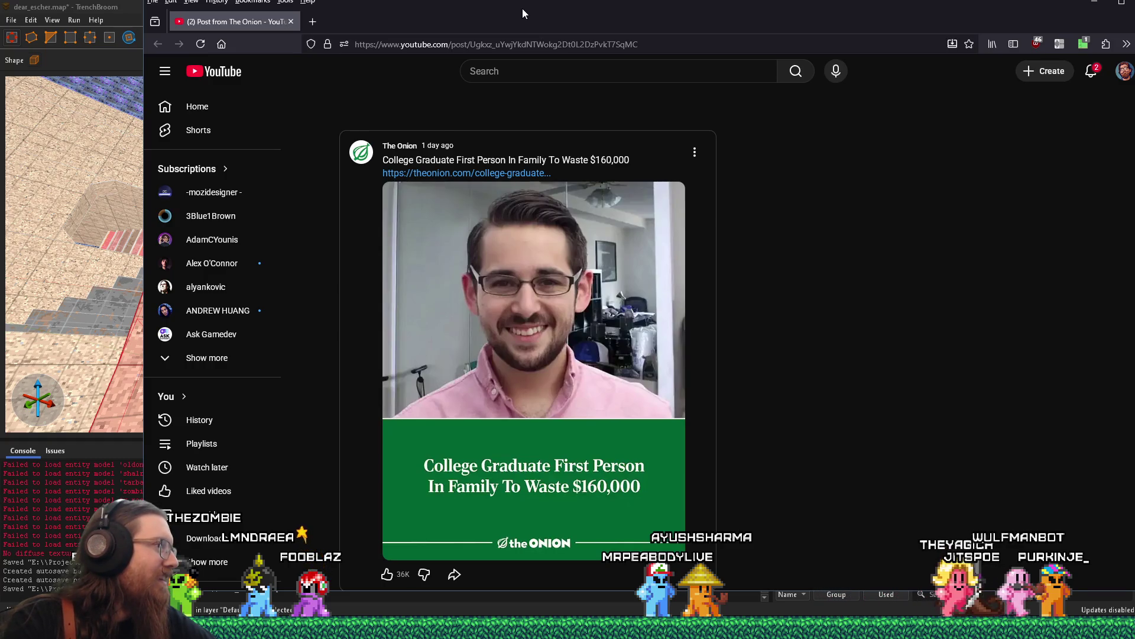
- Move the browser aside and fly the view across the dear_escher arches toward the blue floor
mouse_move(522, 9)
mouse_down()
mouse_move(541, 24)
mouse_move(473, 6)
mouse_move(0, 13)
mouse_up()
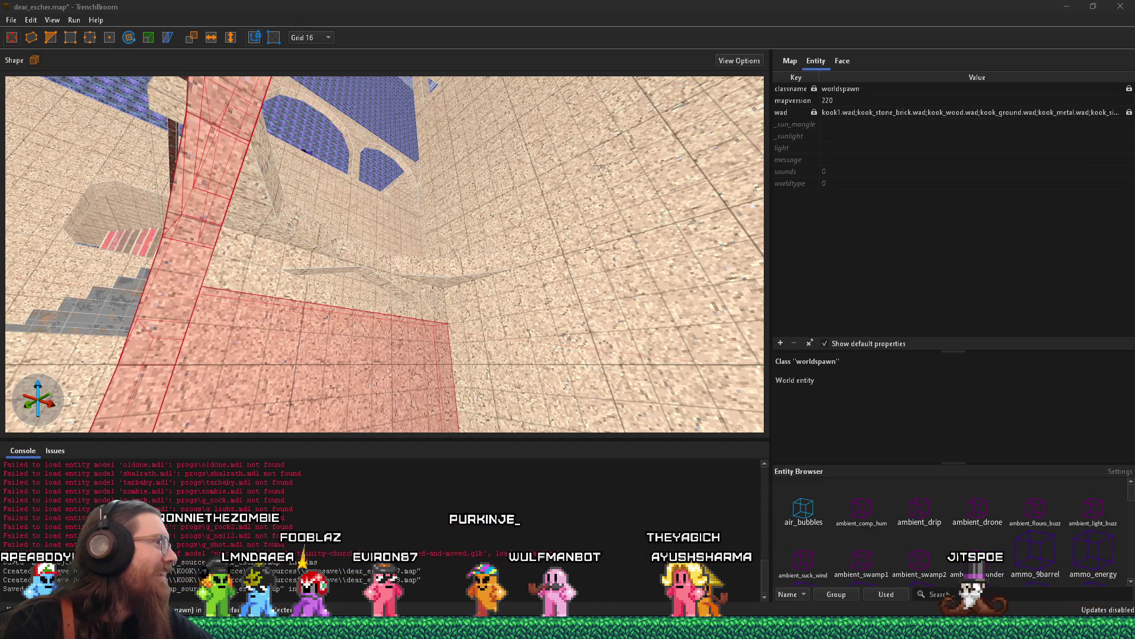
drag(414, 251, 253, 265)
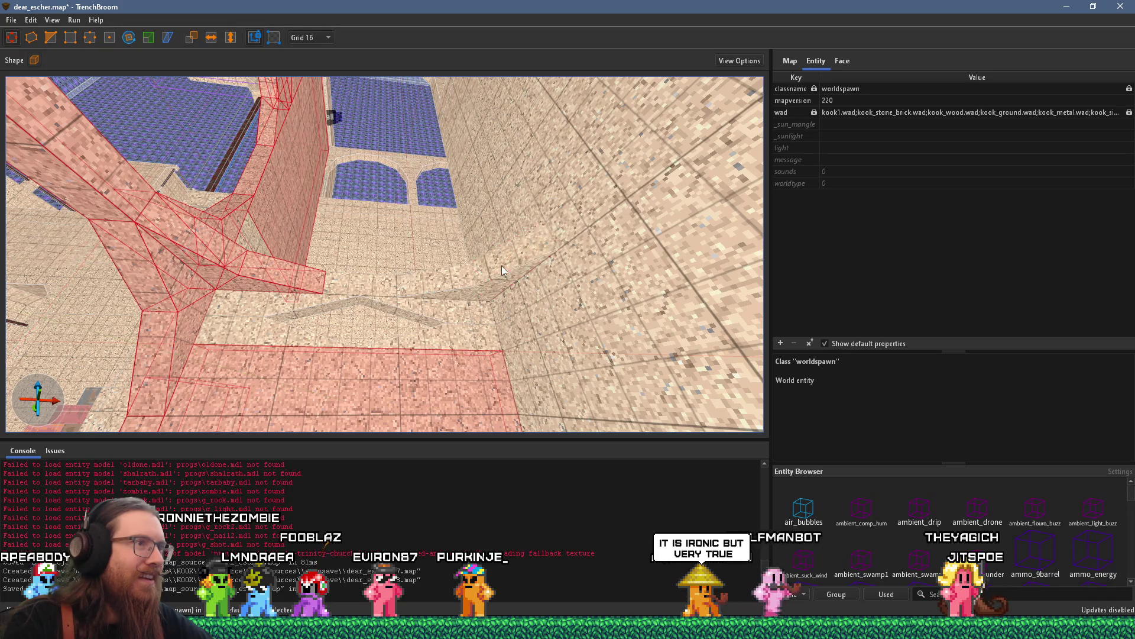
mouse_move(486, 274)
mouse_down()
mouse_move(406, 233)
mouse_move(416, 328)
mouse_move(347, 294)
mouse_move(442, 272)
mouse_move(413, 259)
mouse_move(376, 288)
mouse_move(406, 308)
mouse_move(316, 321)
mouse_move(330, 282)
mouse_up()
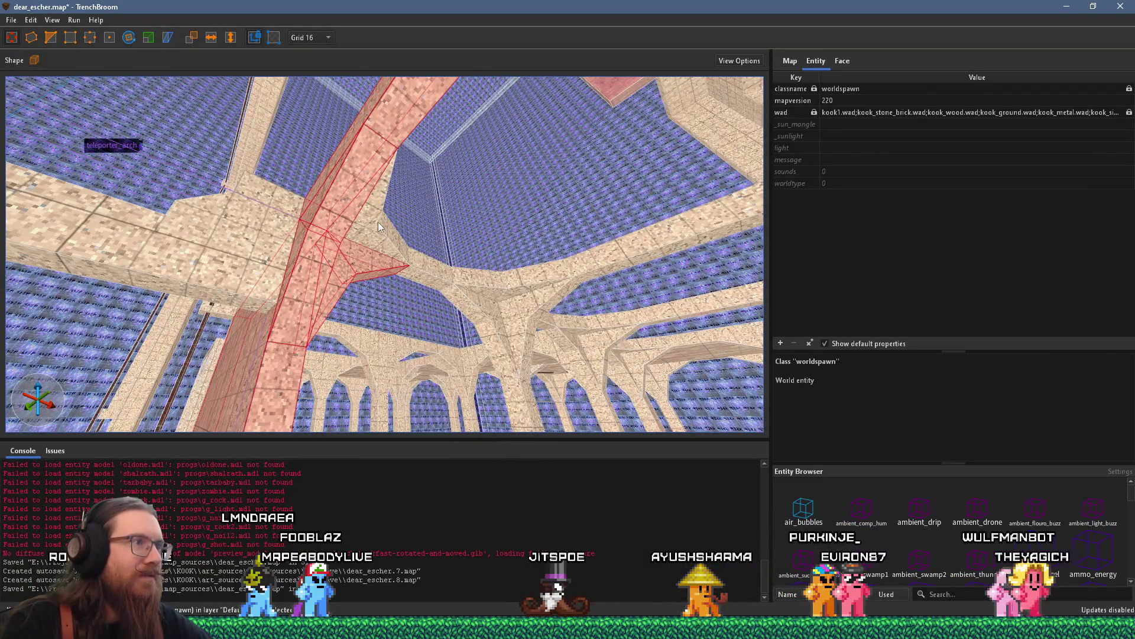
- Make the two selected arch brushes a func_group with _phong set to 1
ctrl+click(522, 318)
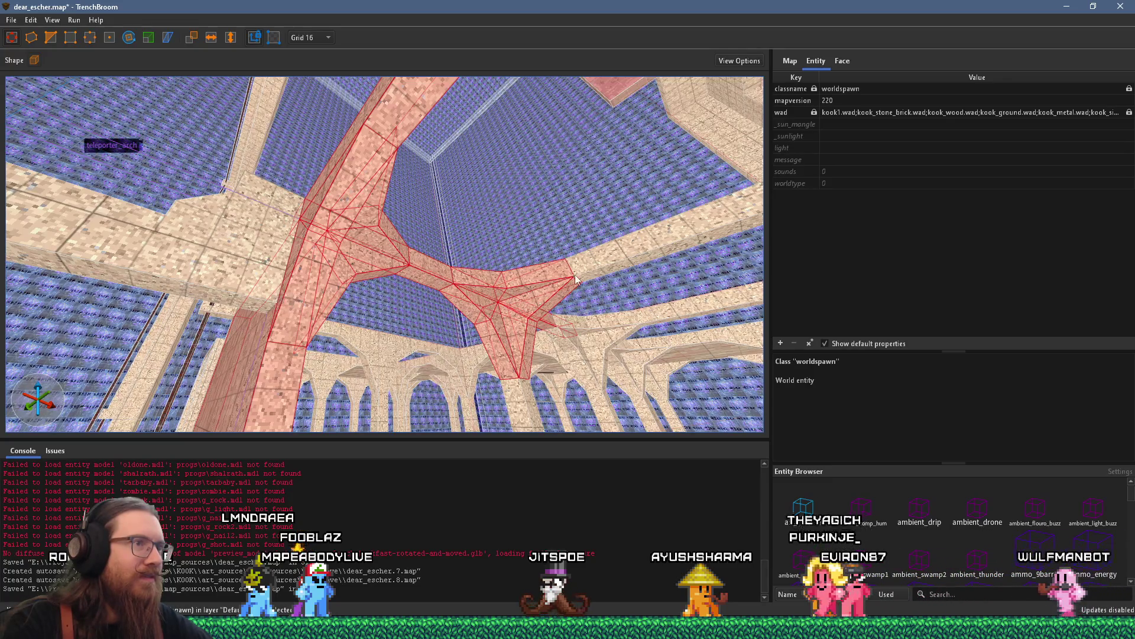
ctrl+click(516, 287)
drag(497, 371, 335, 357)
right_click(335, 357)
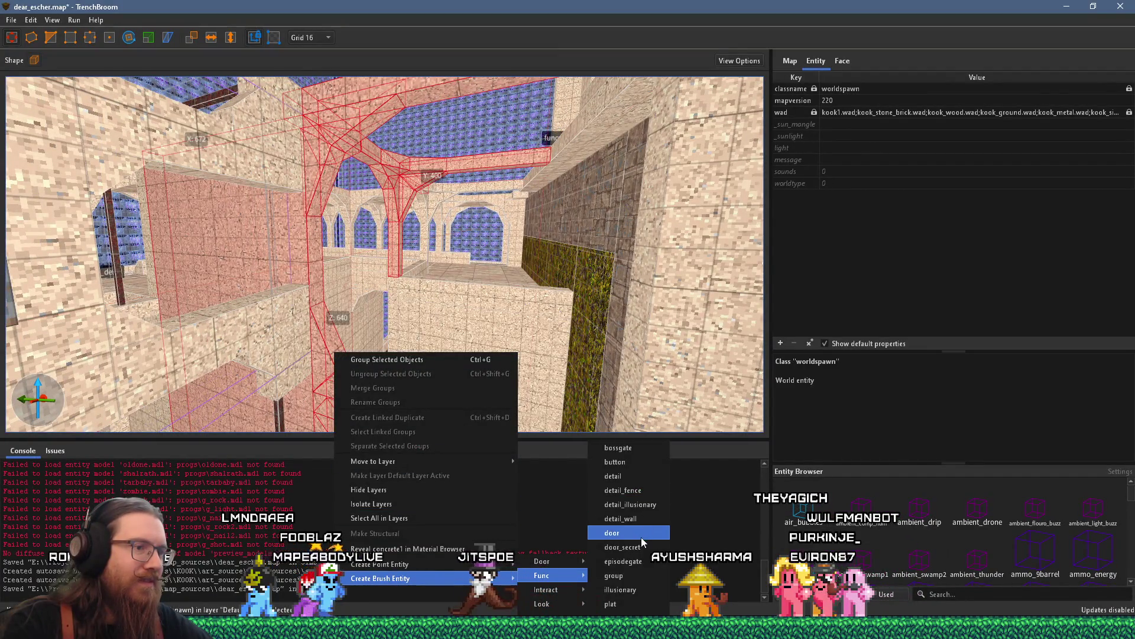
click(620, 576)
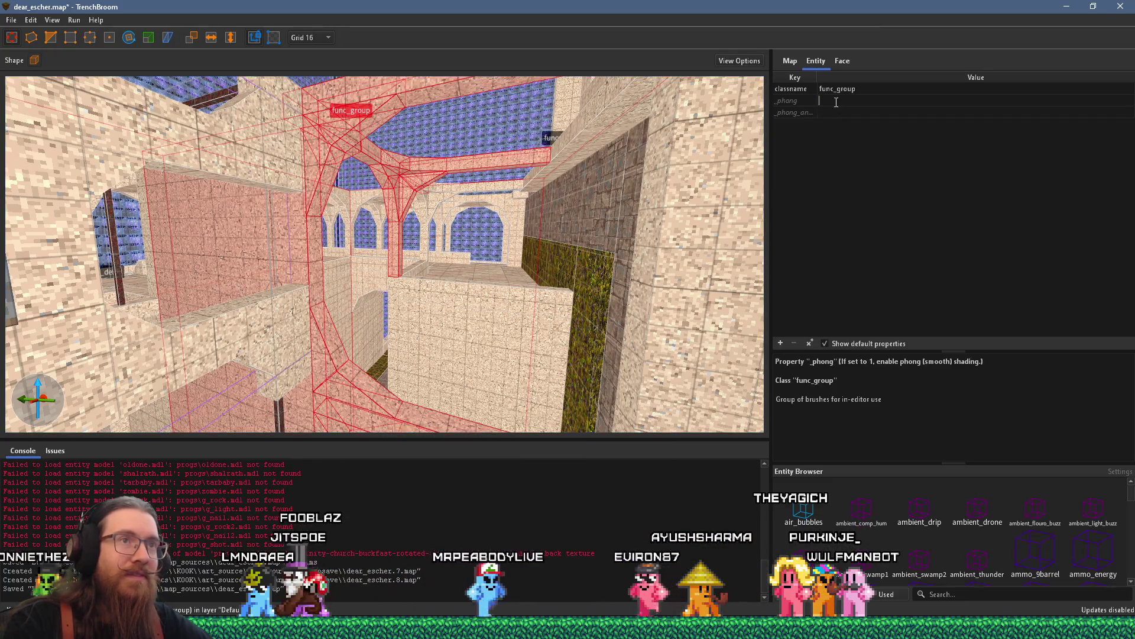
text(1)
key(Return)
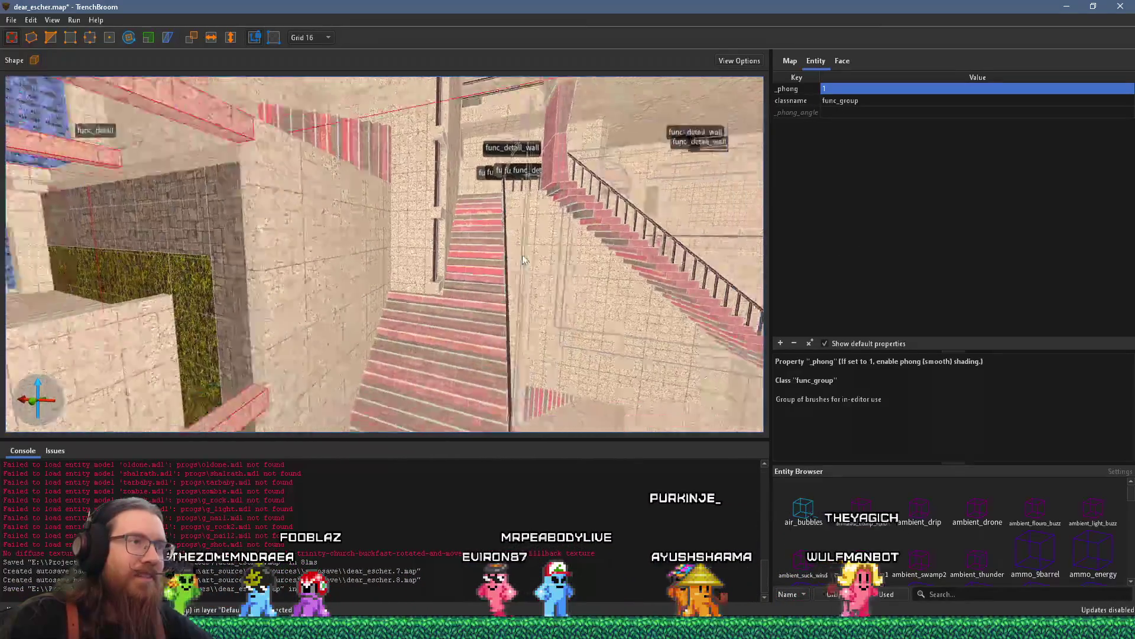
key(Escape)
- Check the arched openings close up and save dear_escher.map
mouse_move(502, 235)
mouse_down()
mouse_move(519, 168)
mouse_move(346, 261)
mouse_move(407, 208)
mouse_up()
scroll(408, 209, up, 3)
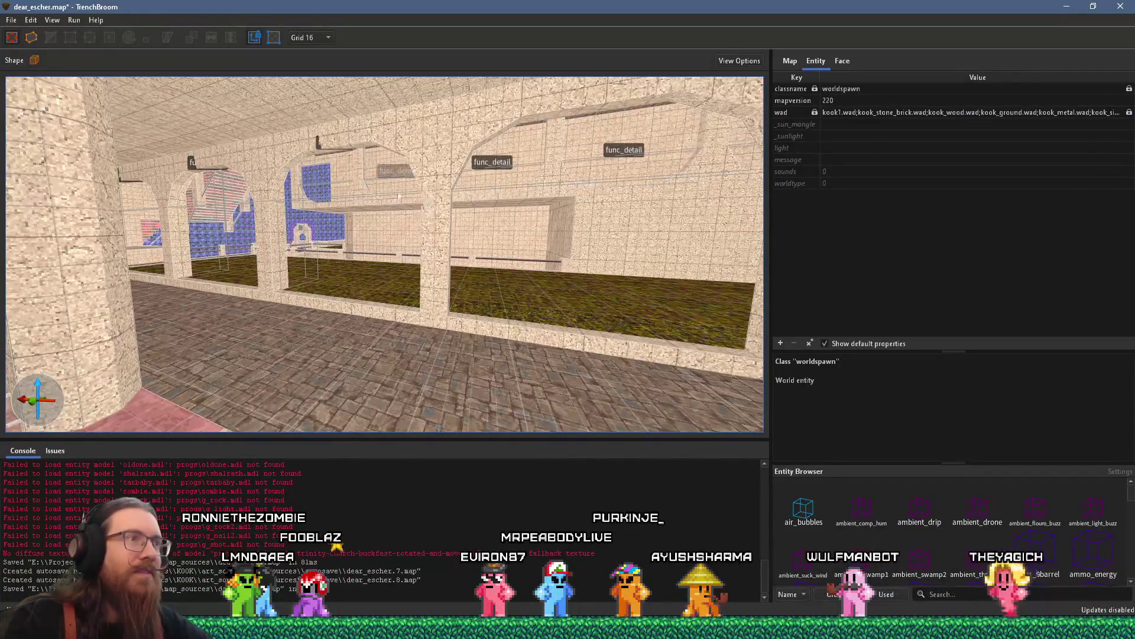
click(12, 21)
click(35, 77)
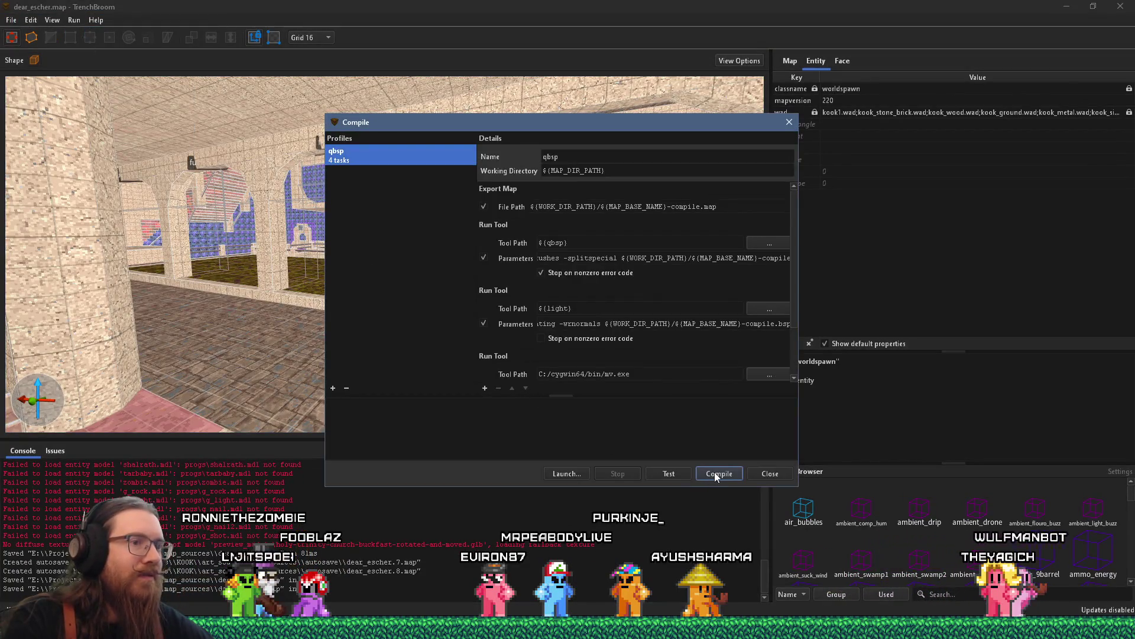
- Compile dear_escher with the qbsp profile and close the window after exit code 0
click(715, 471)
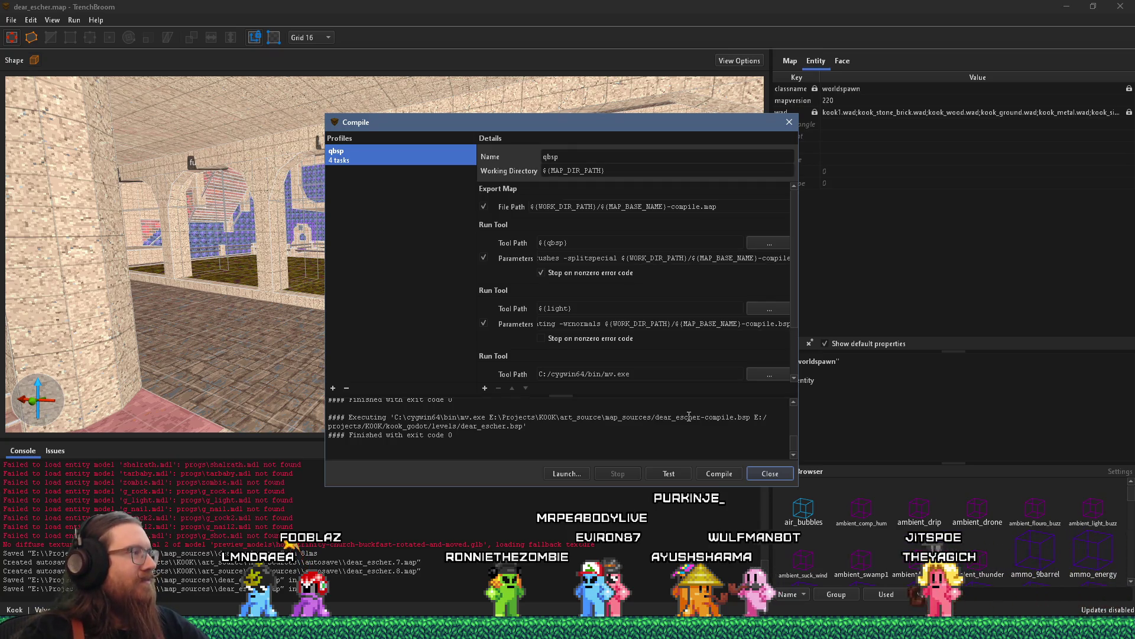
mouse_move(685, 133)
mouse_down()
mouse_move(757, 150)
mouse_move(650, 106)
mouse_move(581, 93)
mouse_up()
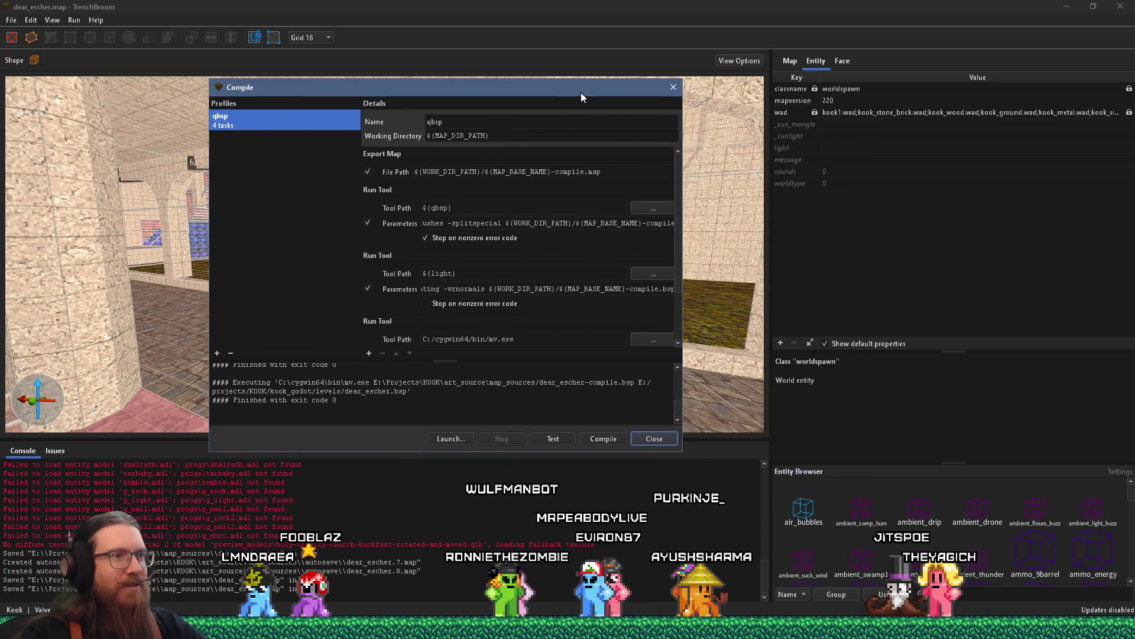
click(673, 87)
key(alt+Tab)
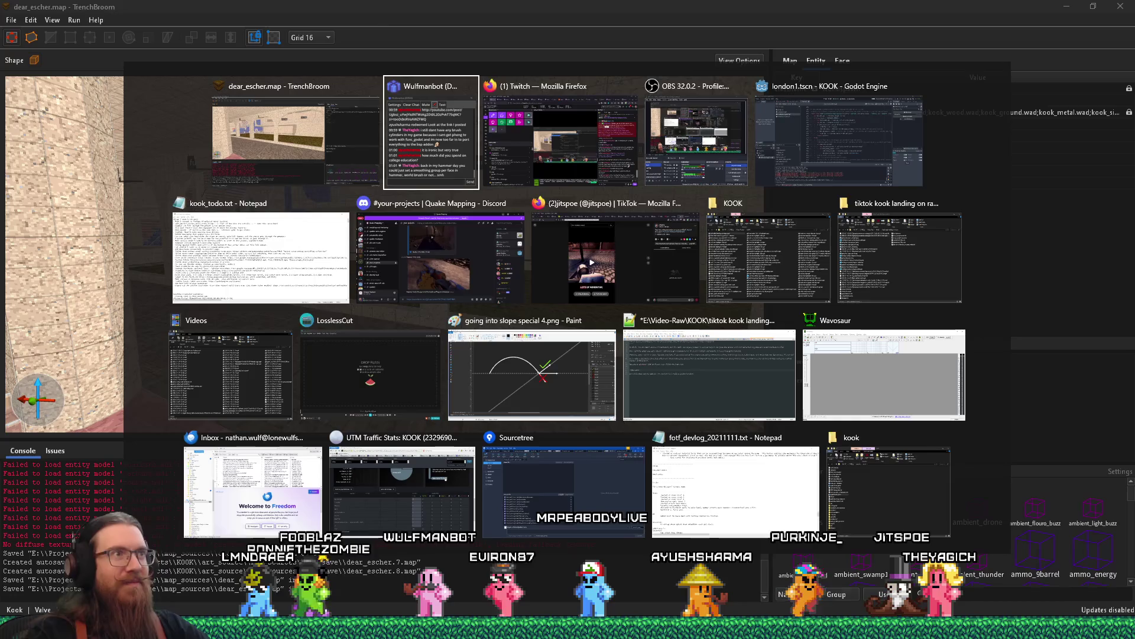
- In Godot, filter FileSystem for 'escher' and open dear_escher.tscn in the 3D view
key(Tab)
key(Tab)
key(Tab)
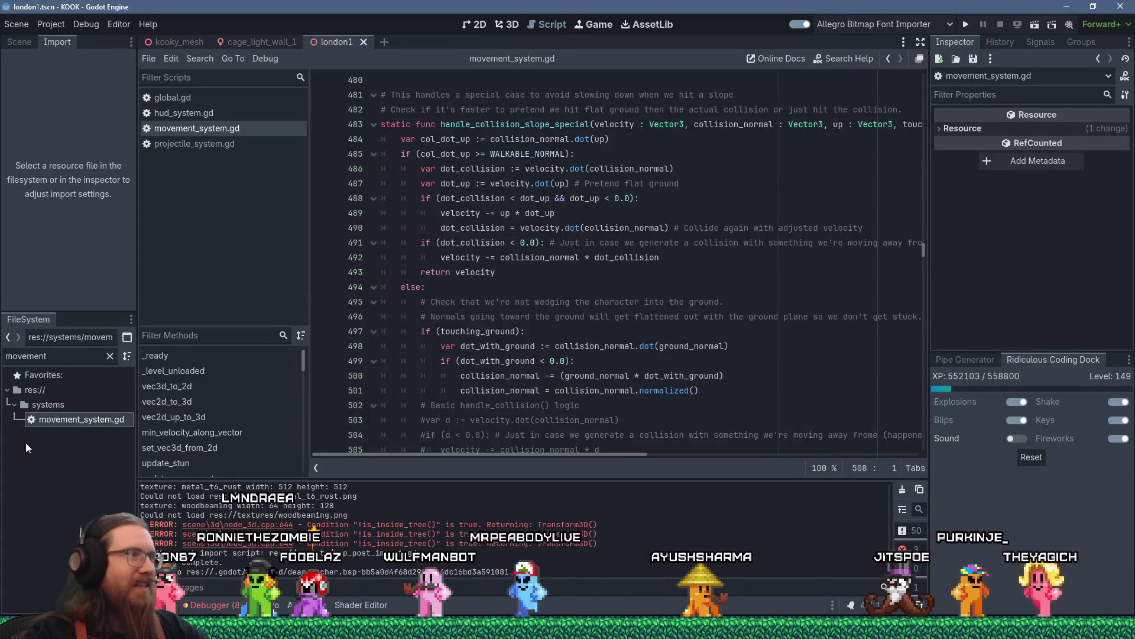
double_click(67, 355)
text(der_es)
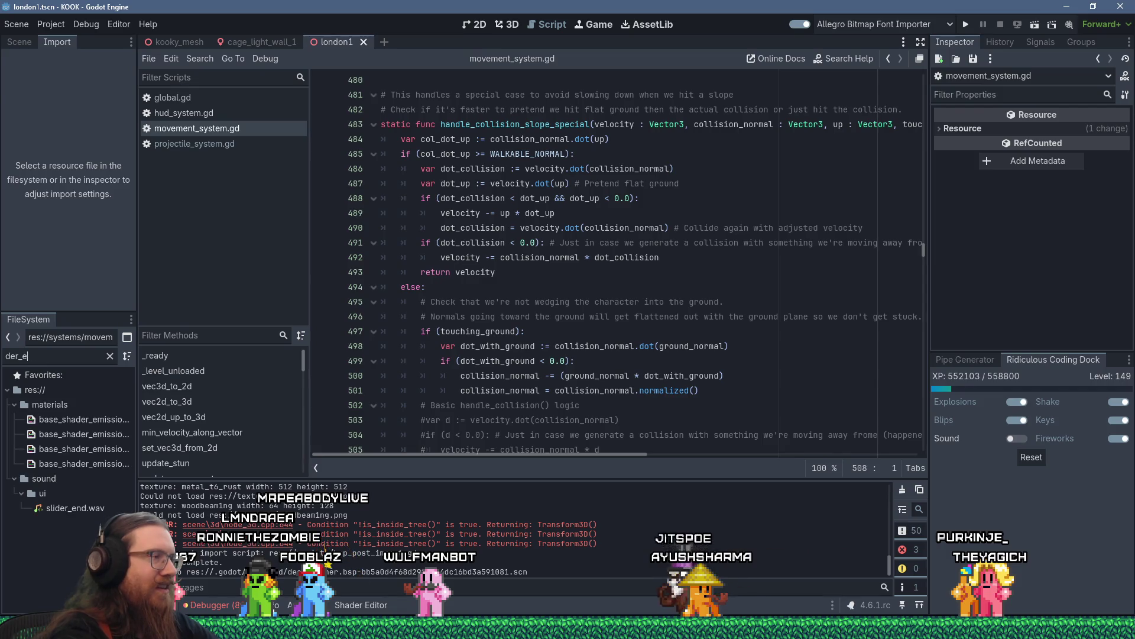
key(BackSpace)
key(BackSpace)
key(BackSpace)
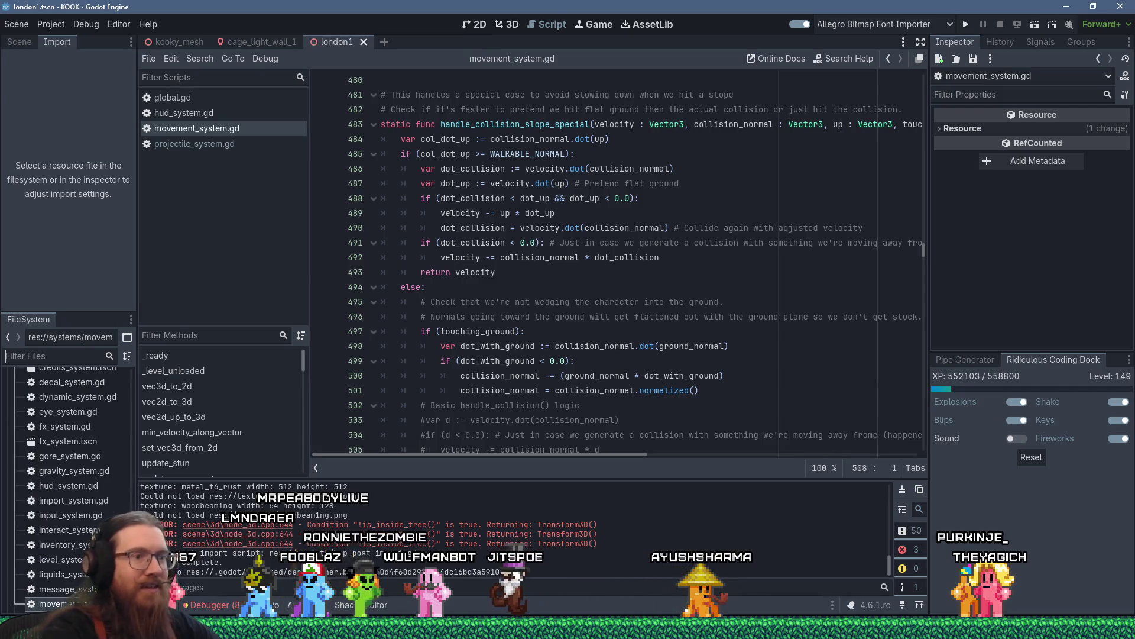
text(escher)
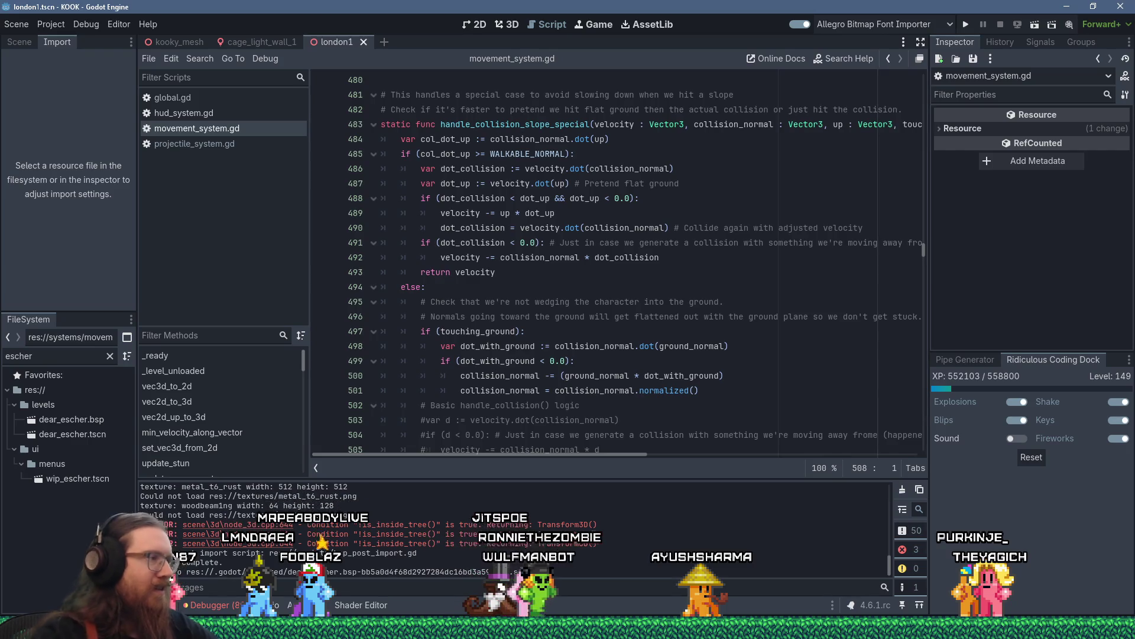
click(91, 437)
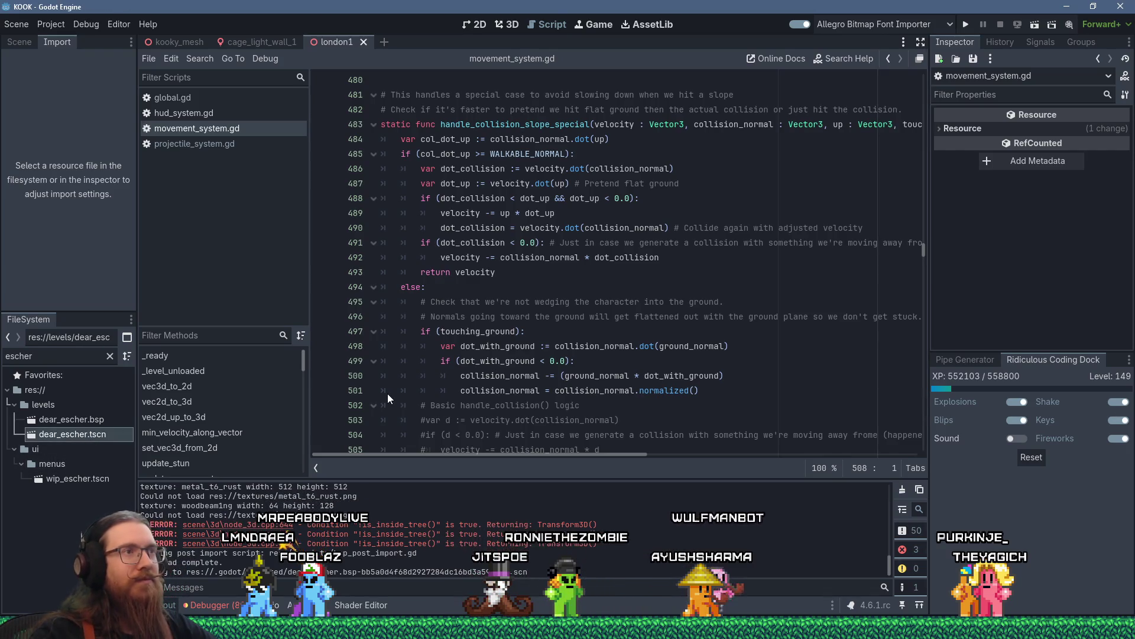
click(510, 24)
- Fly and orbit through the rebuilt level's stone archways and staircases
scroll(508, 278, down, 10)
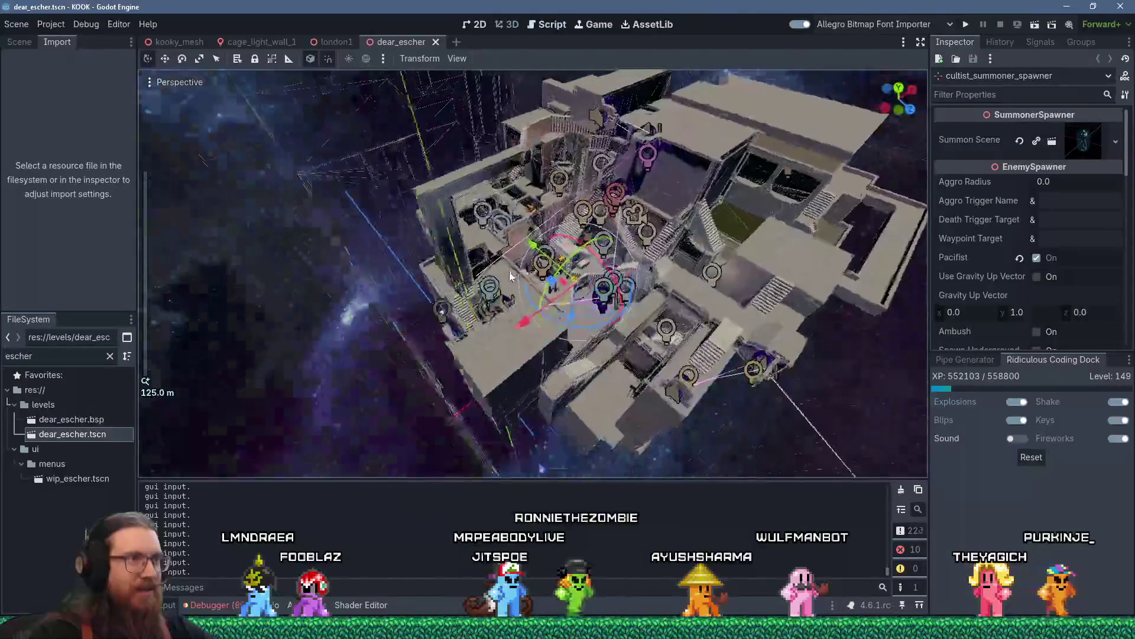
scroll(481, 275, up, 5)
scroll(535, 254, down, 6)
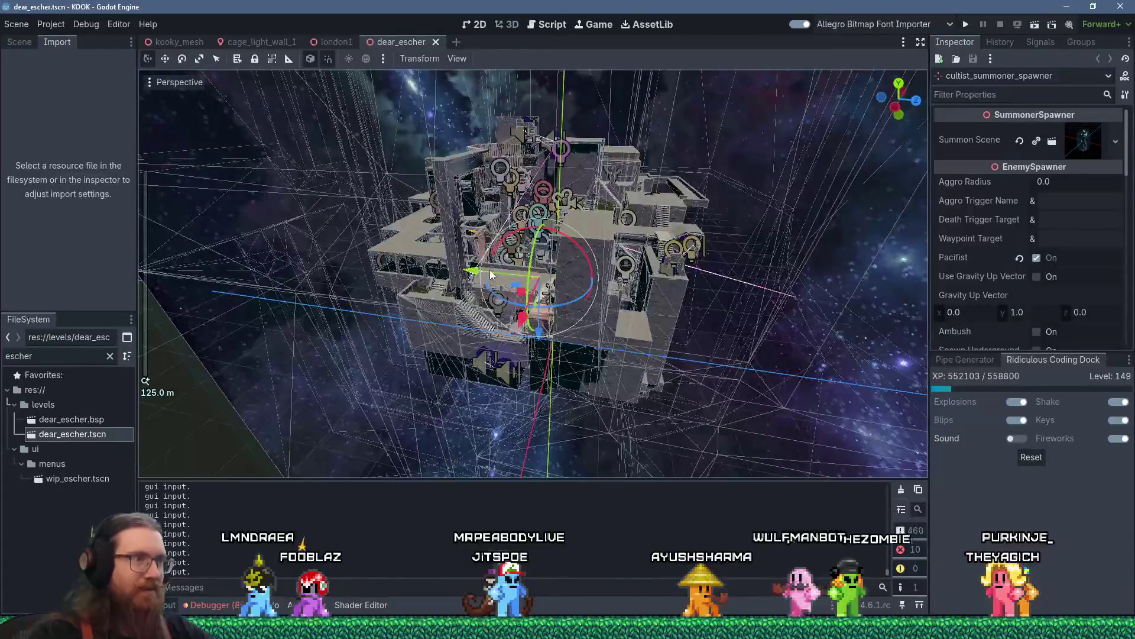
scroll(489, 269, up, 6)
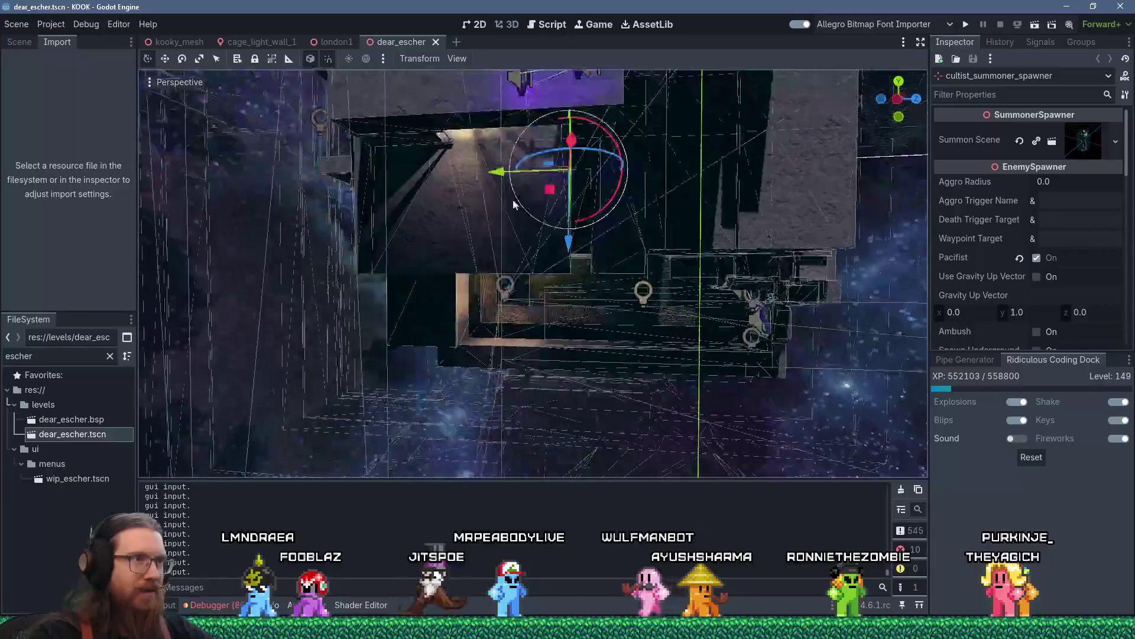
scroll(514, 204, down, 5)
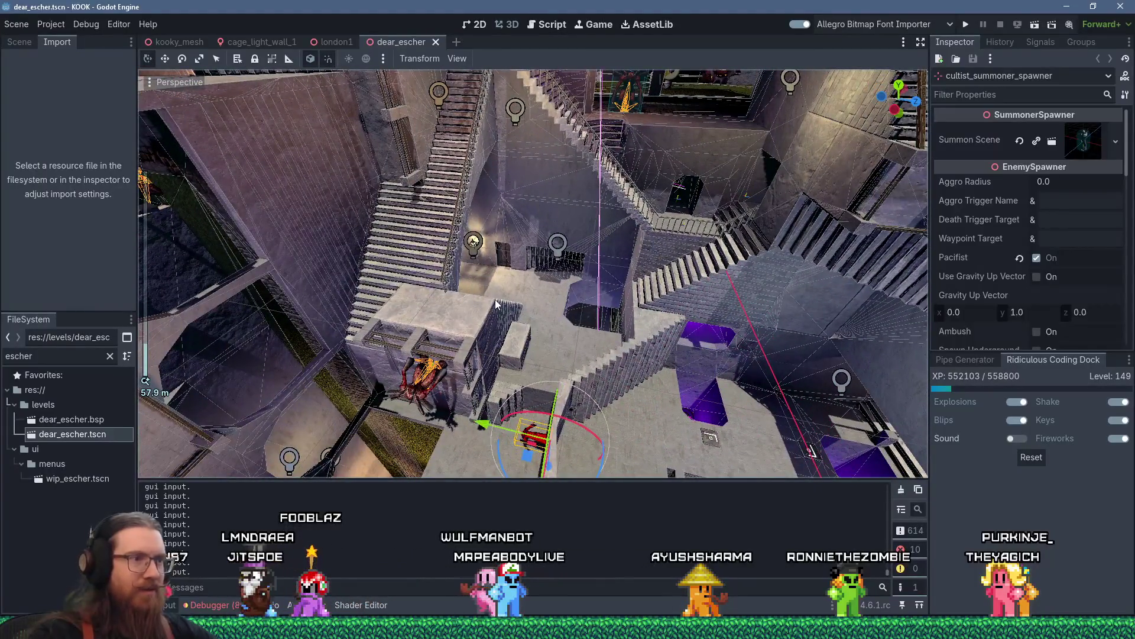
click(495, 325)
scroll(542, 350, up, 4)
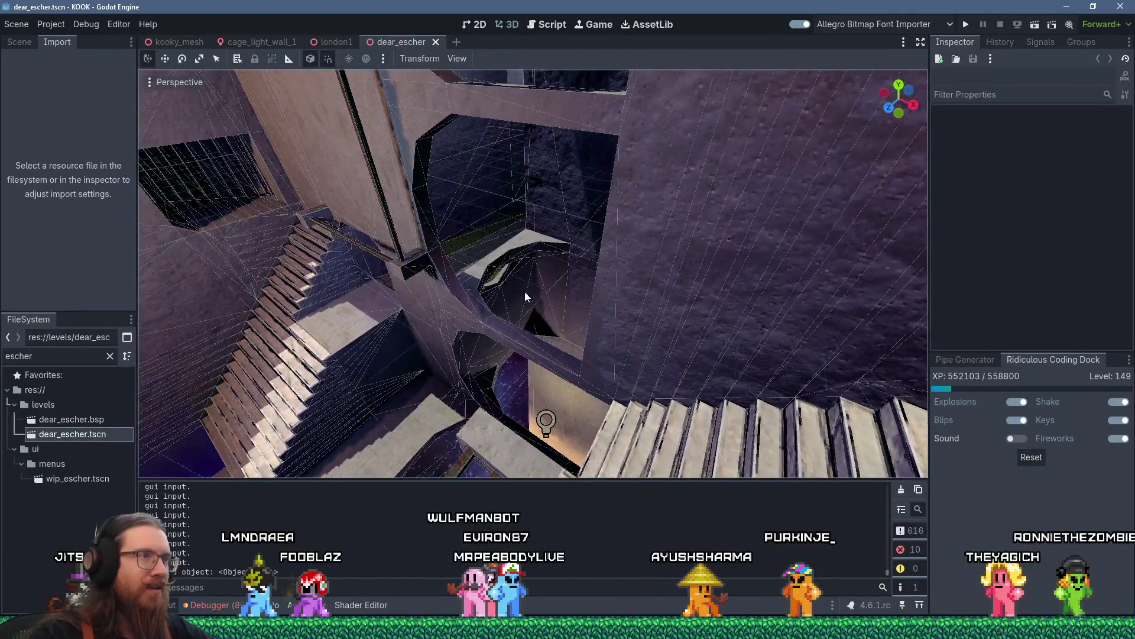
right_click(517, 296)
key(w)
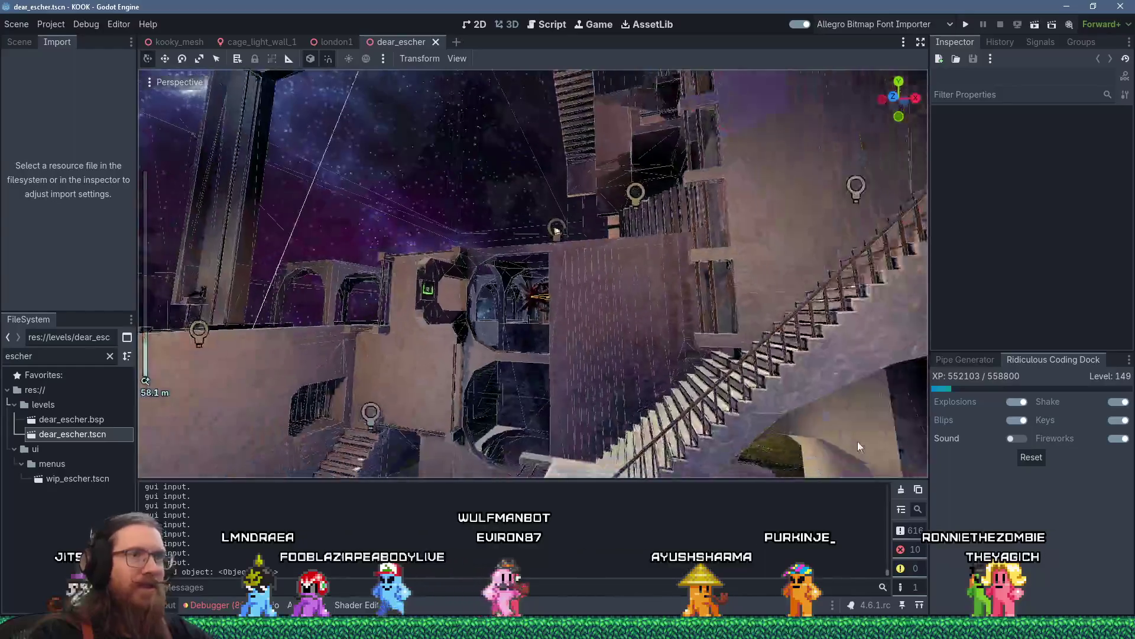
scroll(775, 381, down, 2)
drag(723, 372, 690, 371)
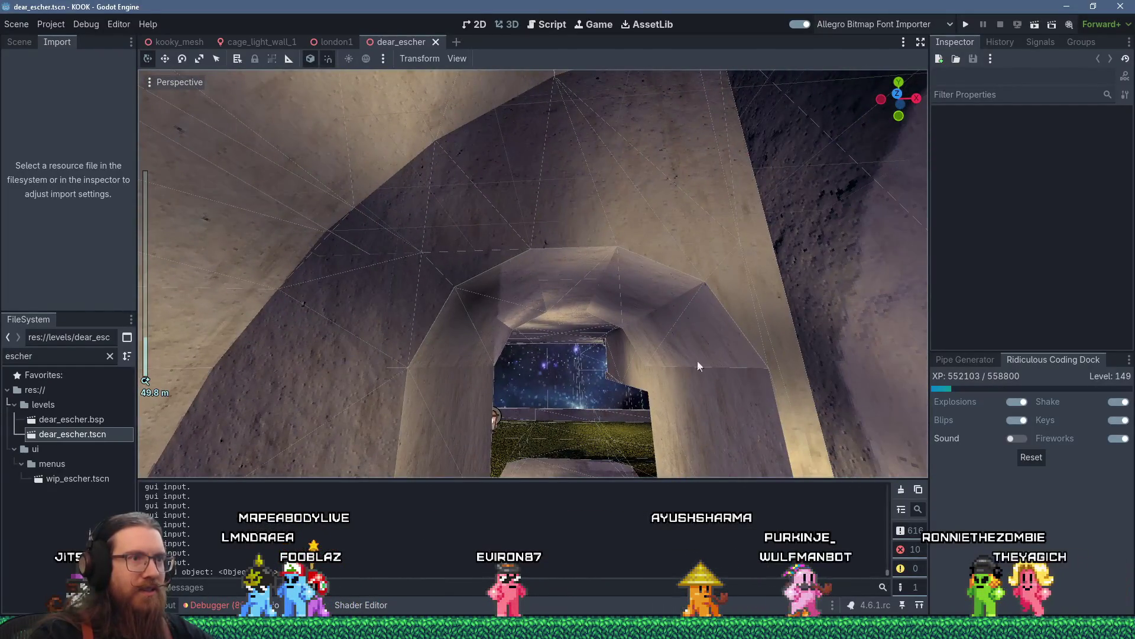
mouse_move(555, 363)
mouse_down()
mouse_move(535, 322)
mouse_move(556, 326)
mouse_move(557, 356)
mouse_up()
scroll(557, 356, down, 2)
mouse_move(420, 258)
mouse_down()
mouse_move(584, 306)
mouse_move(570, 323)
mouse_move(603, 307)
mouse_move(632, 311)
mouse_move(449, 340)
mouse_move(633, 353)
mouse_move(560, 358)
mouse_move(505, 250)
mouse_move(535, 238)
mouse_up()
key(alt+Tab)
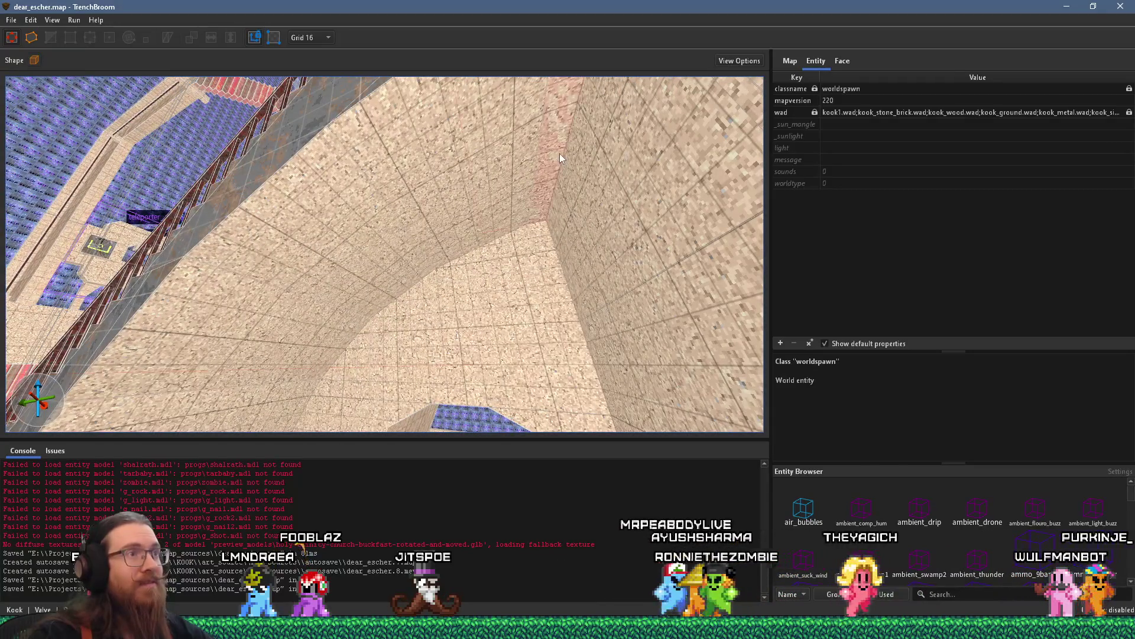
- Select wall faces and the red strip while looking toward the blue floor and stairs
click(559, 153)
click(841, 64)
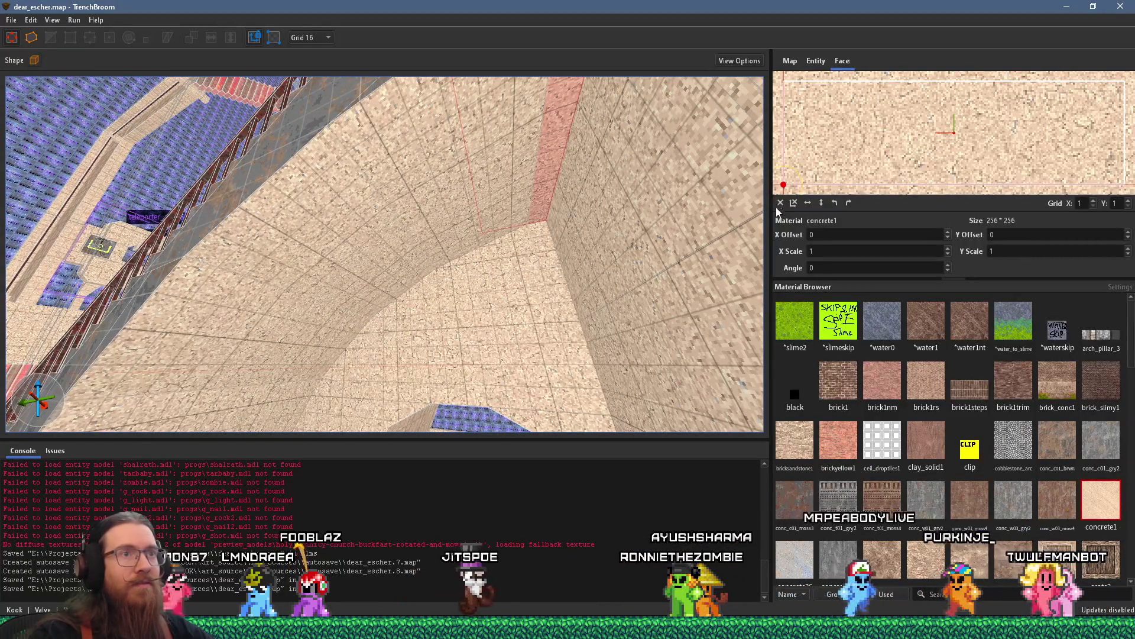
drag(556, 213, 576, 122)
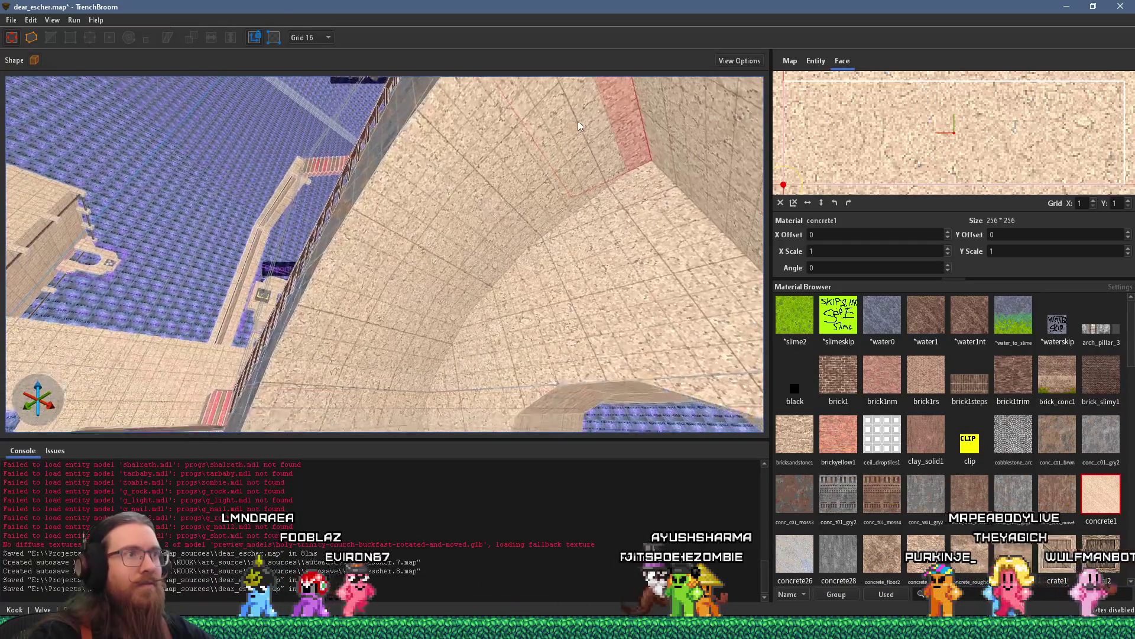
click(624, 108)
mouse_move(364, 399)
mouse_down()
mouse_move(381, 383)
mouse_move(418, 270)
mouse_up()
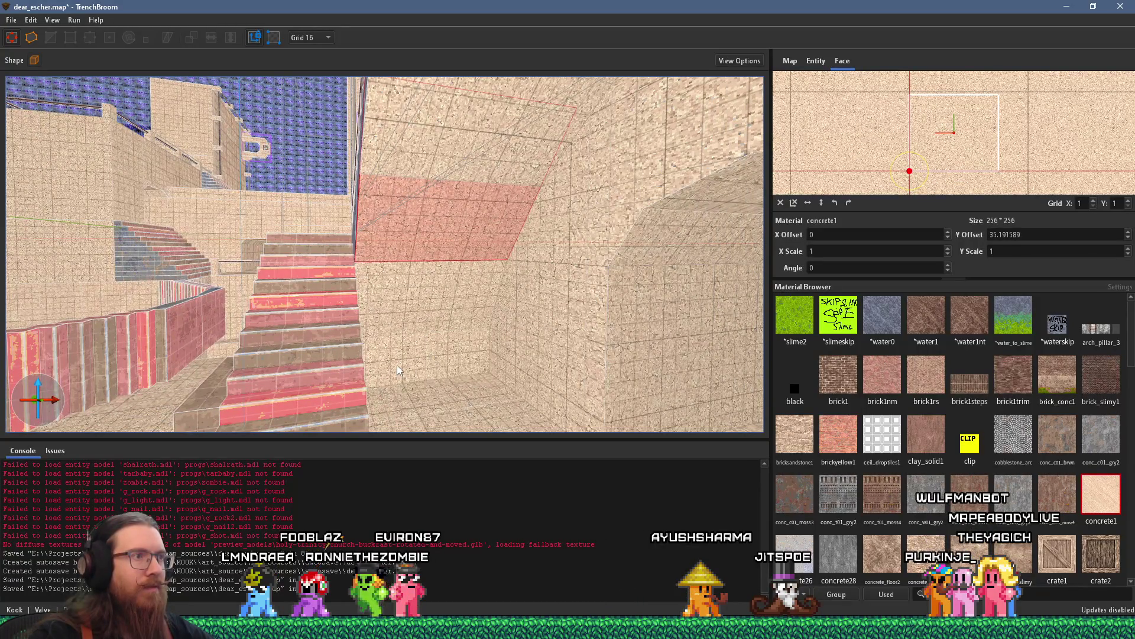
scroll(446, 356, up, 10)
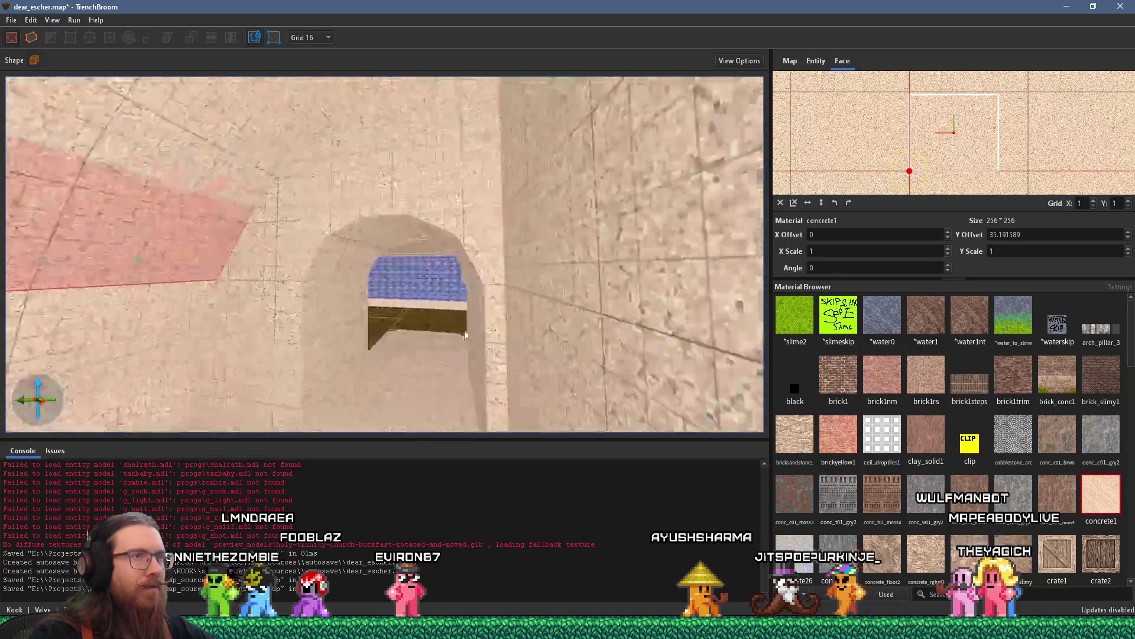
- Multi-select the tunnel's wedge, both arch ceiling pieces and both tunnel walls
click(341, 175)
ctrl+click(399, 148)
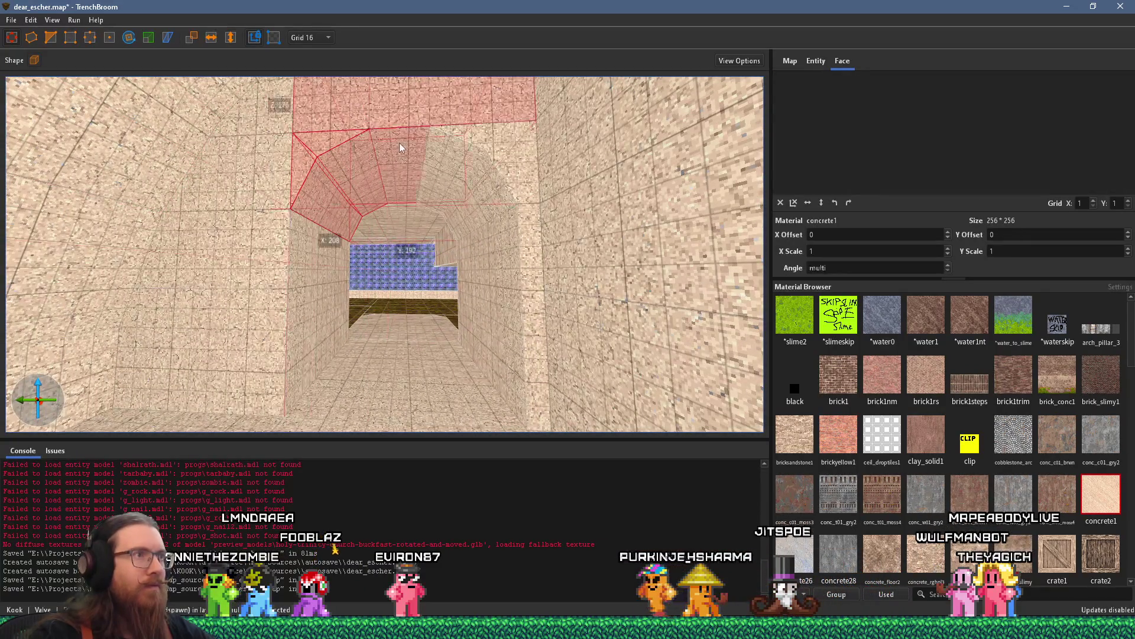
ctrl+click(458, 146)
ctrl+click(519, 236)
ctrl+click(293, 300)
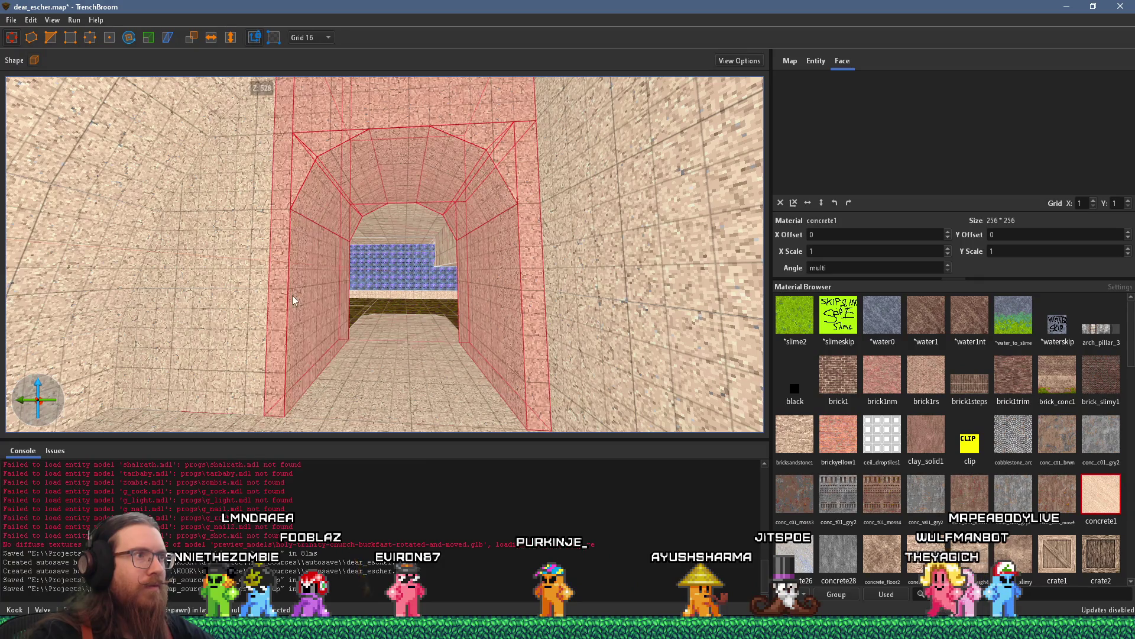
right_click(334, 262)
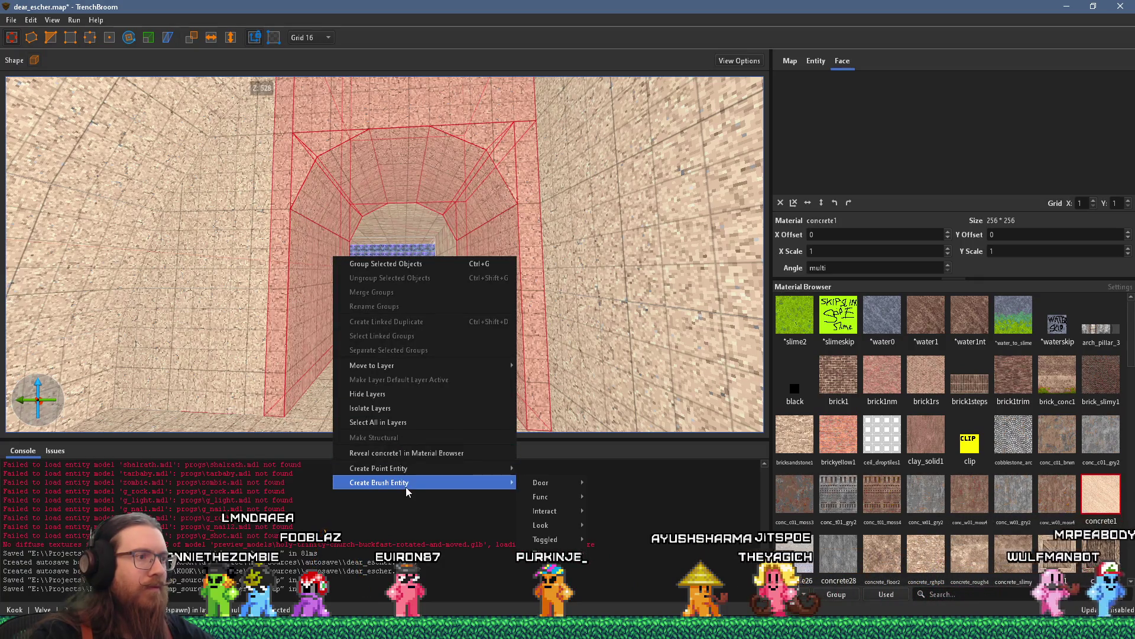
- Make the tunnel brushes a func_group and show its entity properties with _phong 1
mouse_move(423, 475)
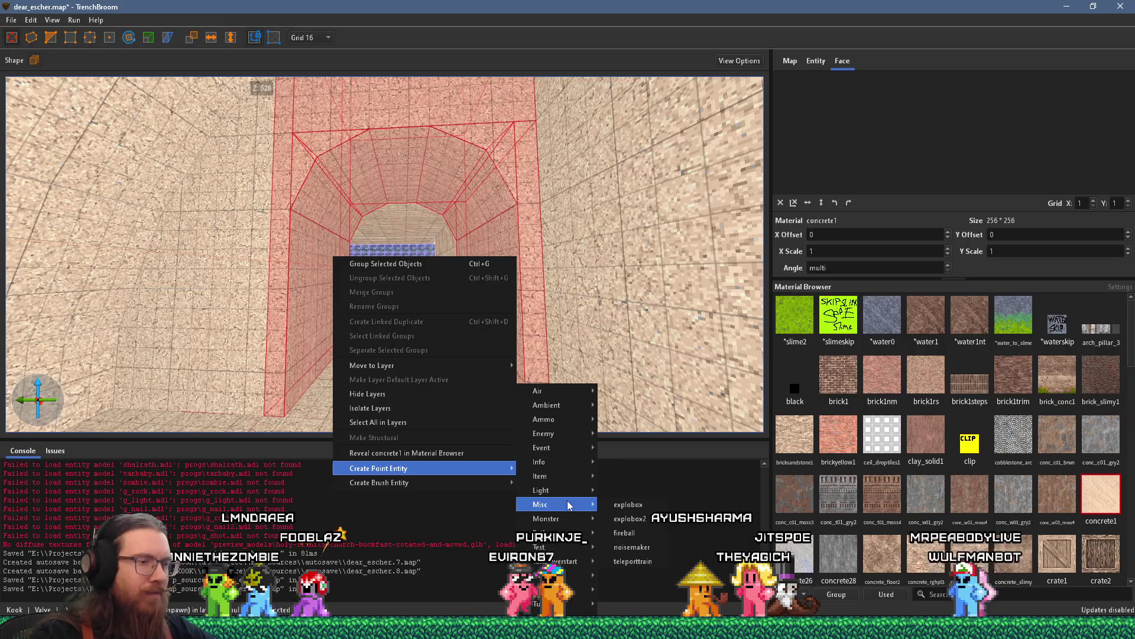
mouse_move(549, 496)
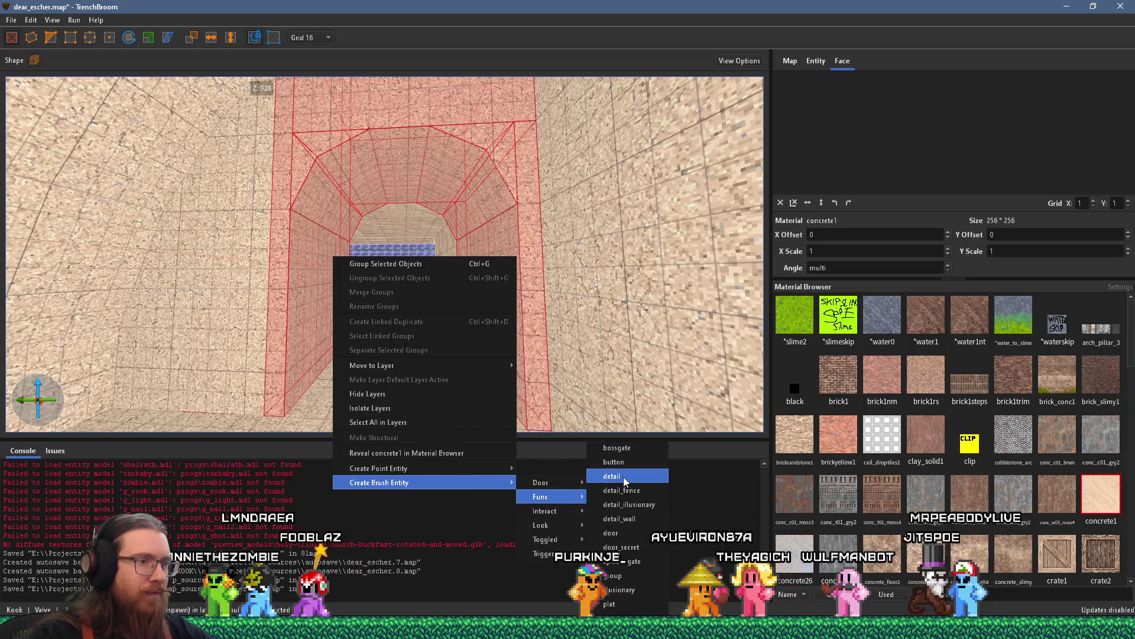
click(623, 574)
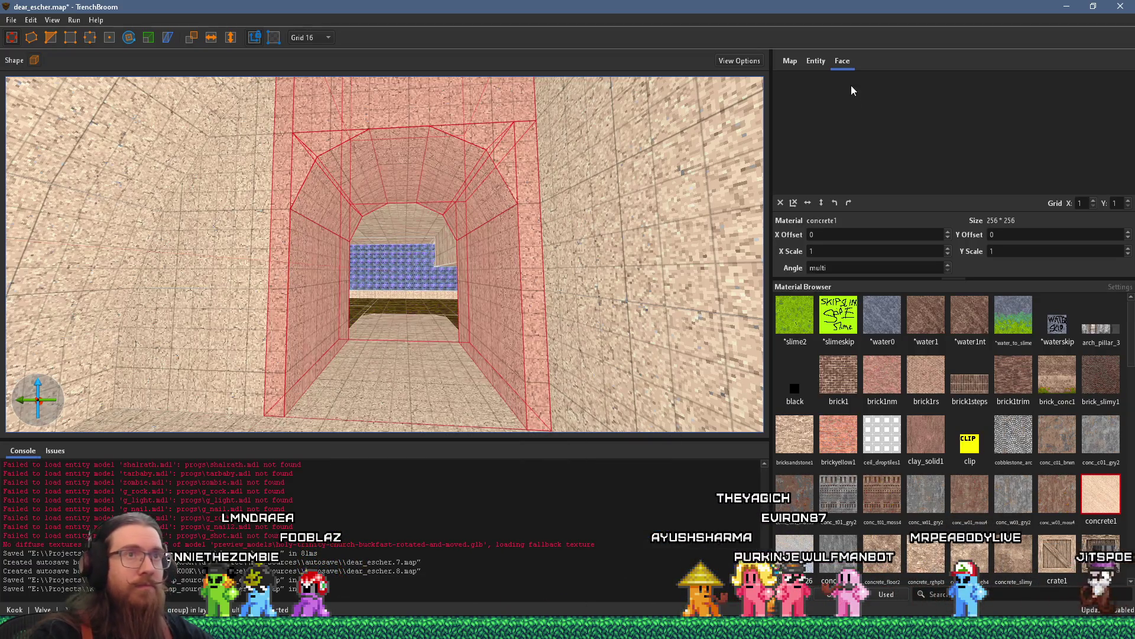
click(819, 61)
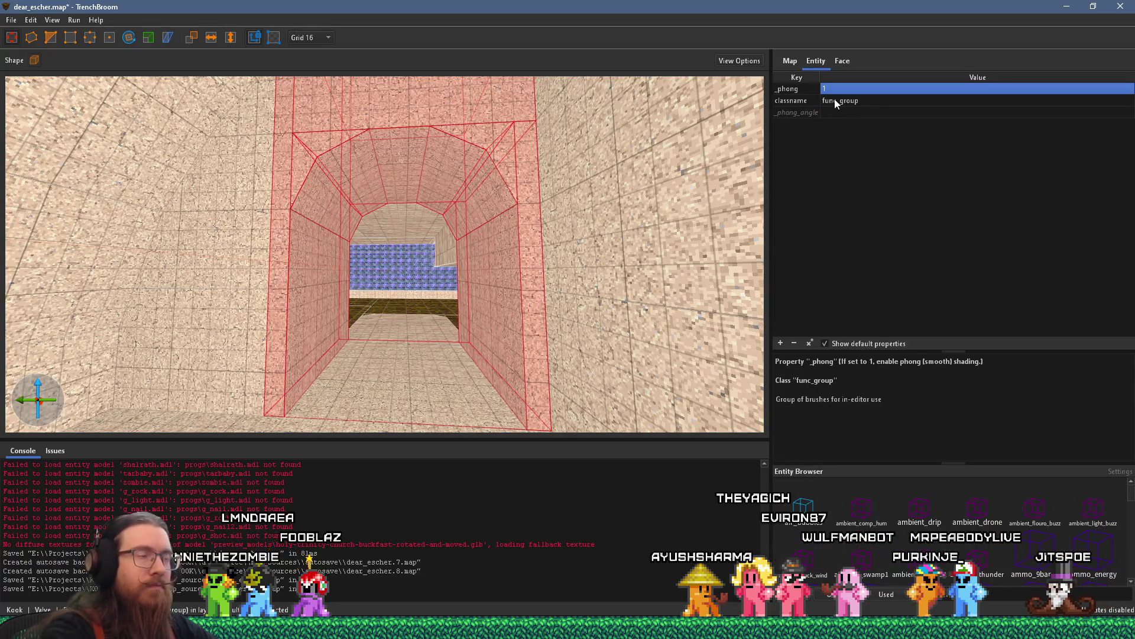
- Deselect the group and orbit the view toward the stone staircase
mouse_move(378, 254)
mouse_down()
mouse_move(355, 266)
mouse_move(314, 343)
mouse_up()
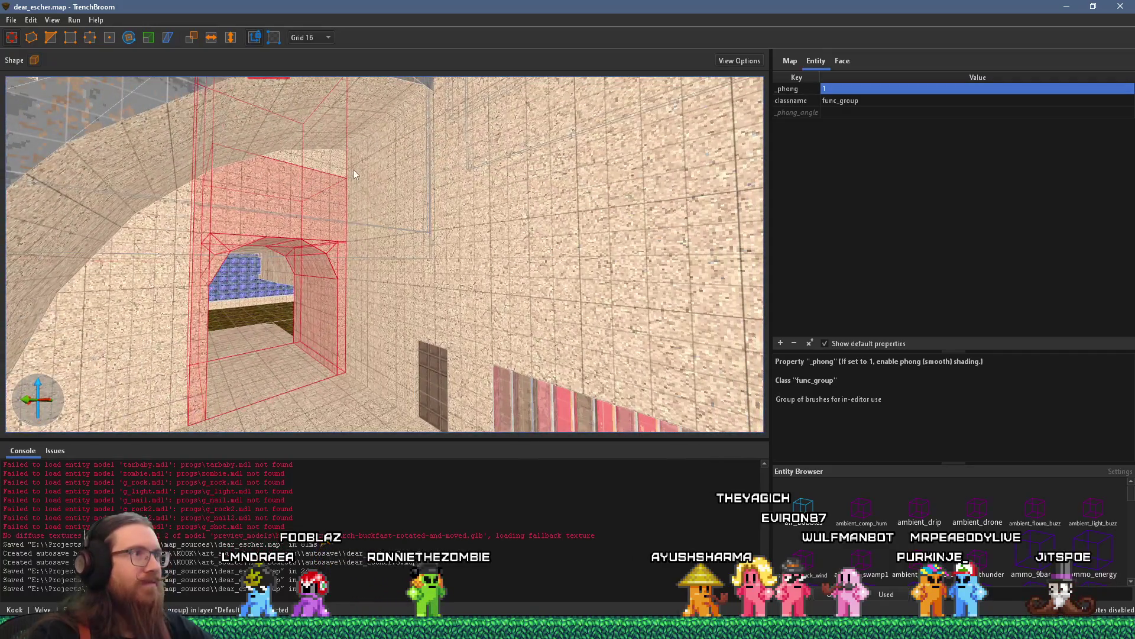
drag(353, 169, 331, 353)
key(Escape)
mouse_move(374, 300)
mouse_down()
mouse_move(425, 282)
mouse_move(501, 281)
mouse_up()
mouse_move(416, 269)
mouse_down()
mouse_move(520, 260)
mouse_move(465, 296)
mouse_up()
key(alt+Tab)
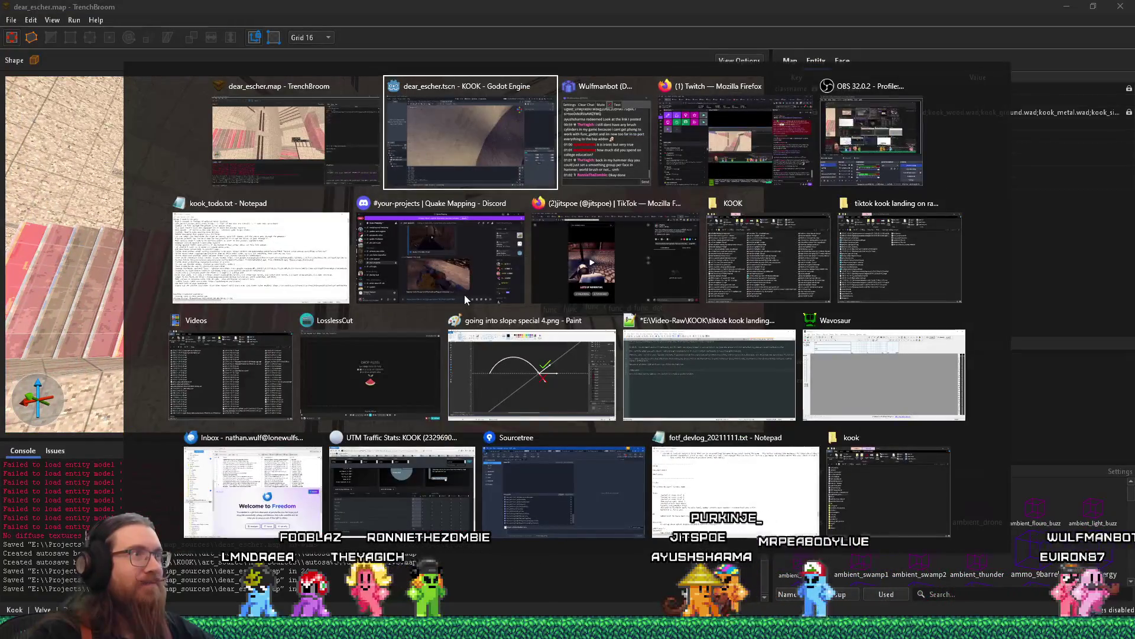
- Save dear_escher.map and return to Godot's 3D view of the level
key(Escape)
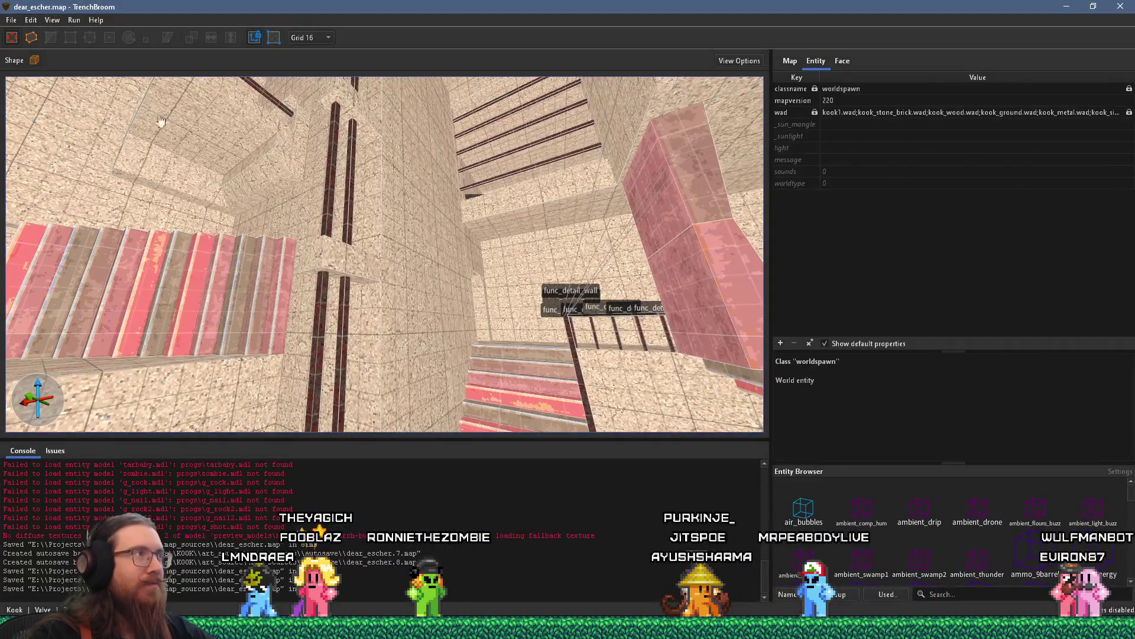
click(11, 20)
click(35, 91)
key(alt+Tab)
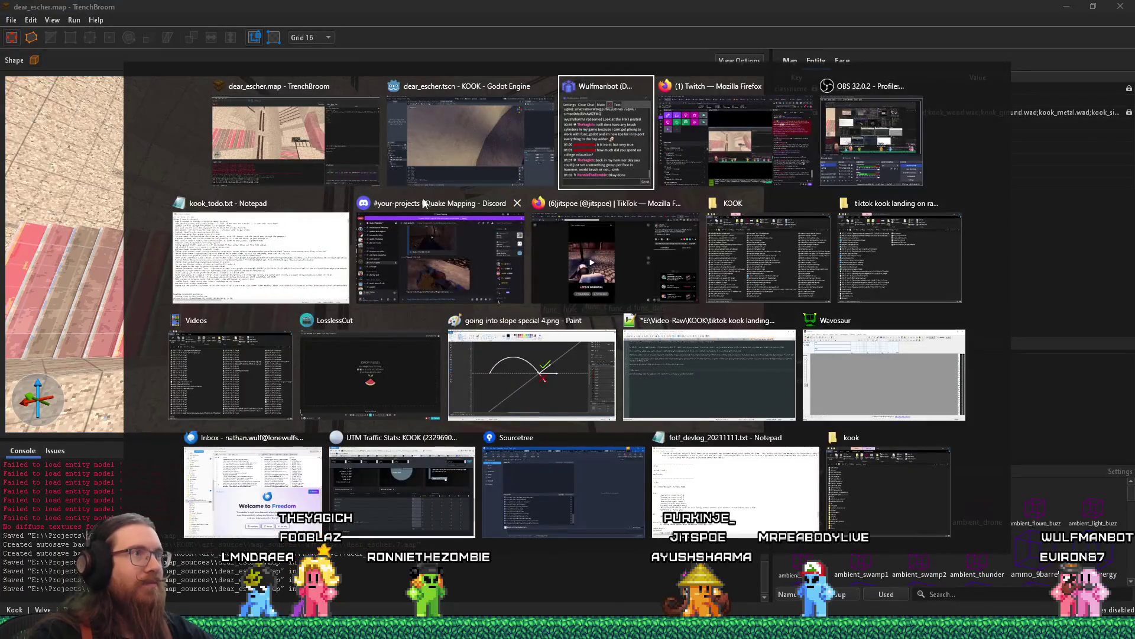
scroll(577, 314, down, 15)
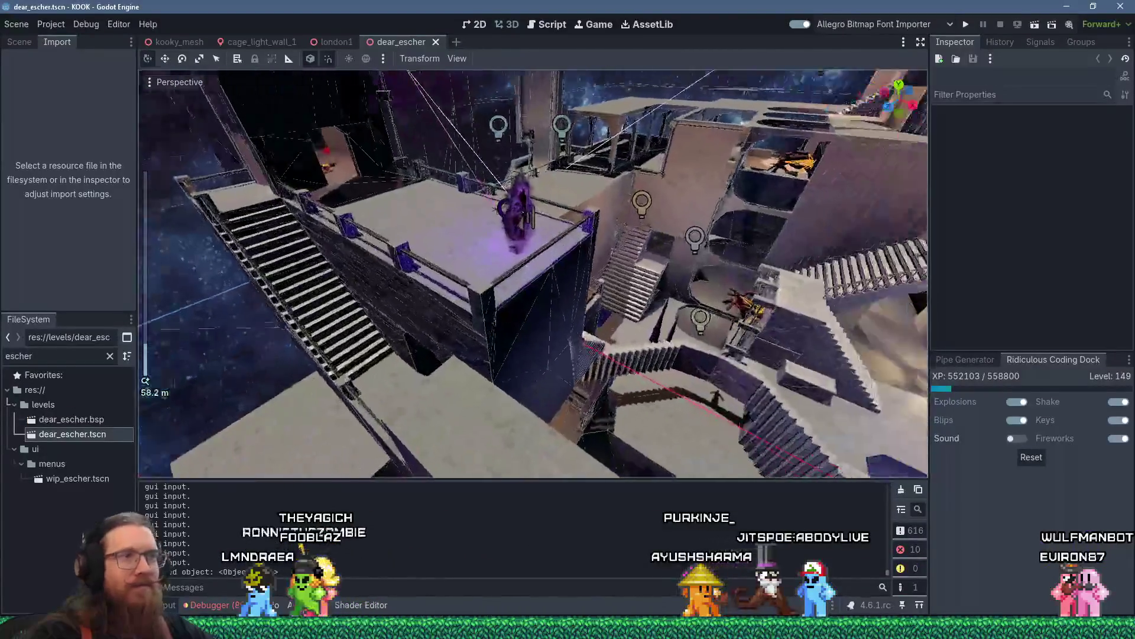
mouse_move(577, 315)
mouse_down()
mouse_move(330, 296)
mouse_move(444, 289)
mouse_move(322, 317)
mouse_move(449, 340)
mouse_move(408, 324)
mouse_up()
- Select the teleporter trigger by the stairs and show a widened Scene tree
click(371, 330)
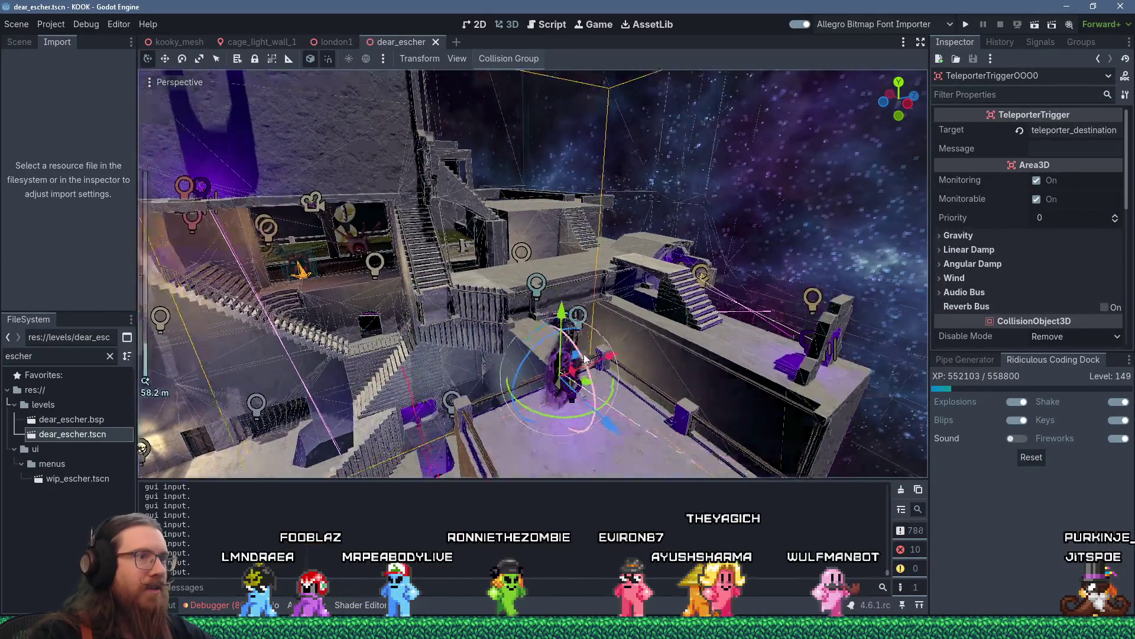
click(26, 42)
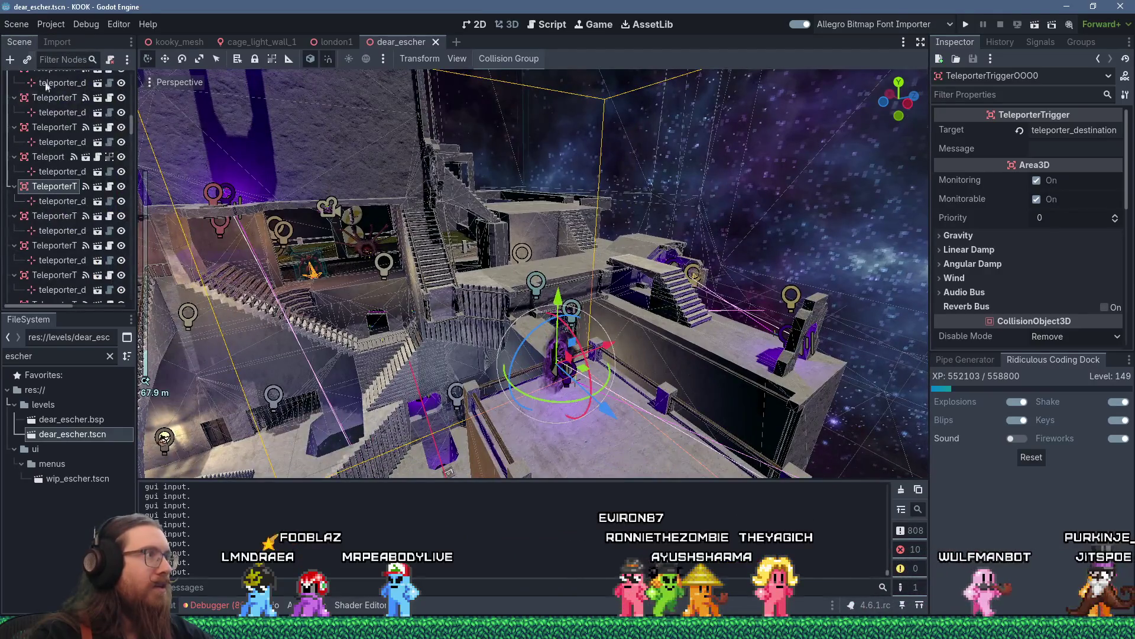
drag(137, 209, 191, 215)
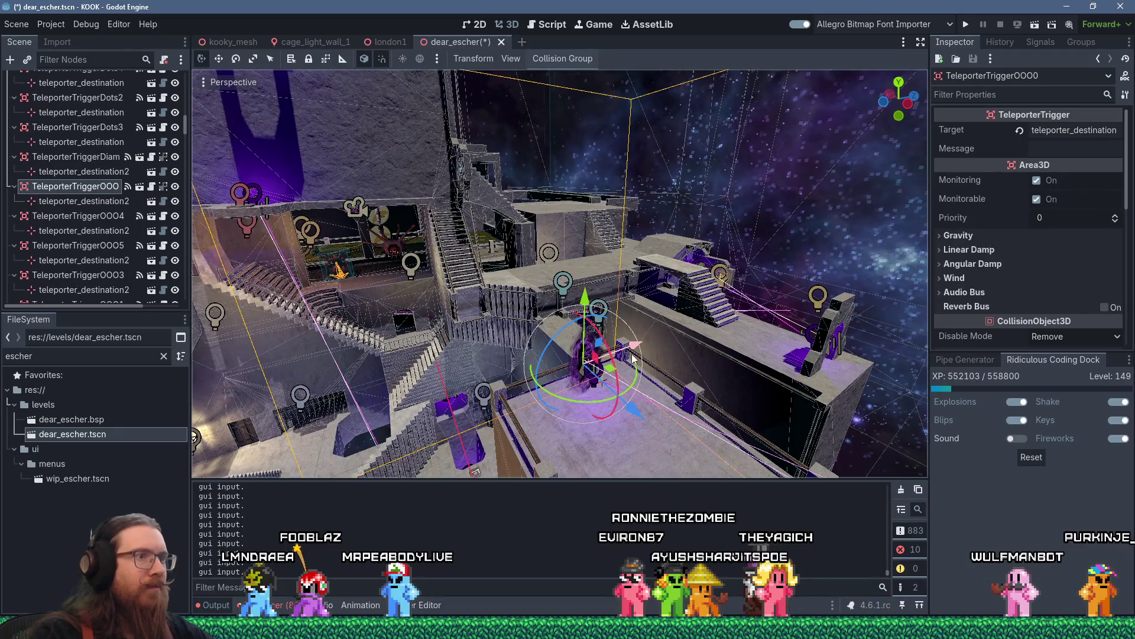
- Focus on TeleporterTriggerOOO and drag it upward about 7.75 units
key(f)
scroll(591, 311, up, 5)
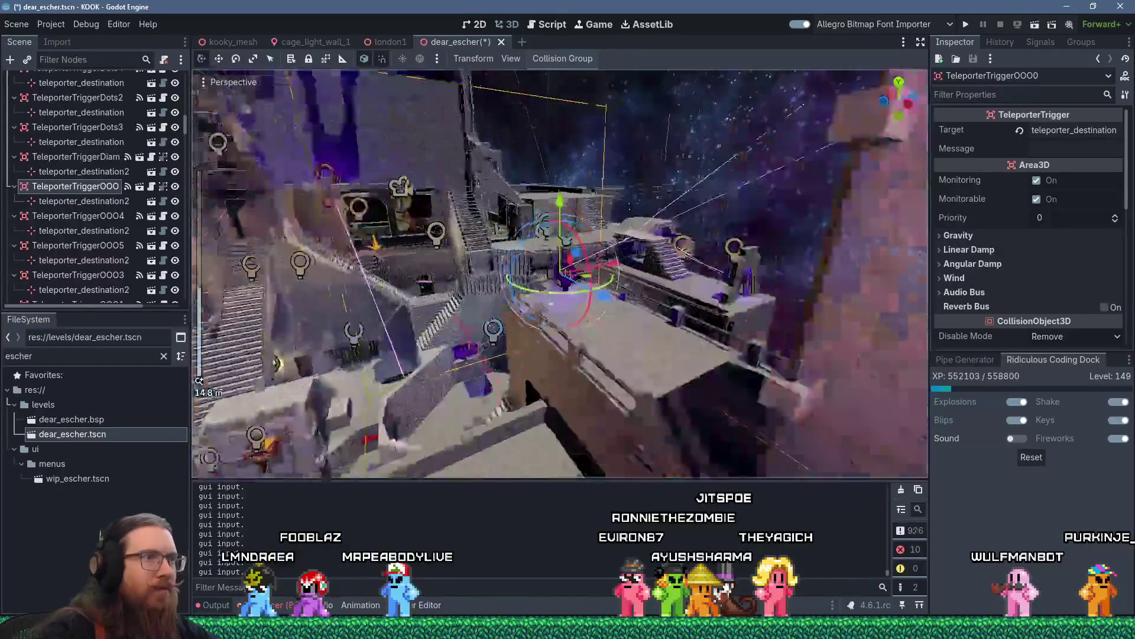
drag(591, 311, 545, 297)
mouse_move(585, 249)
mouse_down()
mouse_move(597, 272)
mouse_move(655, 282)
mouse_up()
mouse_move(644, 339)
mouse_down()
mouse_move(572, 347)
mouse_move(646, 385)
mouse_move(778, 387)
mouse_move(517, 337)
mouse_up()
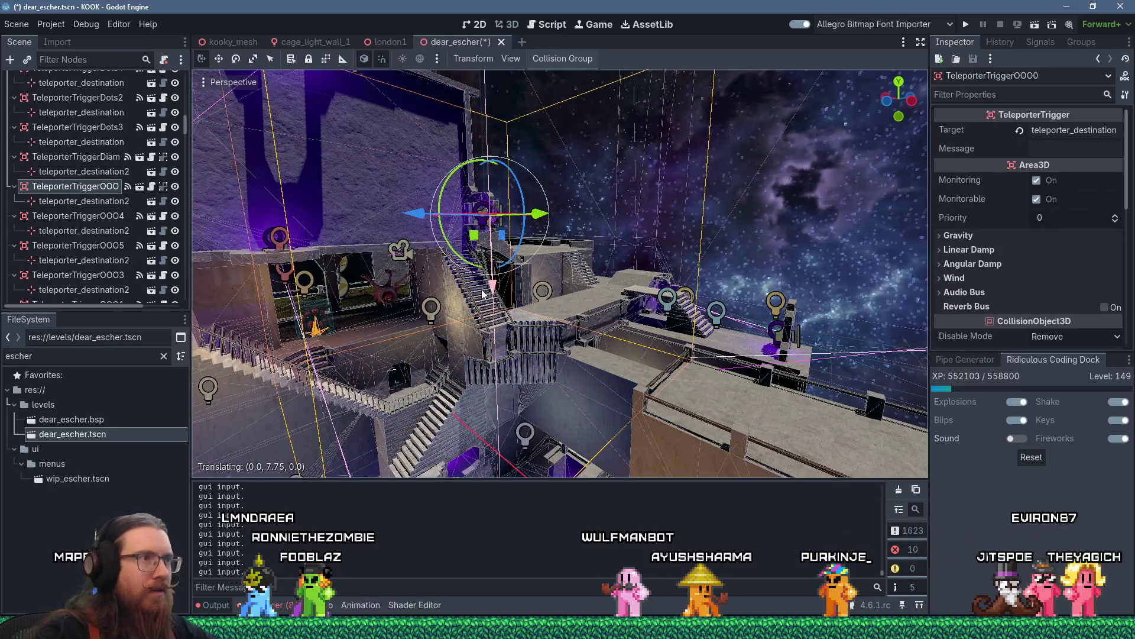
- Raise the teleporter trigger slightly and shift it 0.625 along X
scroll(616, 374, up, 3)
key(f)
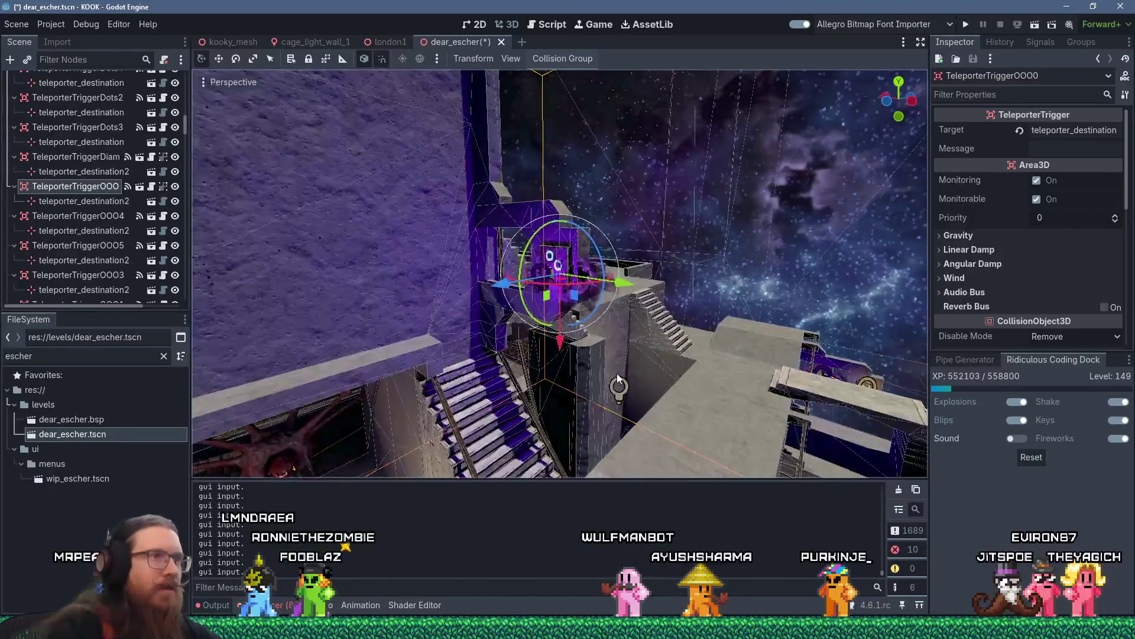
drag(613, 286, 559, 274)
scroll(482, 257, up, 3)
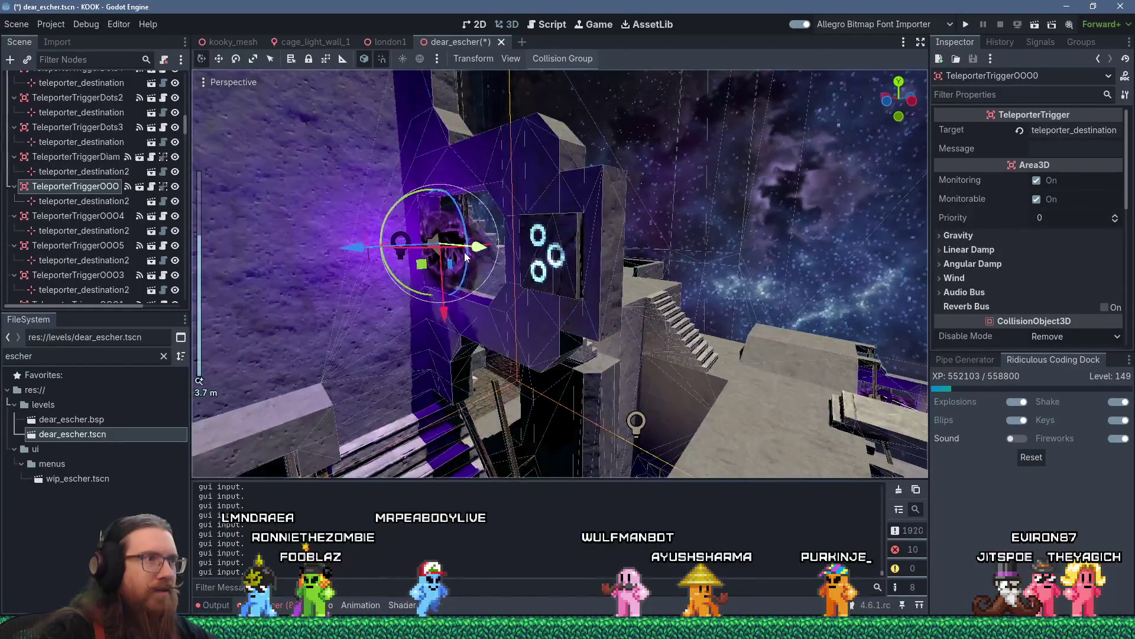
mouse_move(414, 254)
mouse_down()
mouse_move(499, 253)
mouse_move(674, 285)
mouse_move(618, 268)
mouse_move(353, 294)
mouse_move(763, 289)
mouse_move(482, 300)
mouse_move(559, 321)
mouse_move(516, 267)
mouse_move(512, 239)
mouse_move(533, 232)
mouse_move(538, 310)
mouse_move(481, 264)
mouse_move(524, 294)
mouse_up()
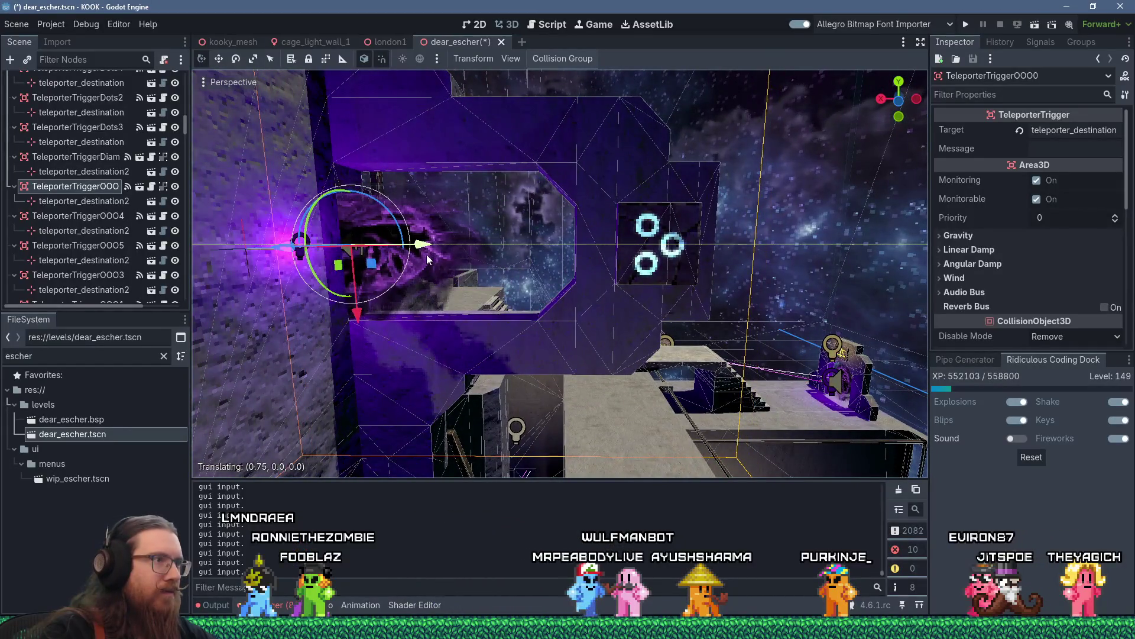
scroll(514, 279, down, 3)
scroll(354, 293, down, 3)
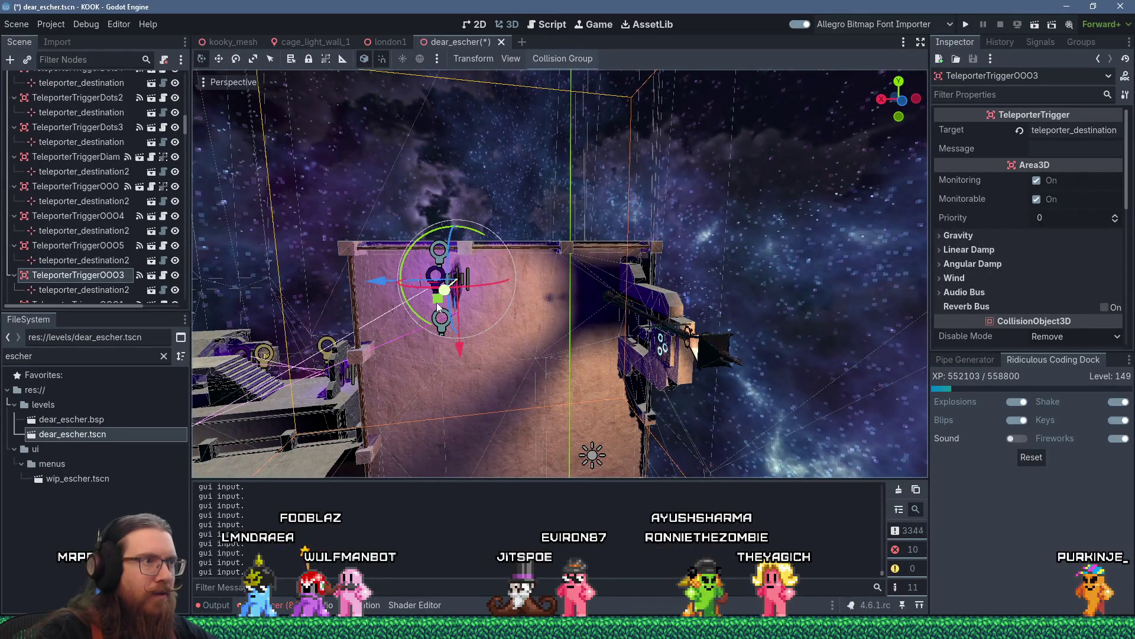
- Select streetlight6 and drag it left toward the tower wall
mouse_move(436, 305)
mouse_down()
mouse_move(461, 323)
mouse_move(556, 304)
mouse_move(725, 332)
mouse_move(667, 334)
mouse_up()
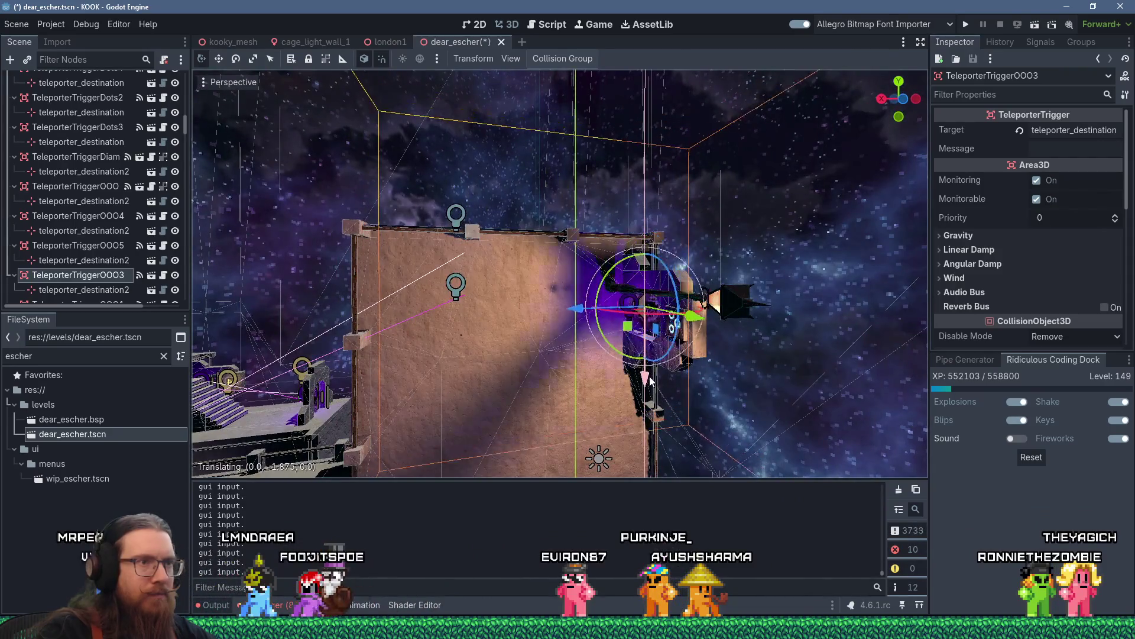
click(613, 293)
mouse_move(592, 270)
mouse_down()
mouse_move(381, 243)
mouse_move(484, 242)
mouse_up()
scroll(484, 242, up, 5)
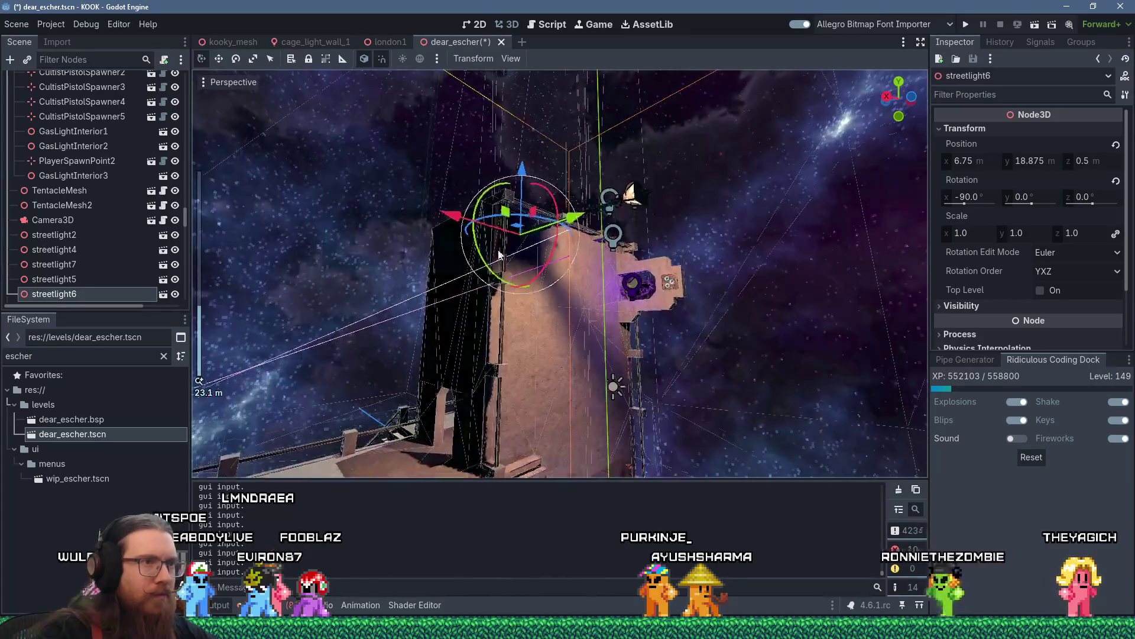
- Move streetlight6 lower and left along the tower wall in an axis-aligned view
mouse_move(450, 172)
mouse_down()
mouse_move(441, 235)
mouse_move(423, 245)
mouse_move(431, 213)
mouse_move(550, 293)
mouse_move(520, 293)
mouse_up()
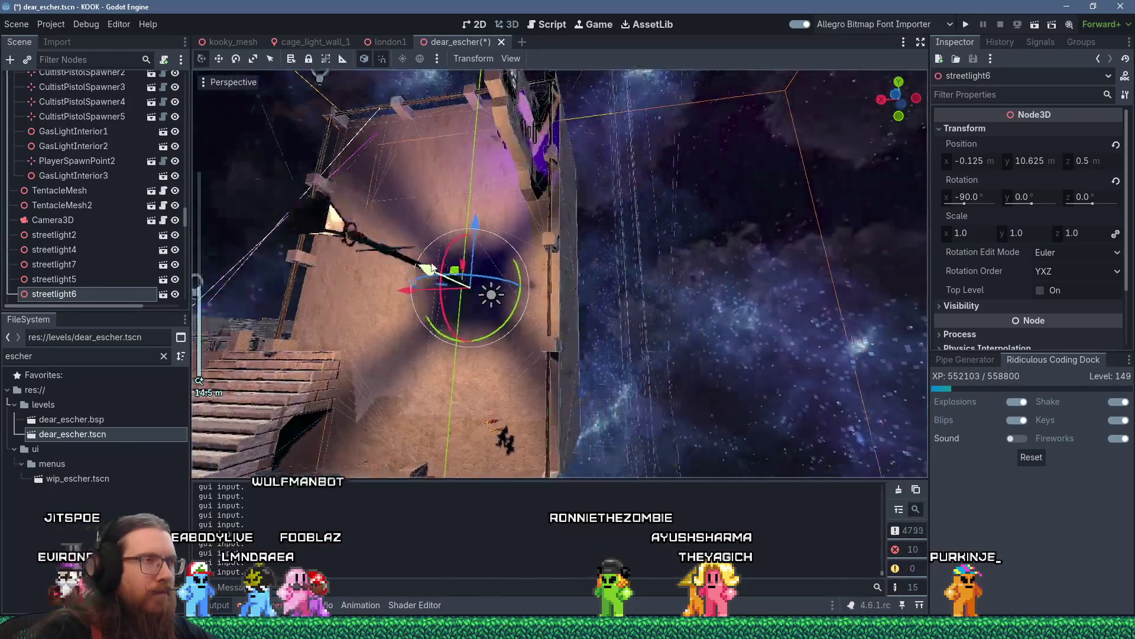
scroll(407, 273, up, 2)
scroll(407, 272, down, 2)
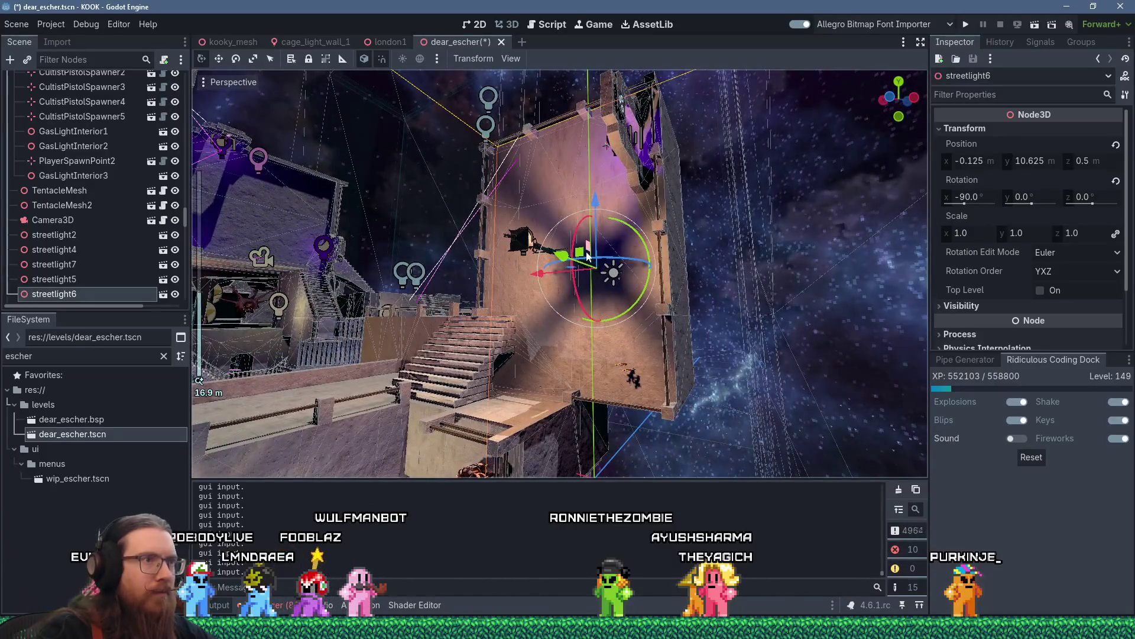
key(ctrl+KP_1)
drag(578, 253, 631, 341)
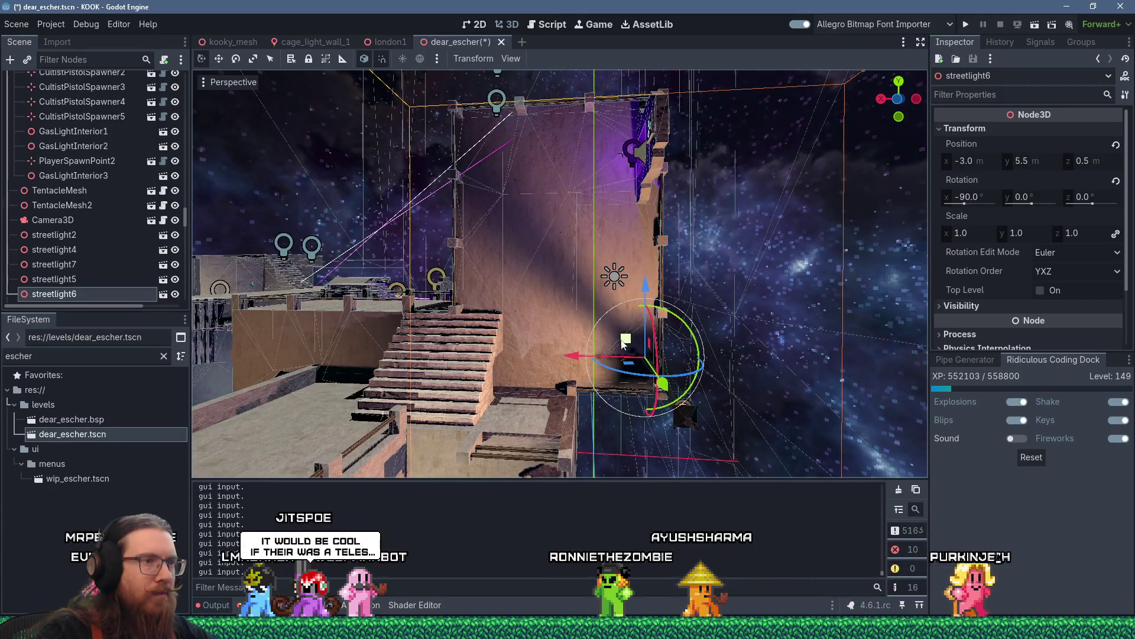
scroll(622, 346, up, 4)
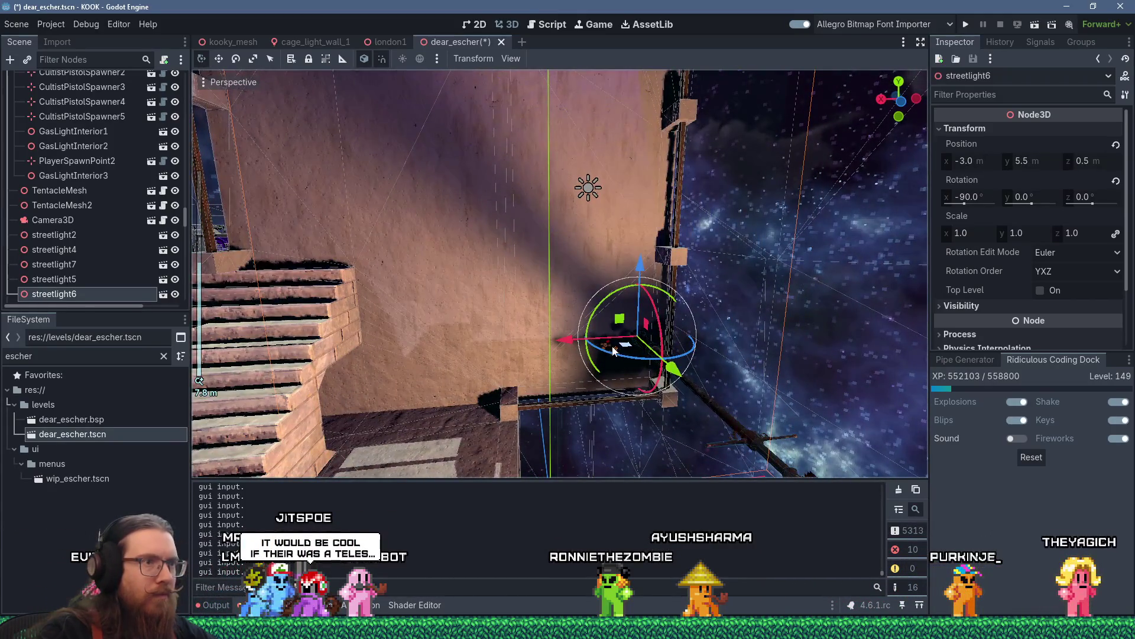
- Select HealthSpawner and the second spawner and raise both to the wall top
key(KP_8)
key(KP_8)
key(KP_8)
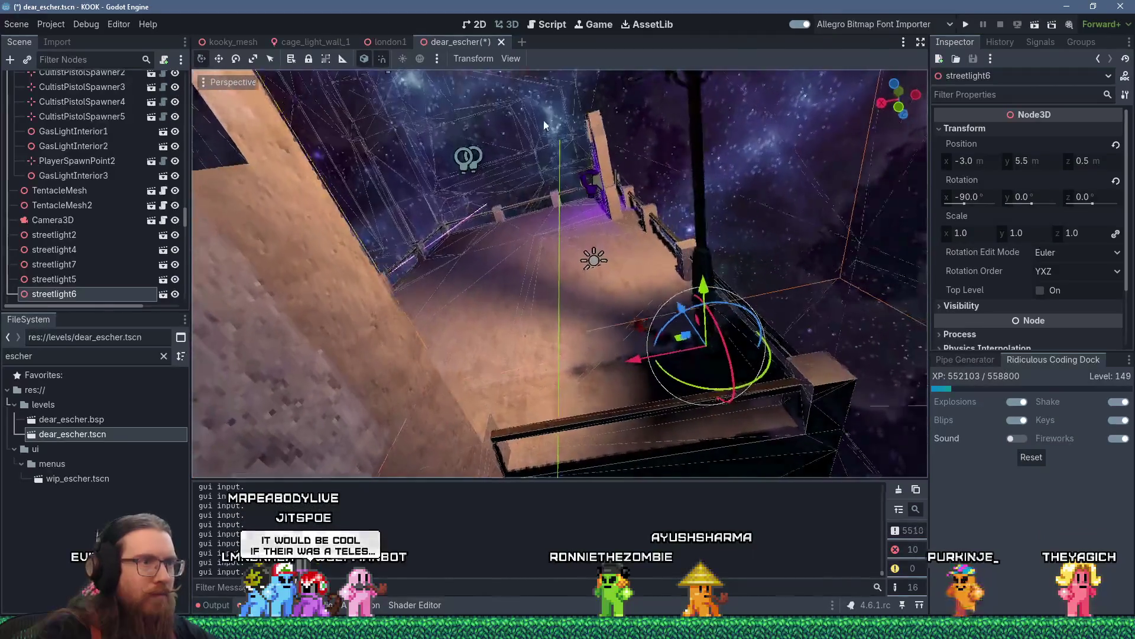
click(624, 328)
click(637, 335)
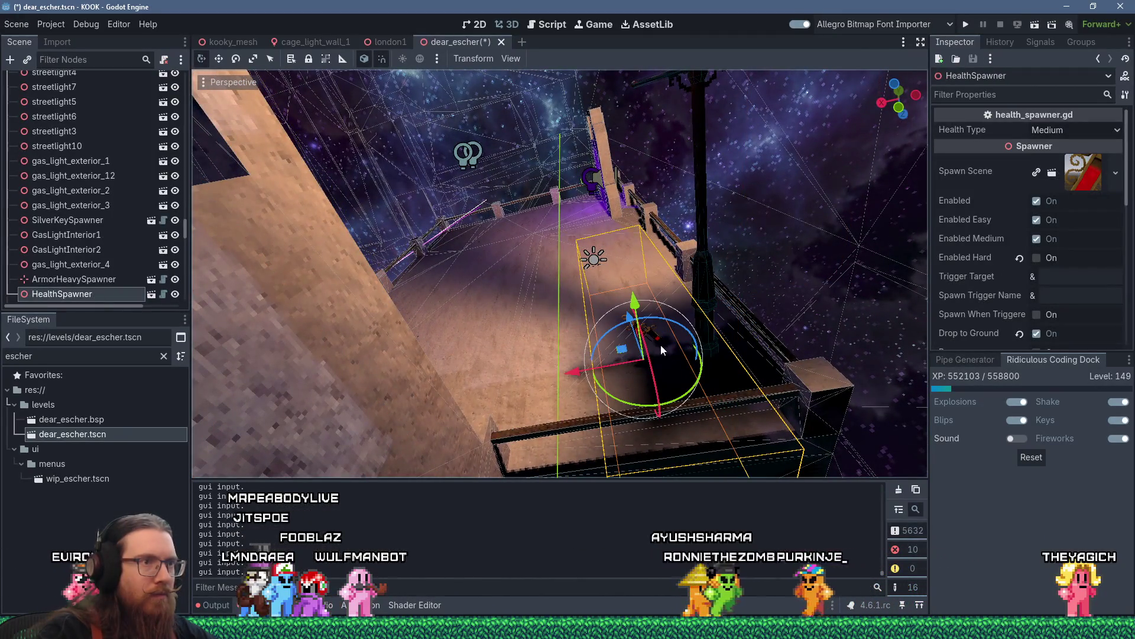
shift+click(661, 338)
key(KP_6)
key(KP_6)
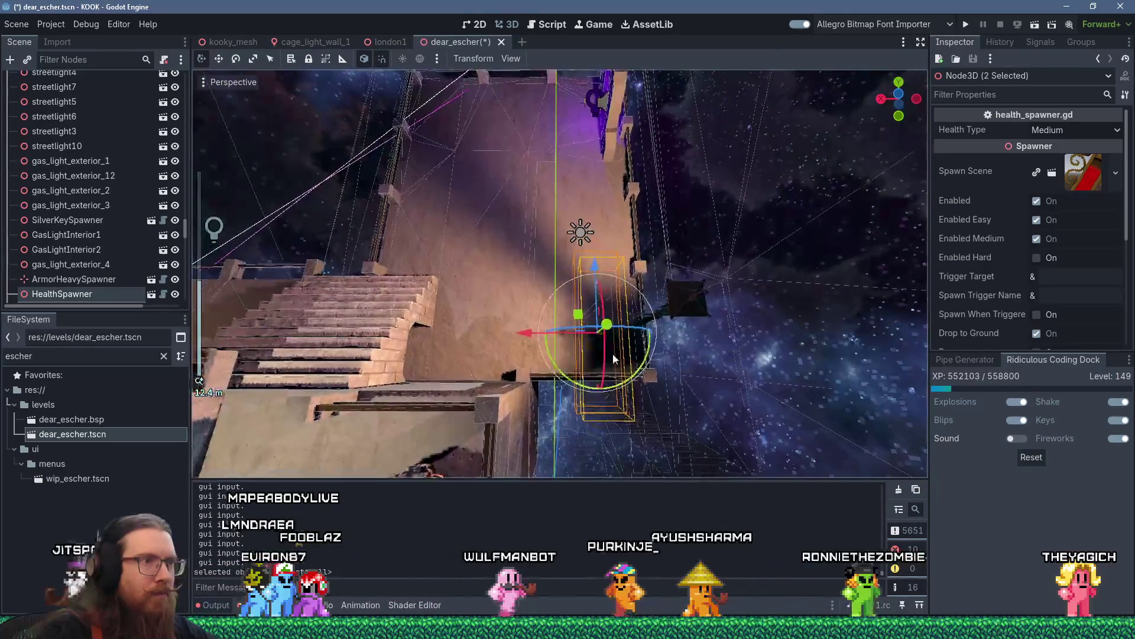
key(KP_2)
key(KP_2)
key(KP_2)
mouse_move(578, 353)
mouse_down()
mouse_move(457, 228)
mouse_move(440, 136)
mouse_move(445, 153)
mouse_up()
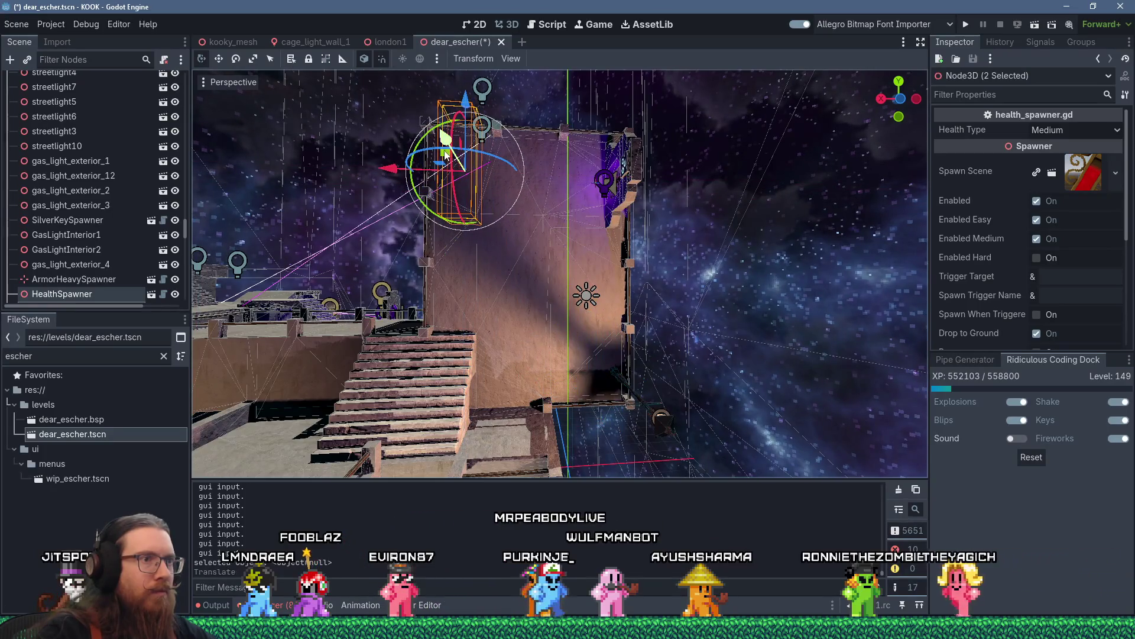
scroll(590, 388, up, 3)
- Nudge streetlight6 into place at -2.625, 5.125, 0.5 and review the wall and stairs
click(637, 425)
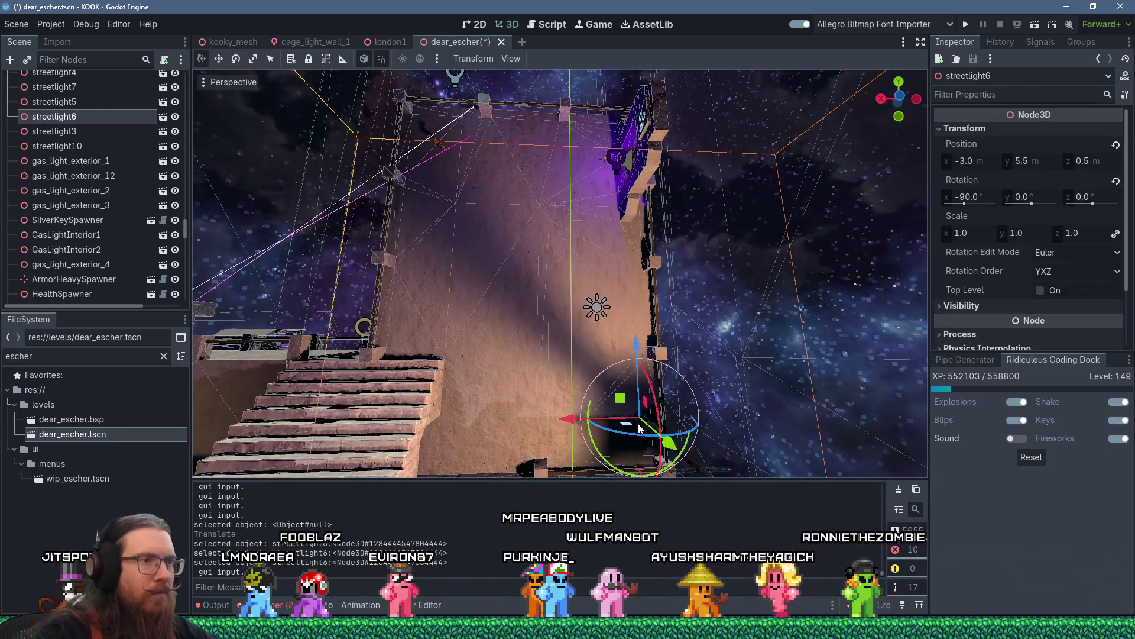
drag(622, 400, 617, 414)
scroll(591, 393, down, 3)
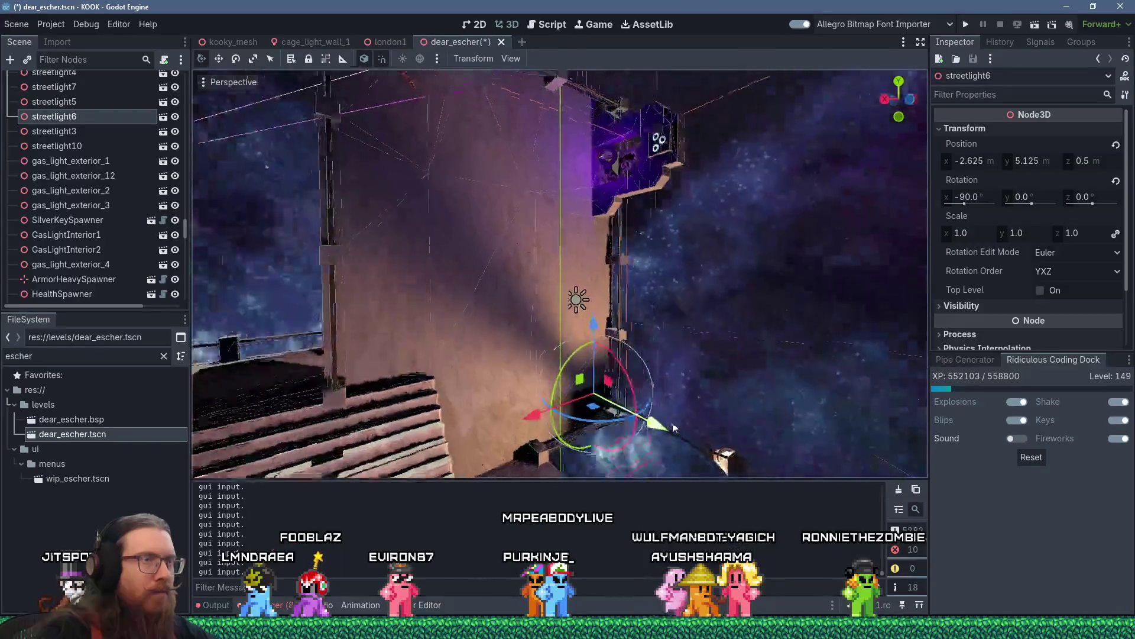
drag(548, 417, 509, 380)
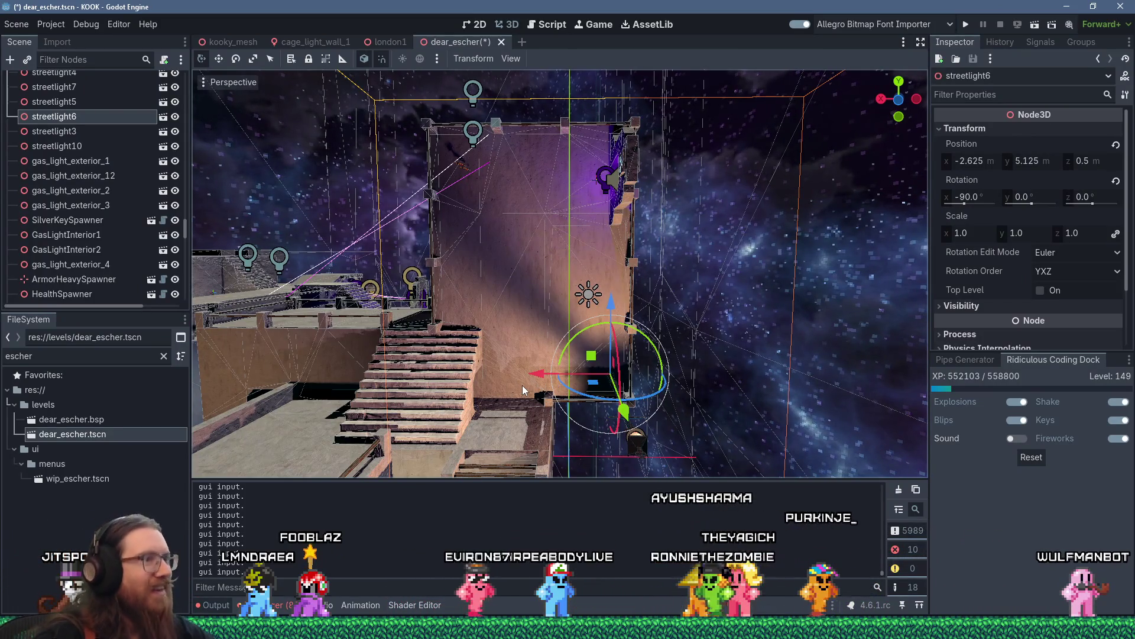
drag(507, 384, 499, 402)
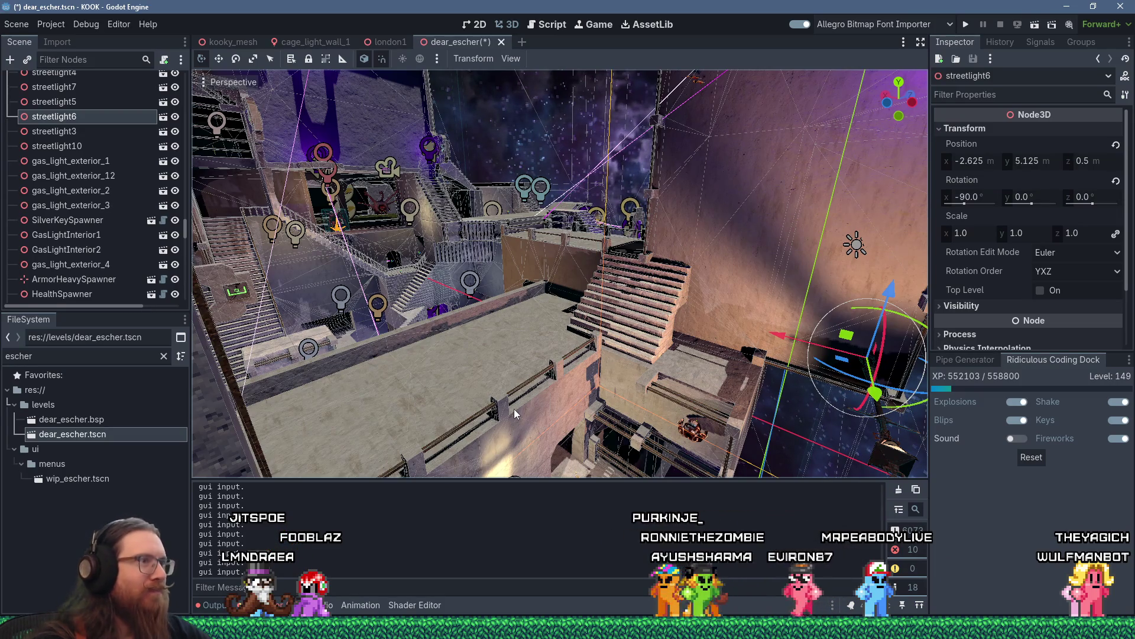
scroll(597, 342, up, 5)
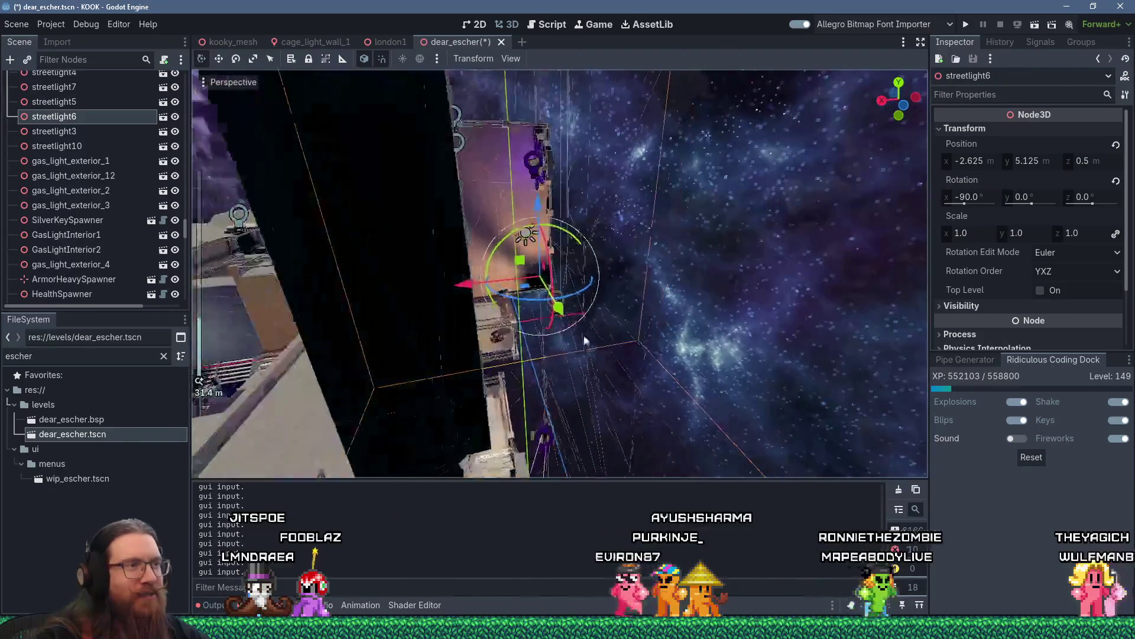
mouse_move(563, 347)
mouse_down()
mouse_move(341, 263)
mouse_move(371, 257)
mouse_move(434, 278)
mouse_move(431, 305)
mouse_move(399, 330)
mouse_move(547, 343)
mouse_move(549, 297)
mouse_move(404, 307)
mouse_move(243, 300)
mouse_move(371, 292)
mouse_move(534, 345)
mouse_move(550, 410)
mouse_move(614, 359)
mouse_move(502, 350)
mouse_move(616, 297)
mouse_move(604, 353)
mouse_up()
scroll(547, 343, down, 3)
scroll(533, 345, down, 3)
scroll(550, 408, up, 3)
scroll(527, 352, down, 3)
scroll(616, 297, up, 3)
scroll(626, 306, up, 3)
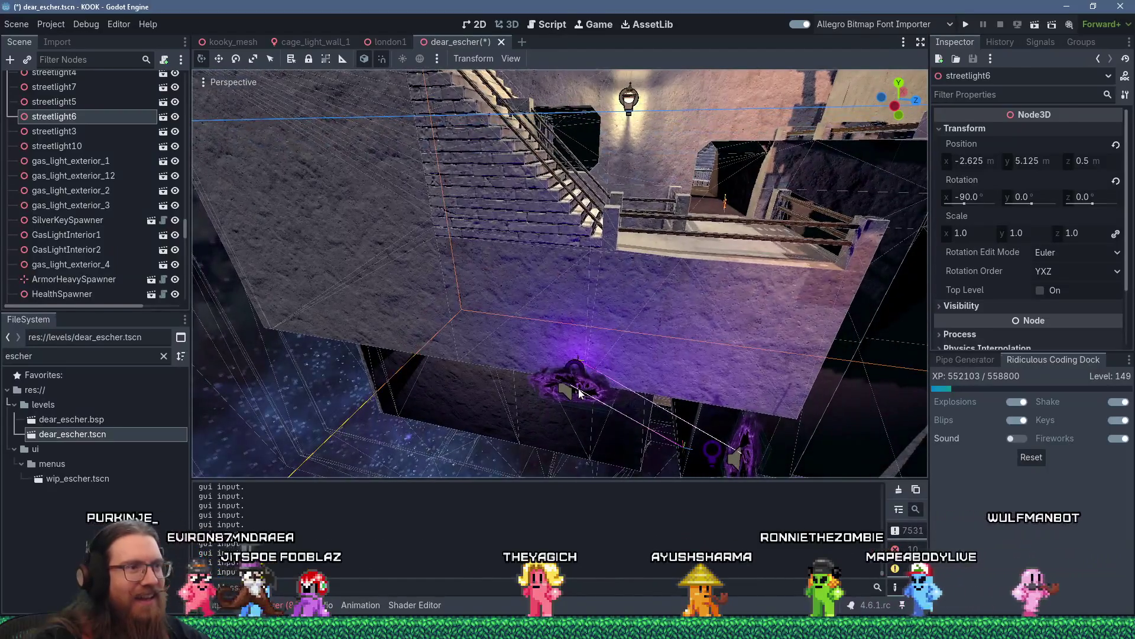
click(580, 393)
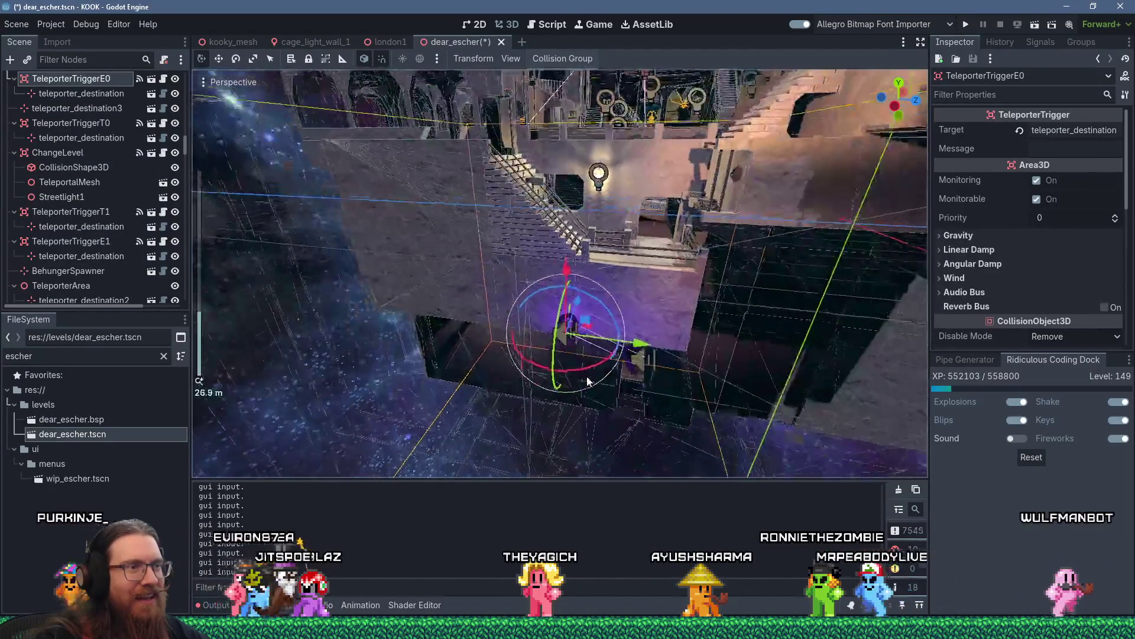
- Raise TeleporterTriggerE0, shift it along X and rotate the portal toward the wall
scroll(587, 425, down, 2)
mouse_move(568, 320)
mouse_down()
mouse_move(618, 83)
mouse_move(581, 245)
mouse_move(563, 234)
mouse_up()
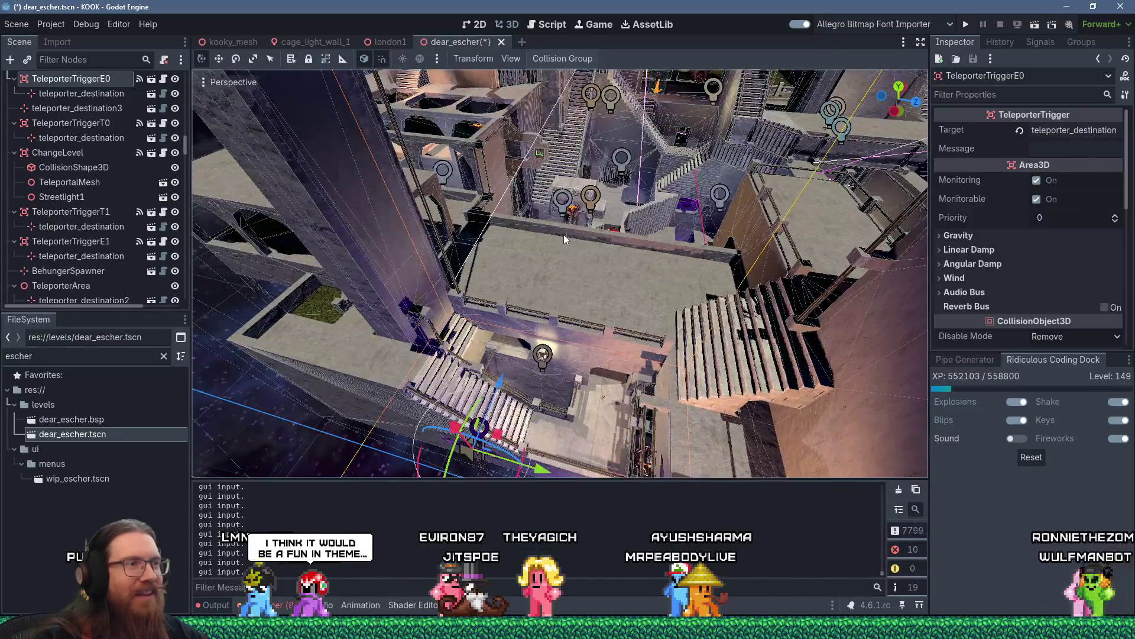
drag(520, 379, 538, 303)
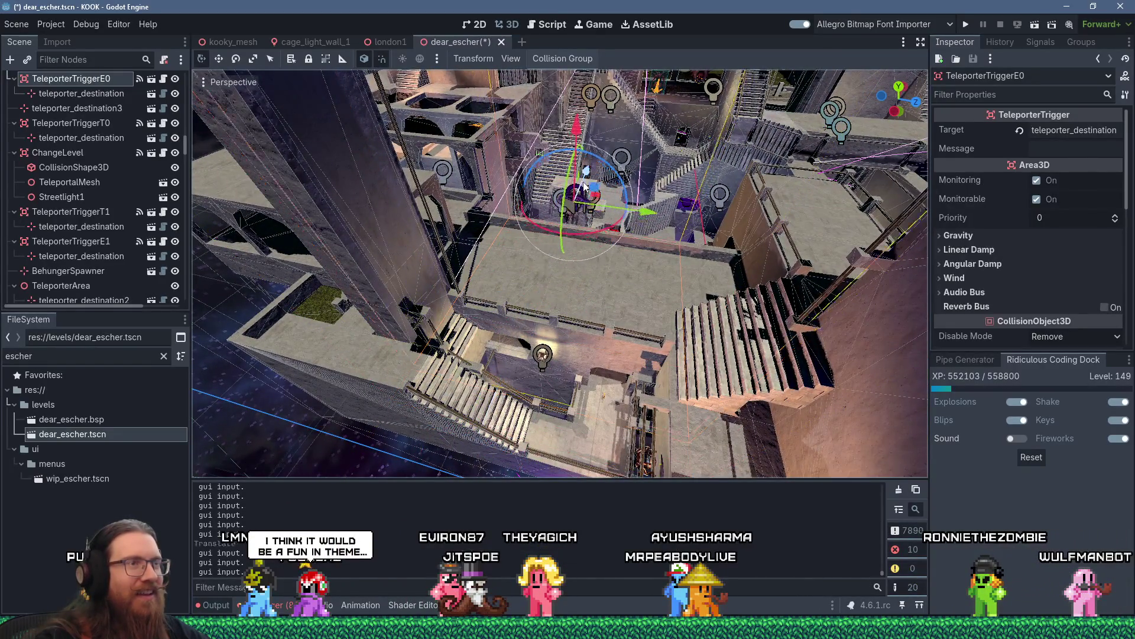
scroll(584, 187, up, 5)
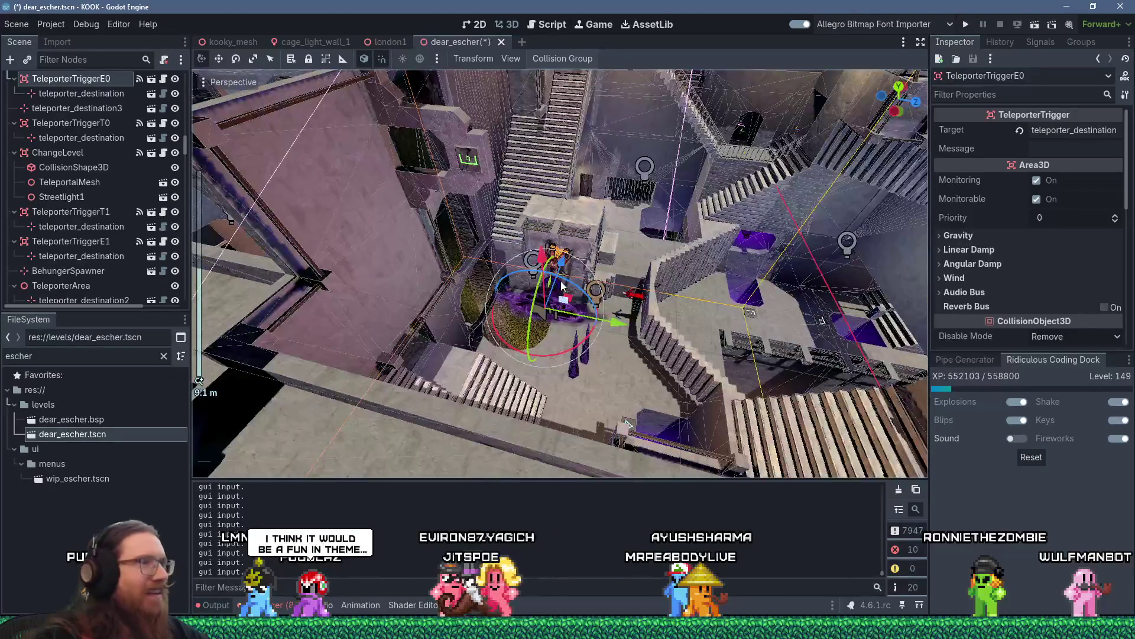
scroll(592, 297, up, 3)
mouse_move(570, 290)
mouse_down()
mouse_move(522, 285)
mouse_move(694, 302)
mouse_move(676, 333)
mouse_move(609, 370)
mouse_move(595, 399)
mouse_move(580, 352)
mouse_move(423, 295)
mouse_move(424, 282)
mouse_up()
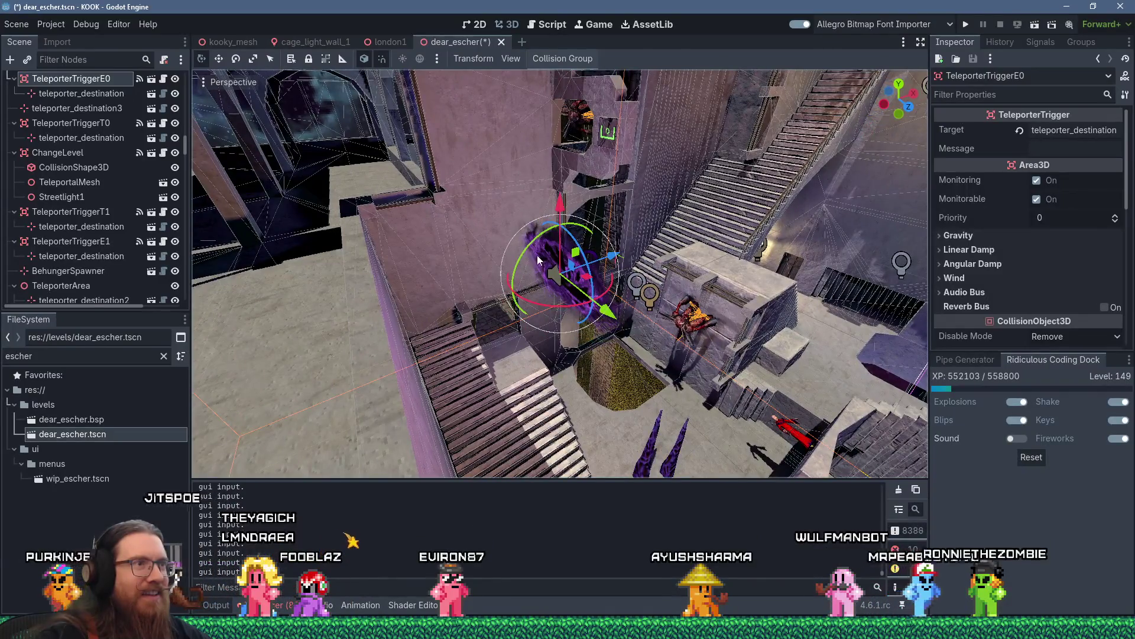
mouse_move(528, 255)
mouse_down()
mouse_move(679, 377)
mouse_move(654, 364)
mouse_move(648, 310)
mouse_up()
- Slide TeleporterTriggerE0 along Z until it sits flush against the stone wall
key(g)
key(z)
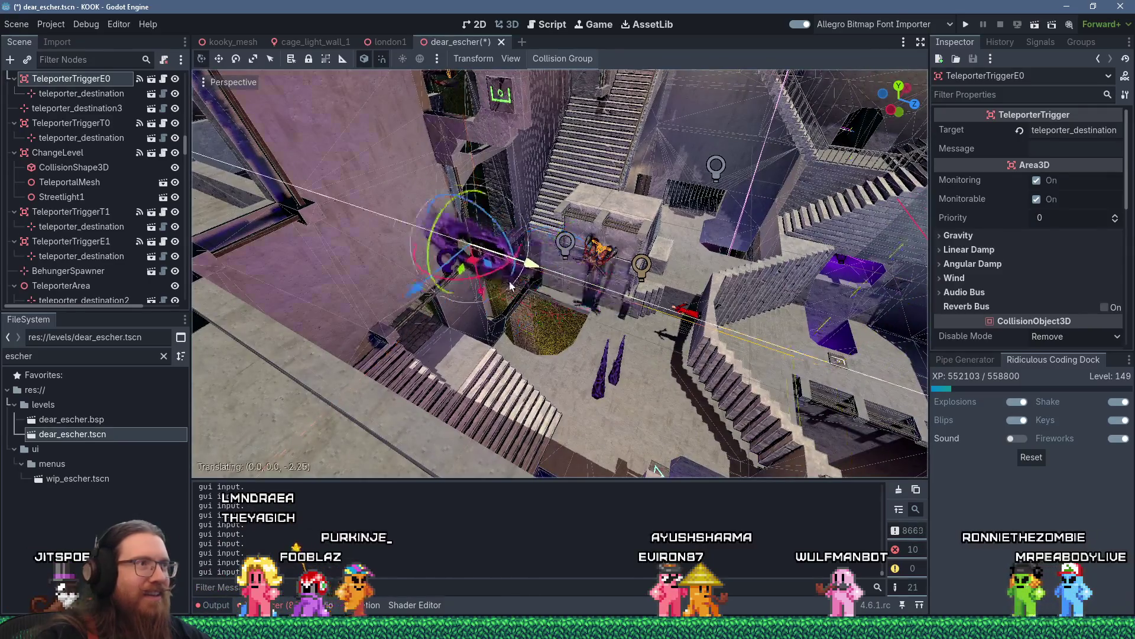
key(z)
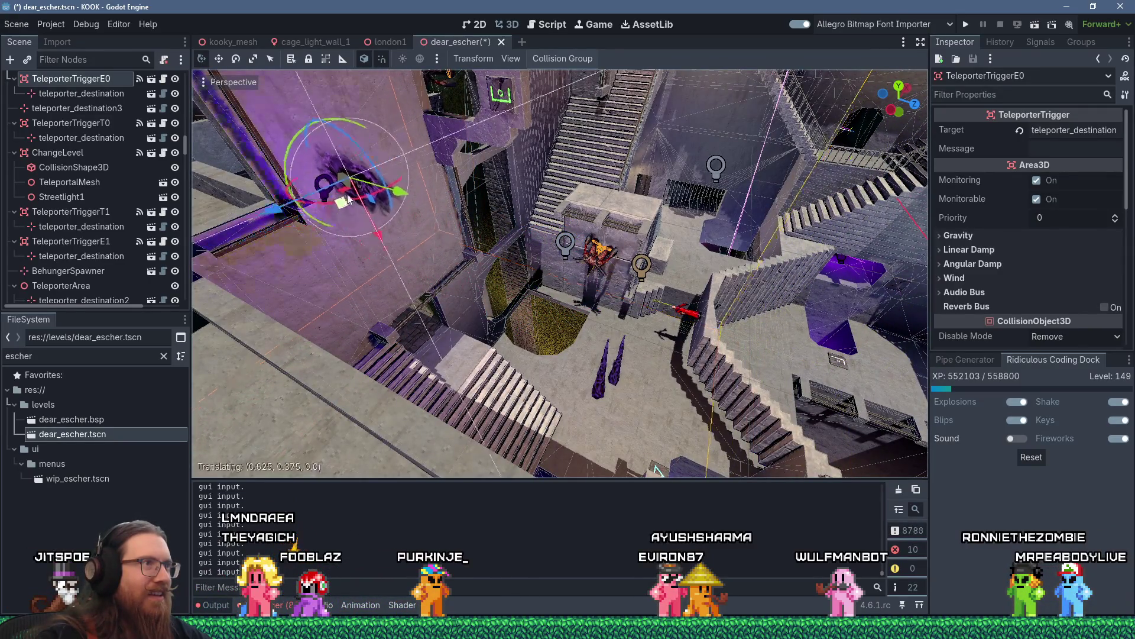
mouse_move(412, 109)
mouse_down()
mouse_move(636, 360)
mouse_move(602, 290)
mouse_up()
scroll(613, 304, up, 2)
mouse_move(560, 198)
mouse_down()
mouse_move(497, 189)
mouse_move(385, 204)
mouse_move(414, 166)
mouse_up()
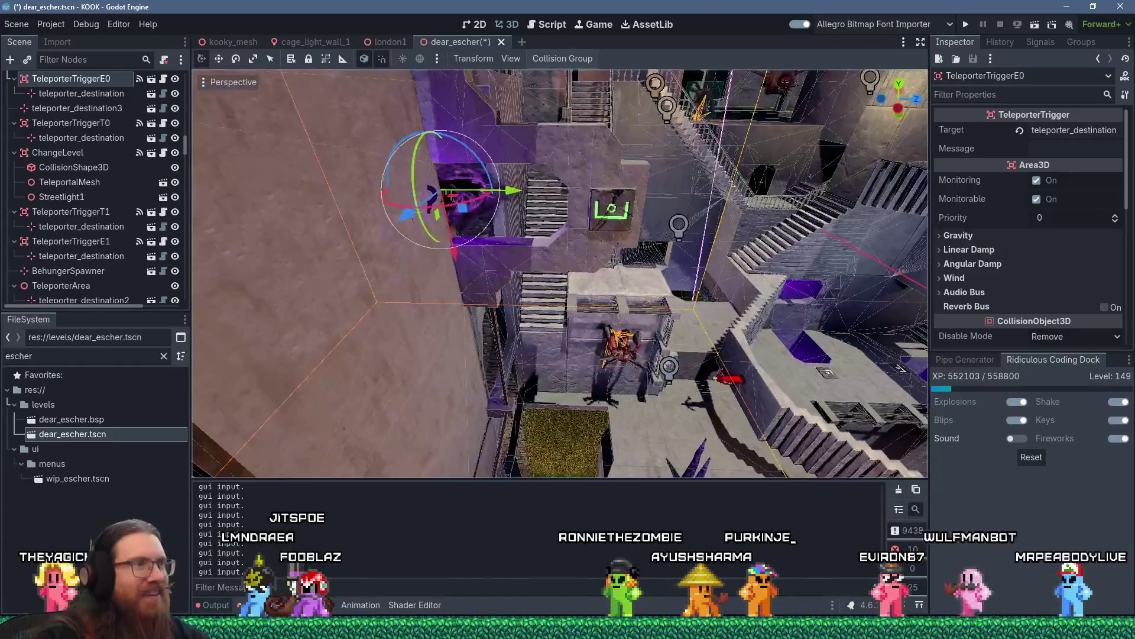
drag(461, 265, 463, 268)
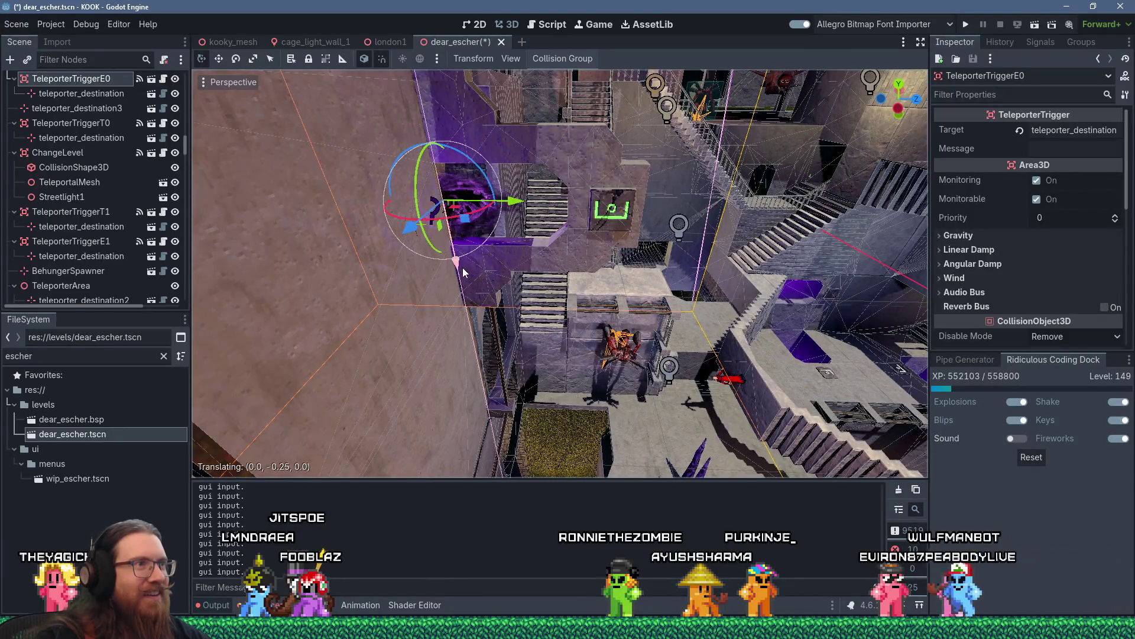
mouse_move(516, 207)
mouse_down()
mouse_move(537, 125)
mouse_move(525, 174)
mouse_up()
drag(487, 288, 547, 296)
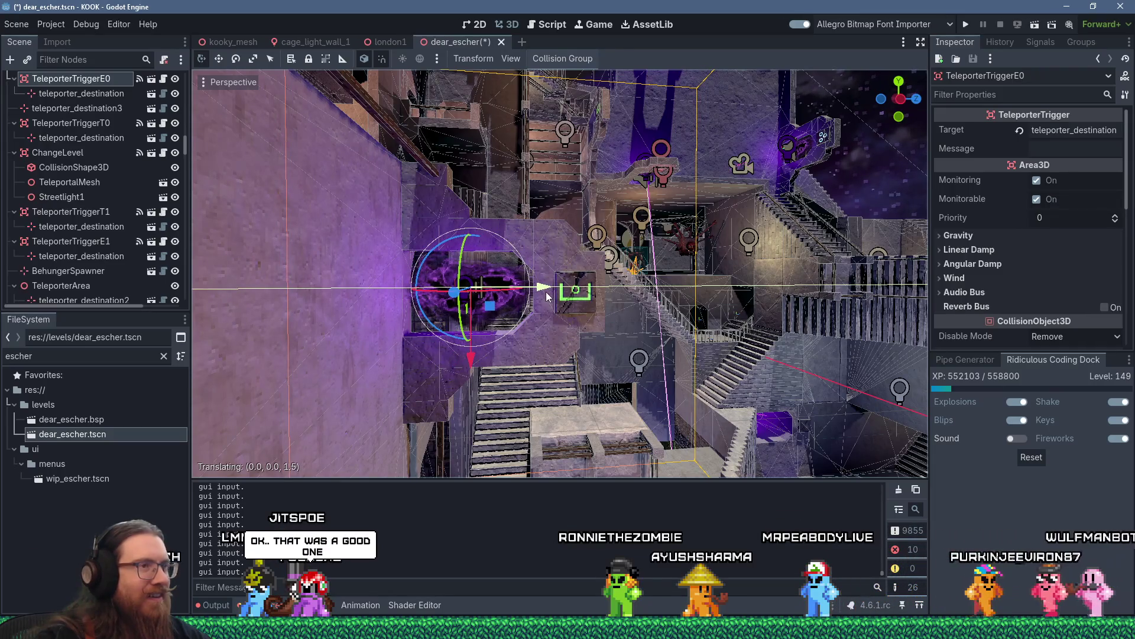
drag(547, 297, 547, 297)
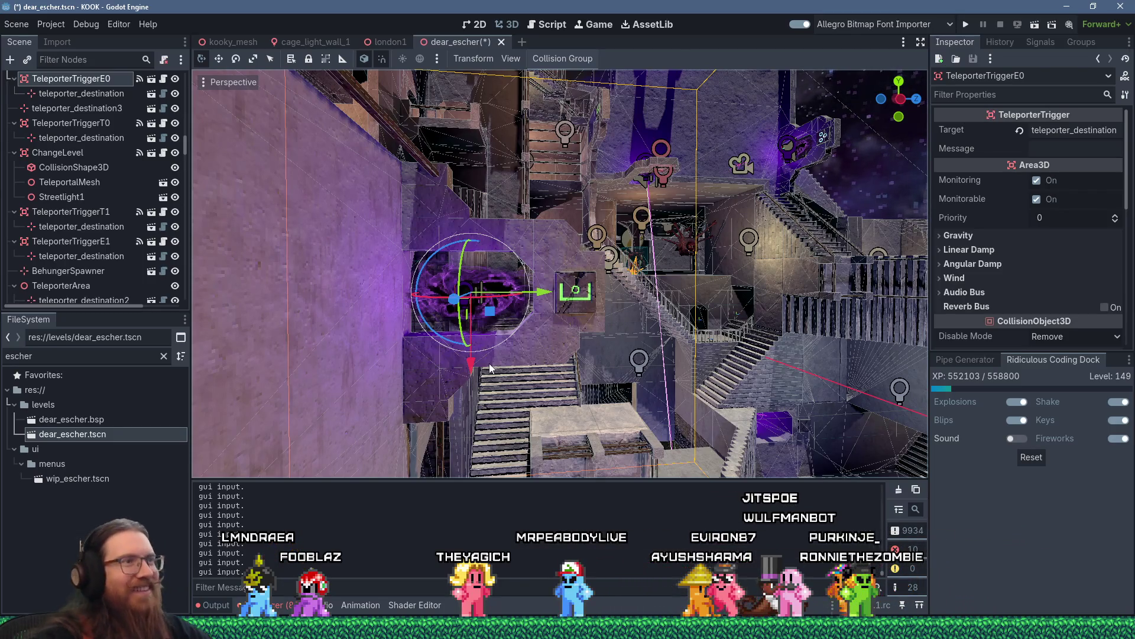
mouse_move(611, 364)
mouse_down()
mouse_move(705, 461)
mouse_move(724, 354)
mouse_move(595, 453)
mouse_up()
scroll(725, 354, down, 3)
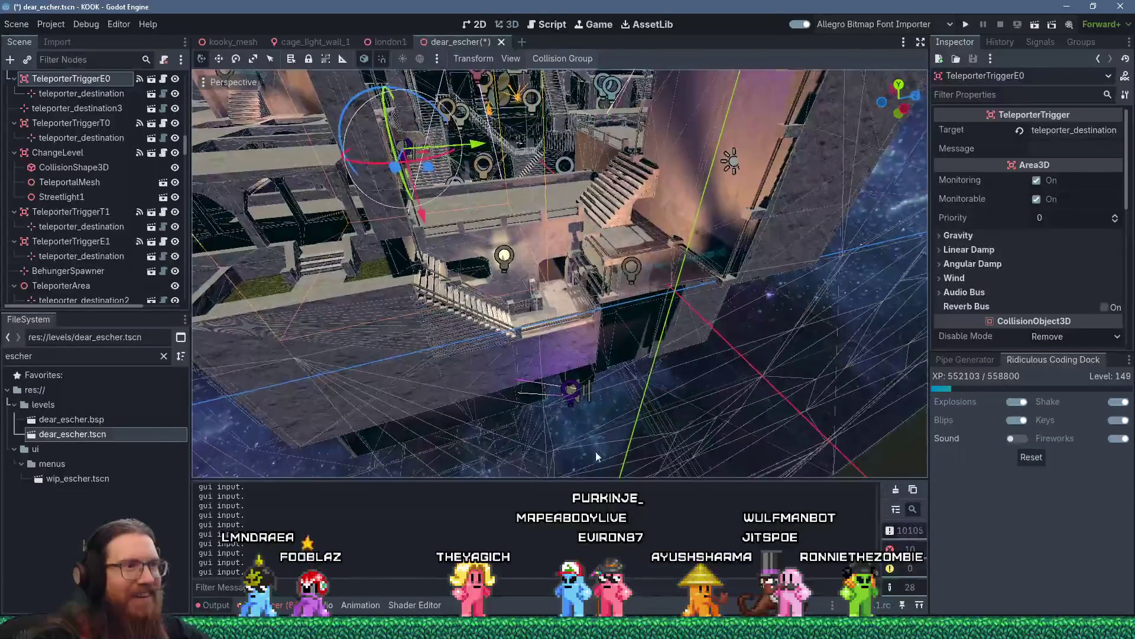
scroll(596, 453, up, 2)
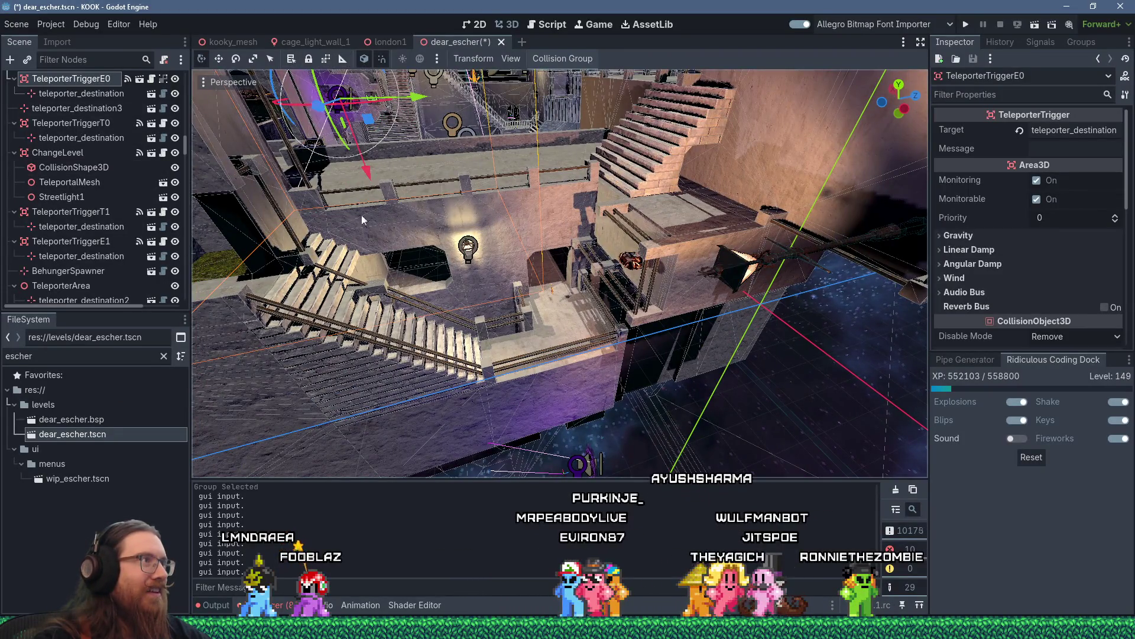
drag(356, 207, 379, 232)
scroll(488, 276, up, 3)
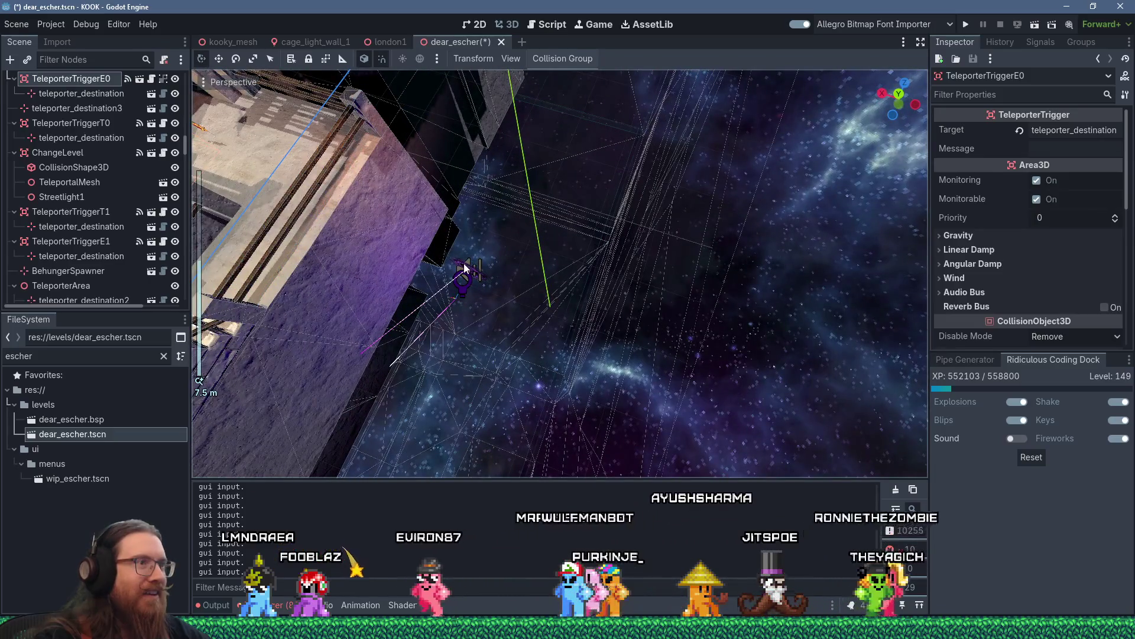
- Select TeleporterTriggerE1 and move it up and across toward the tall purple wall
click(464, 267)
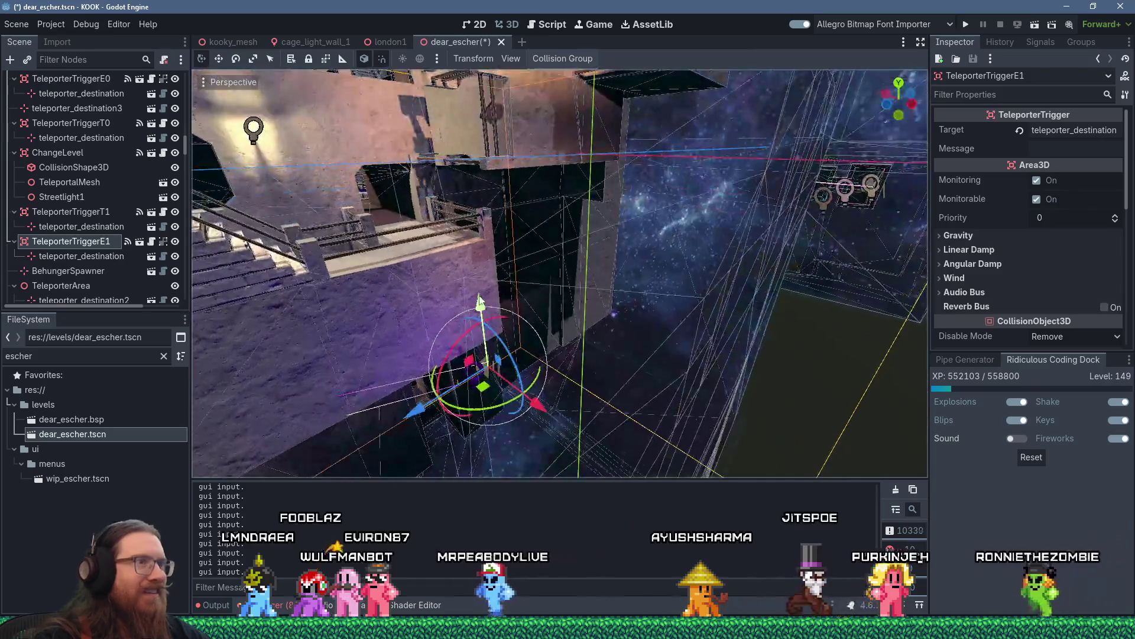
mouse_move(455, 331)
mouse_down()
mouse_move(392, 13)
mouse_move(455, 171)
mouse_move(652, 84)
mouse_move(671, 125)
mouse_up()
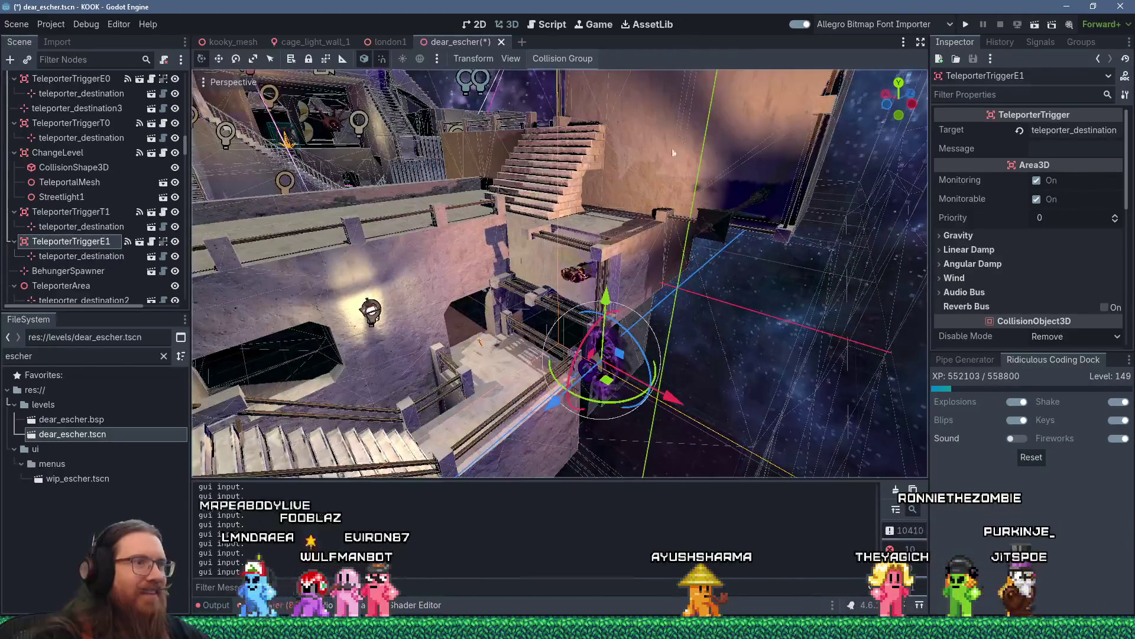
drag(628, 362, 407, 144)
mouse_move(391, 102)
mouse_down()
mouse_move(810, 336)
mouse_move(591, 262)
mouse_move(565, 278)
mouse_up()
drag(454, 466, 538, 307)
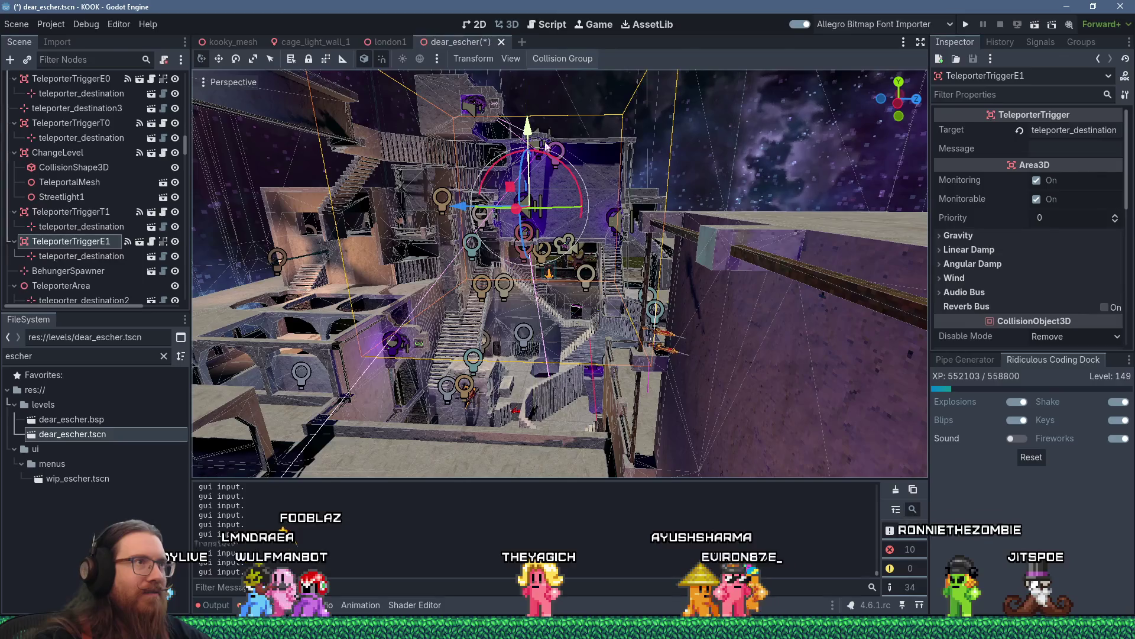
scroll(562, 160, down, 3)
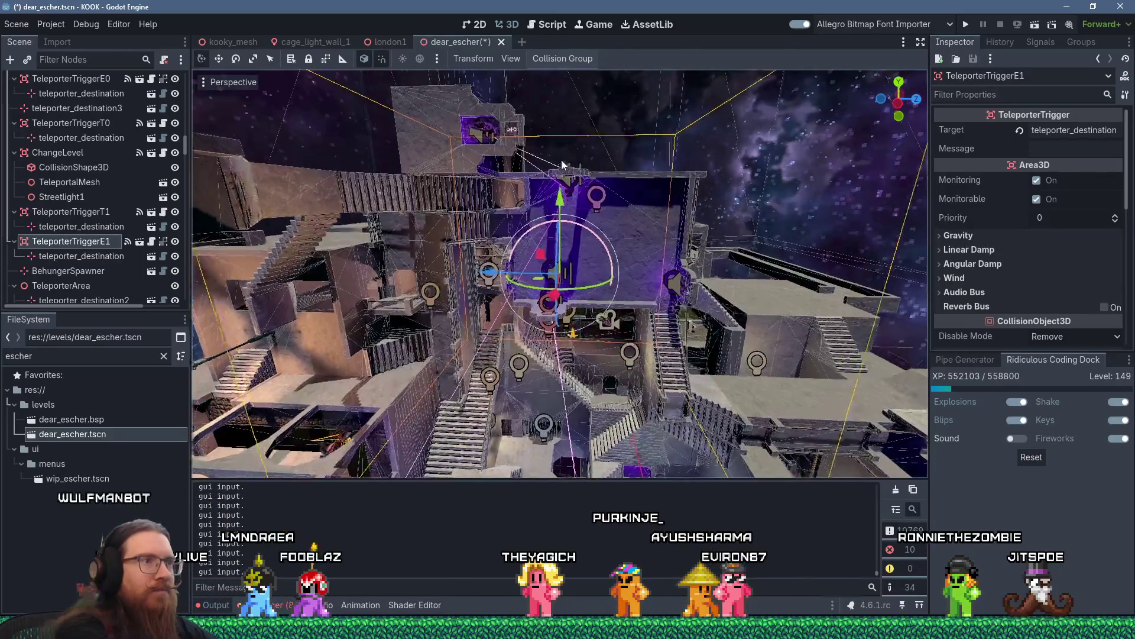
mouse_move(577, 170)
mouse_down()
mouse_move(558, 273)
mouse_move(554, 250)
mouse_up()
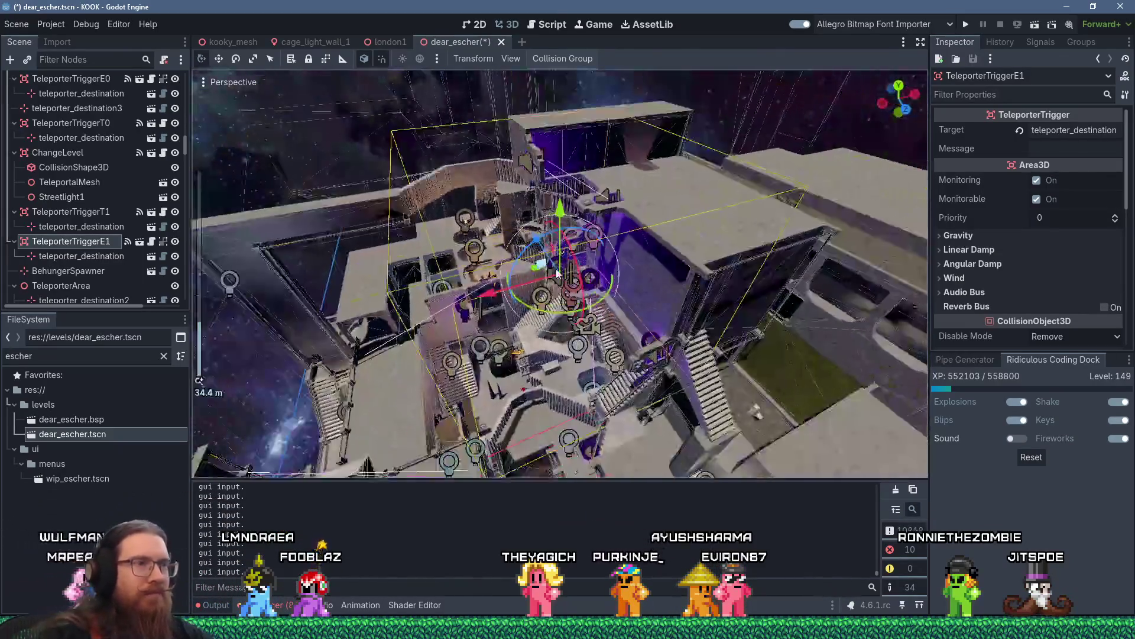
scroll(557, 273, up, 8)
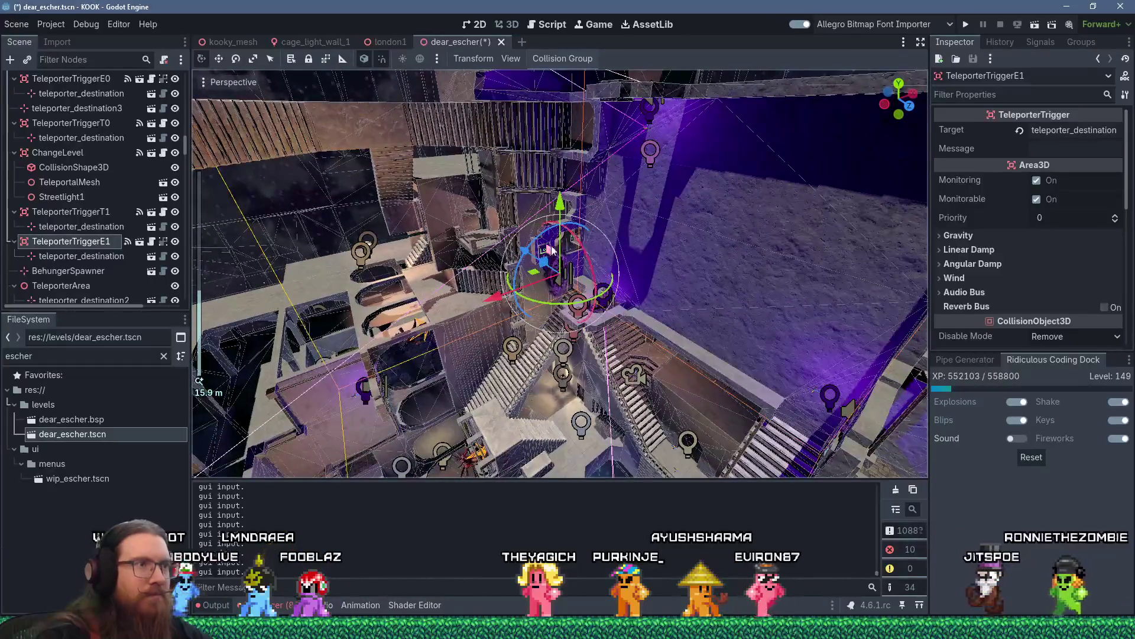
drag(502, 300, 582, 266)
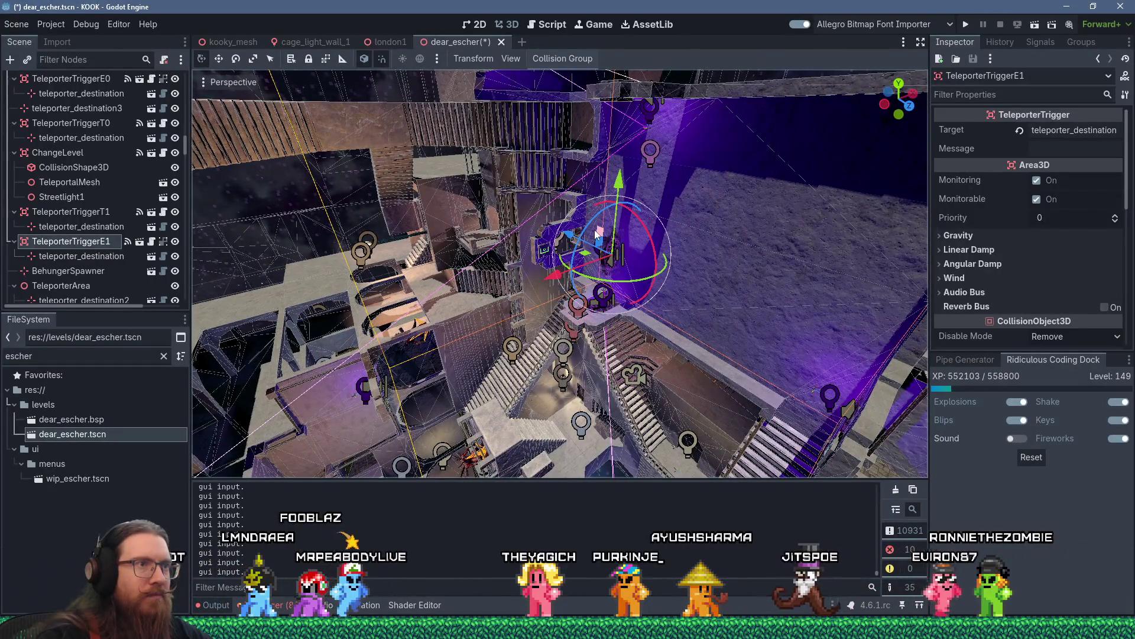
- Rotate TeleporterTriggerE1 about 90 degrees so it faces the wall
mouse_move(601, 220)
mouse_down()
mouse_move(638, 239)
mouse_move(655, 208)
mouse_up()
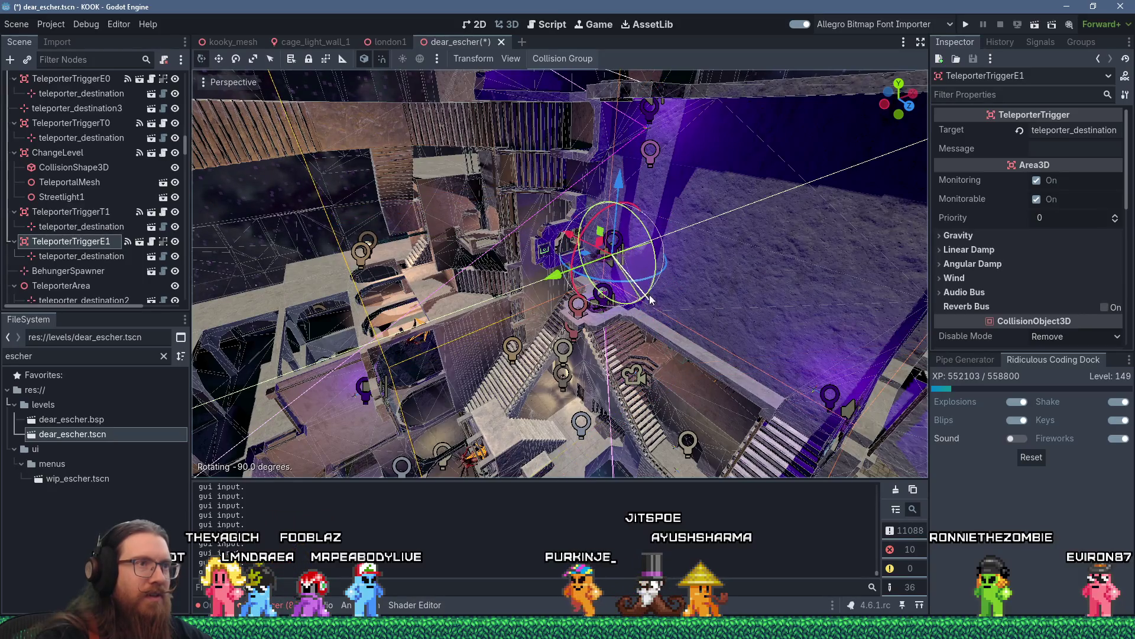
scroll(651, 233, up, 3)
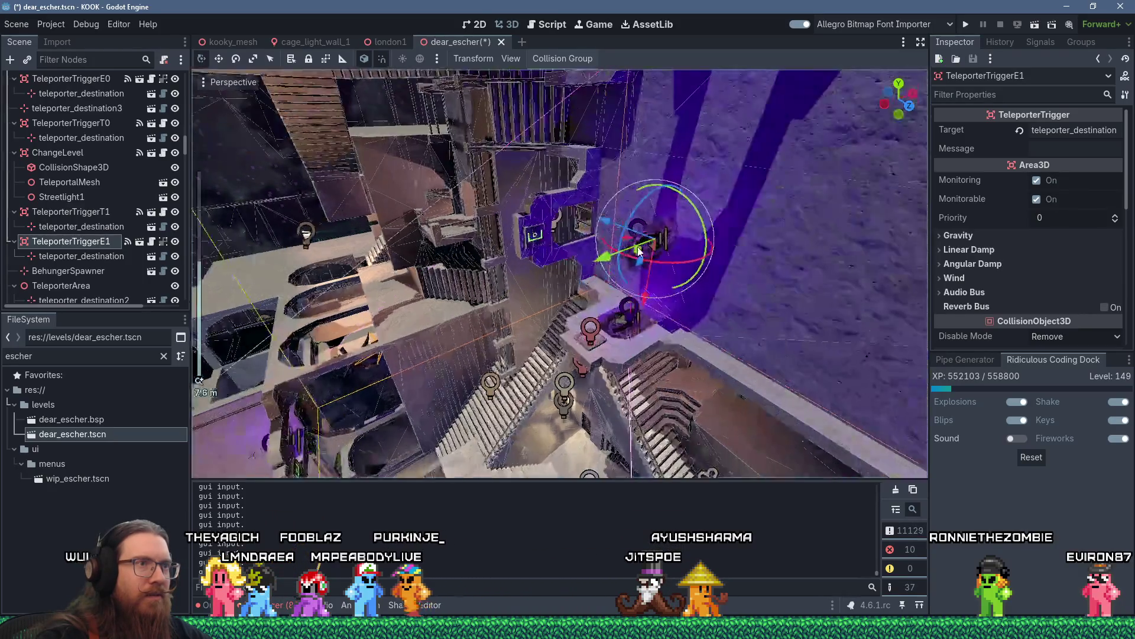
drag(695, 207, 692, 315)
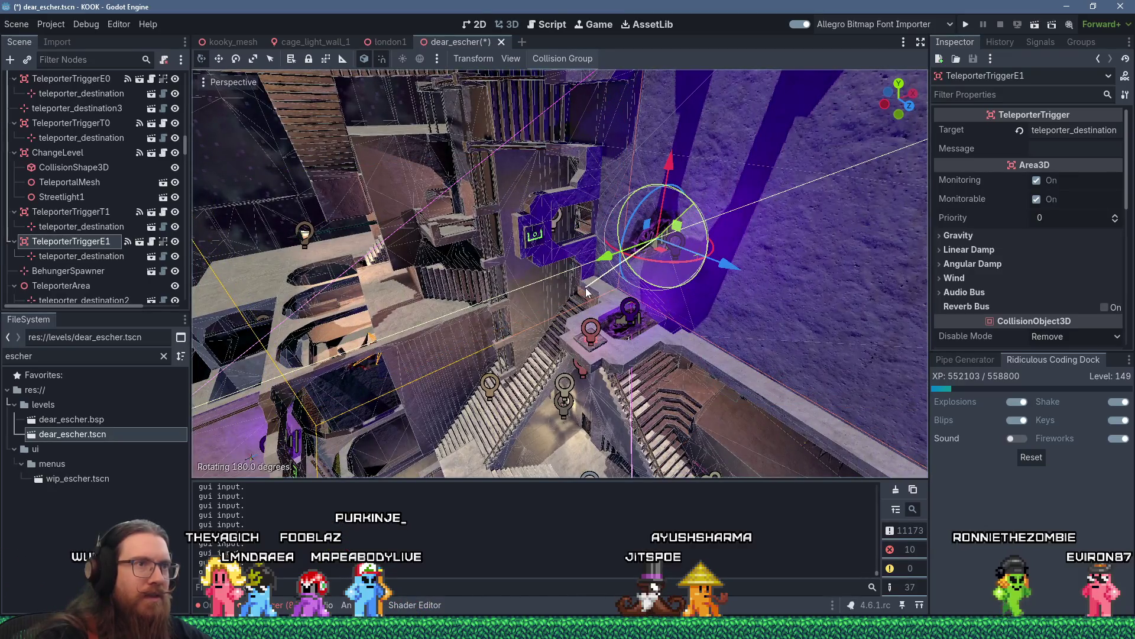
mouse_move(630, 260)
mouse_down()
mouse_move(676, 240)
mouse_move(764, 254)
mouse_up()
scroll(764, 253, down, 3)
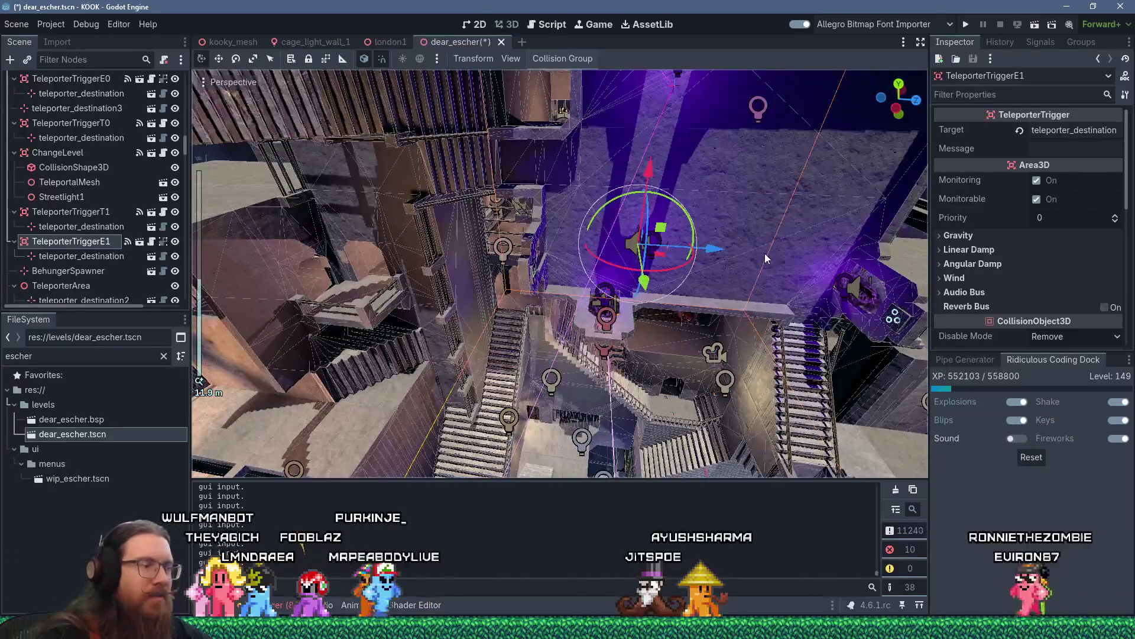
key(f)
drag(691, 312, 532, 284)
- Fine-tune TeleporterTriggerE1 along Z, Y and X so it rests on the wall
key(g)
key(z)
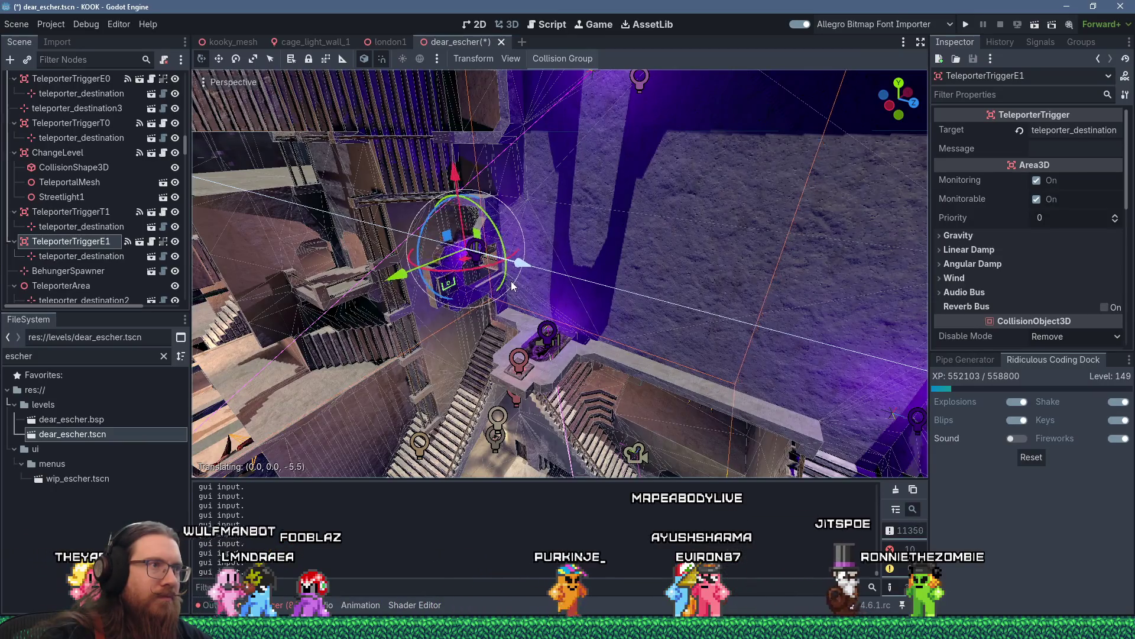
key(g)
key(y)
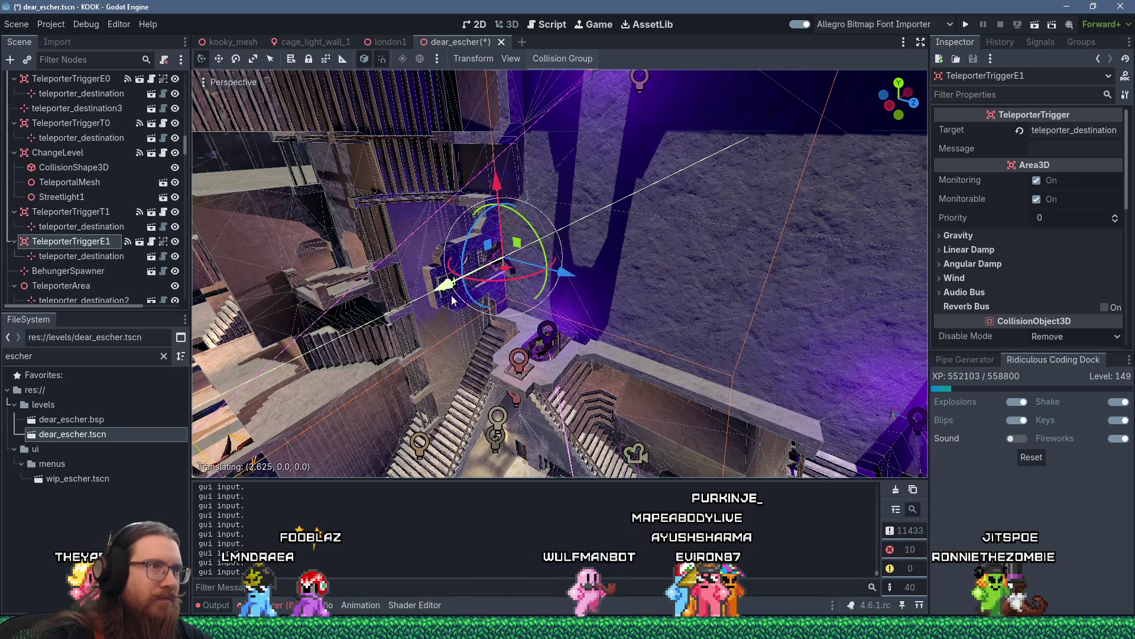
scroll(504, 288, up, 3)
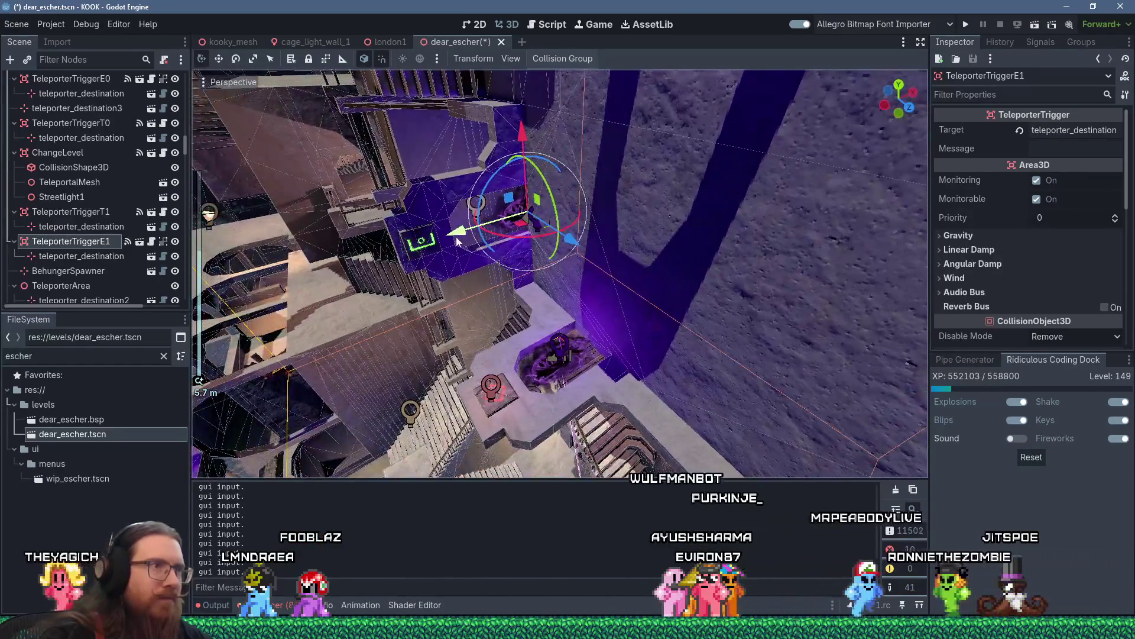
drag(457, 242, 412, 258)
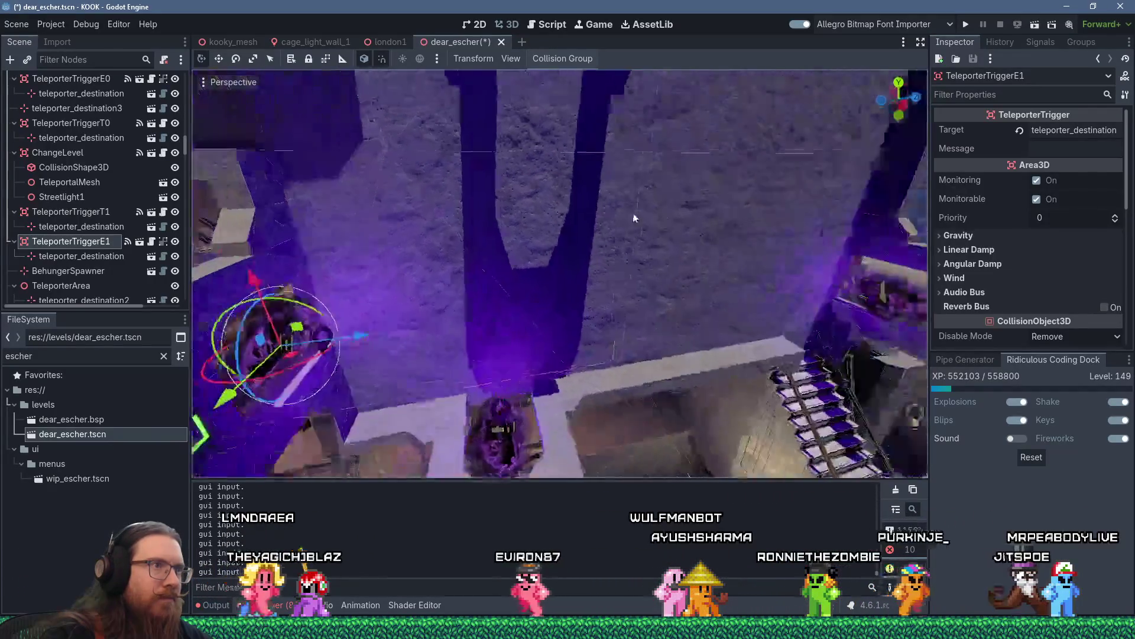
scroll(626, 233, down, 3)
scroll(598, 247, up, 3)
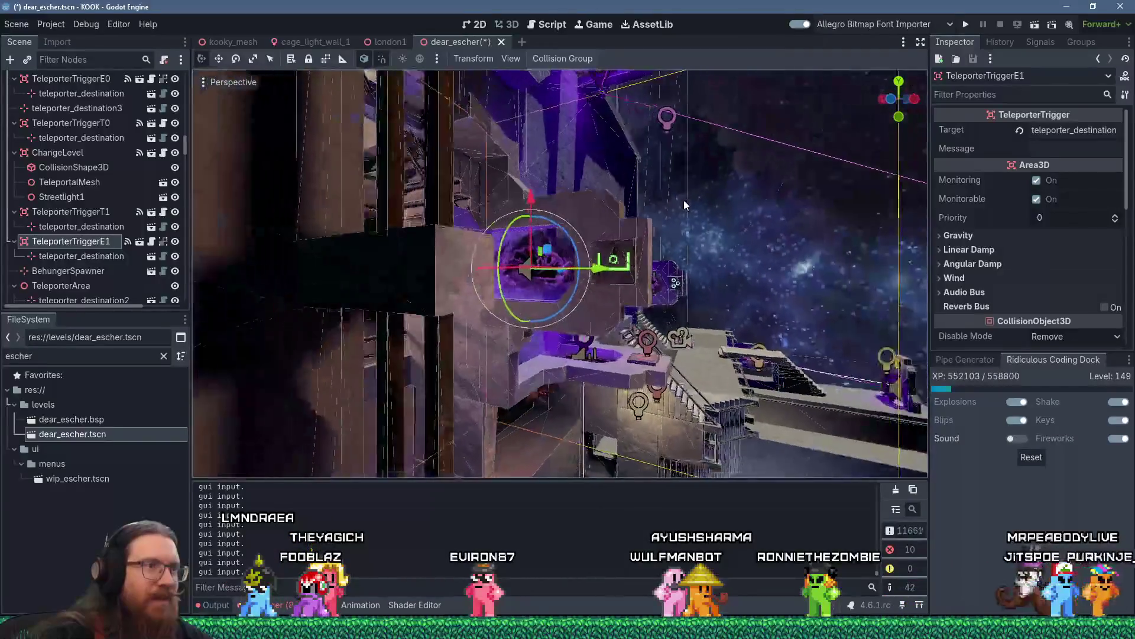
mouse_move(569, 261)
mouse_down()
mouse_move(551, 298)
mouse_move(531, 286)
mouse_move(408, 296)
mouse_move(400, 307)
mouse_move(403, 371)
mouse_move(565, 323)
mouse_move(594, 301)
mouse_move(665, 190)
mouse_move(641, 121)
mouse_move(502, 272)
mouse_move(630, 221)
mouse_move(679, 228)
mouse_move(428, 275)
mouse_move(532, 296)
mouse_move(575, 361)
mouse_up()
scroll(594, 301, down, 3)
scroll(630, 221, down, 3)
scroll(562, 248, up, 3)
scroll(568, 349, up, 3)
scroll(575, 364, up, 3)
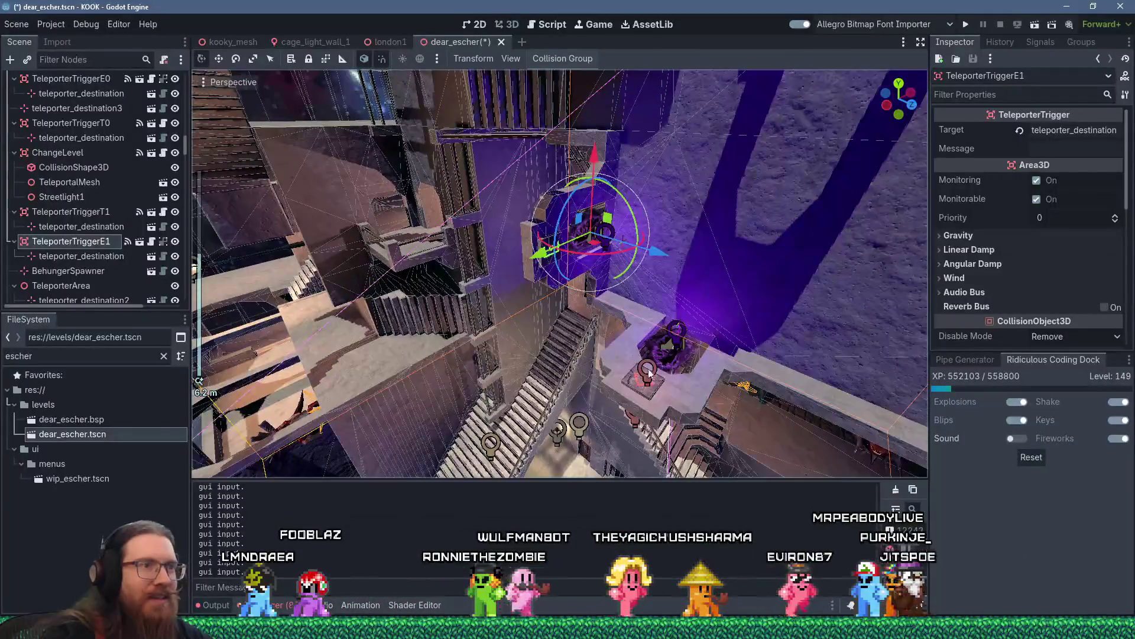
click(649, 381)
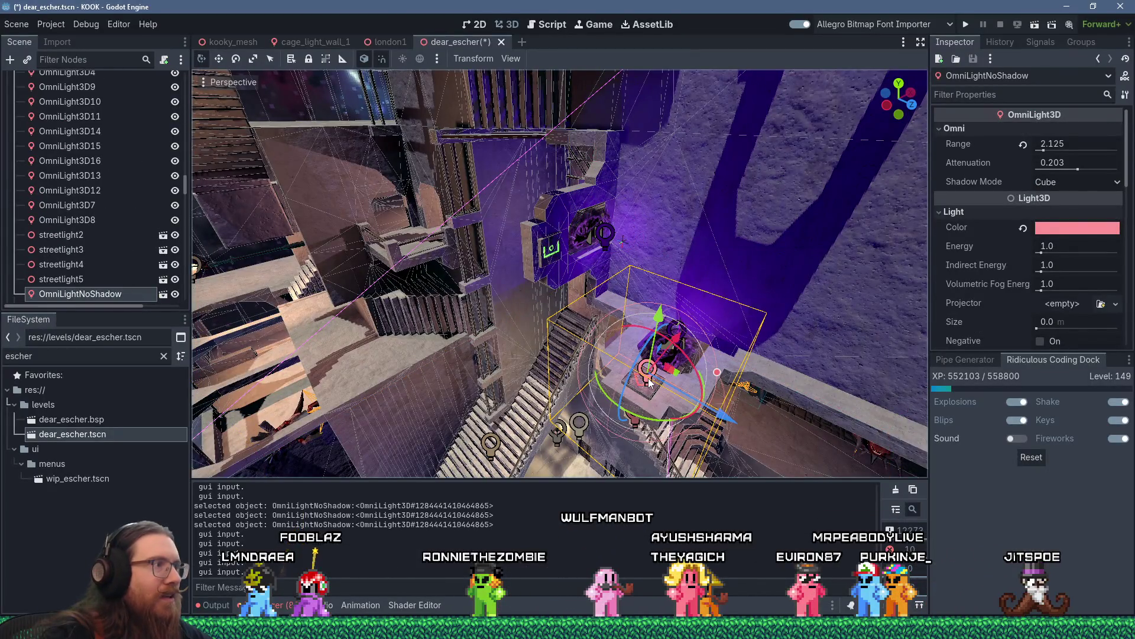
- Duplicate OmniLightNoShadow and move the copy into the wall niche beside the teleporter
scroll(995, 297, down, 5)
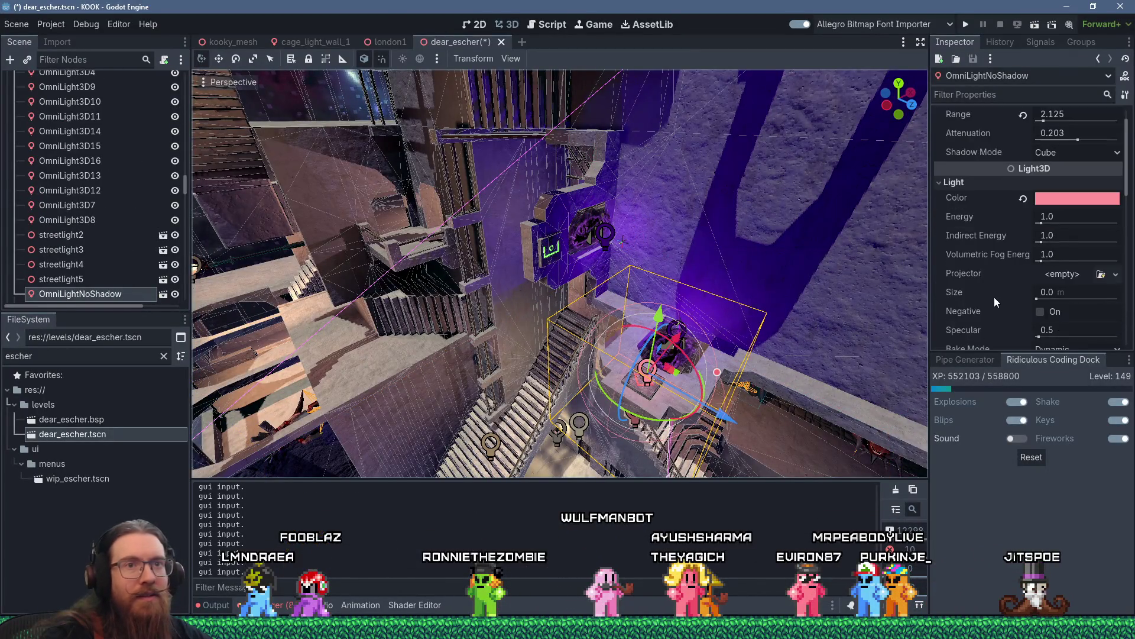
mouse_move(701, 300)
mouse_down()
mouse_move(661, 291)
mouse_move(705, 288)
mouse_up()
key(ctrl+d)
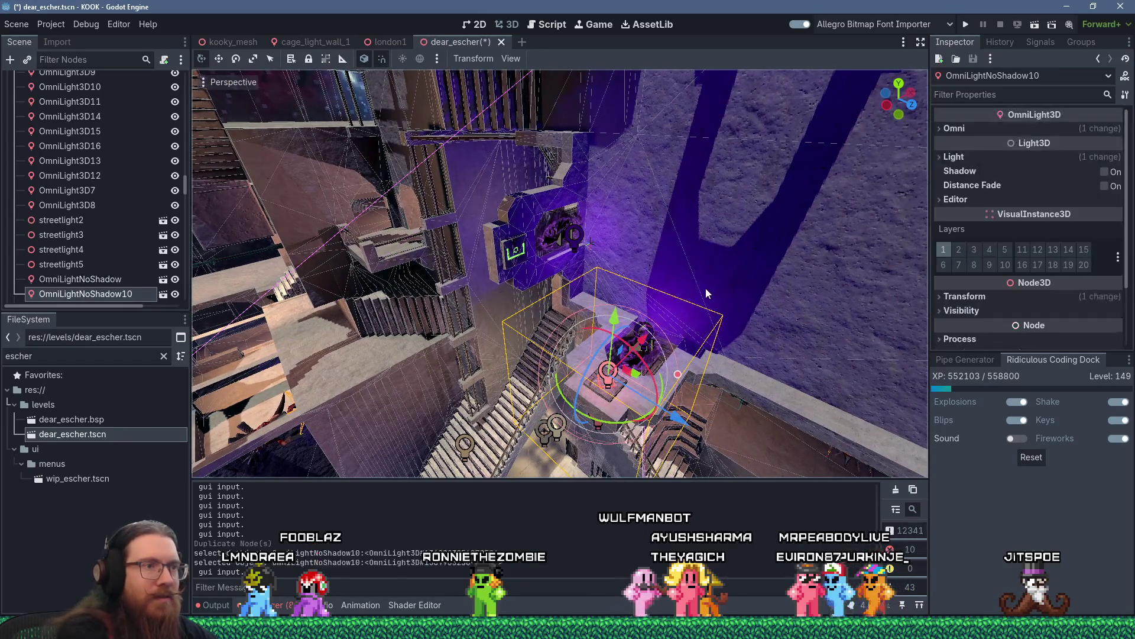
mouse_move(674, 415)
mouse_down()
mouse_move(572, 380)
mouse_move(547, 332)
mouse_move(553, 263)
mouse_up()
scroll(539, 242, up, 2)
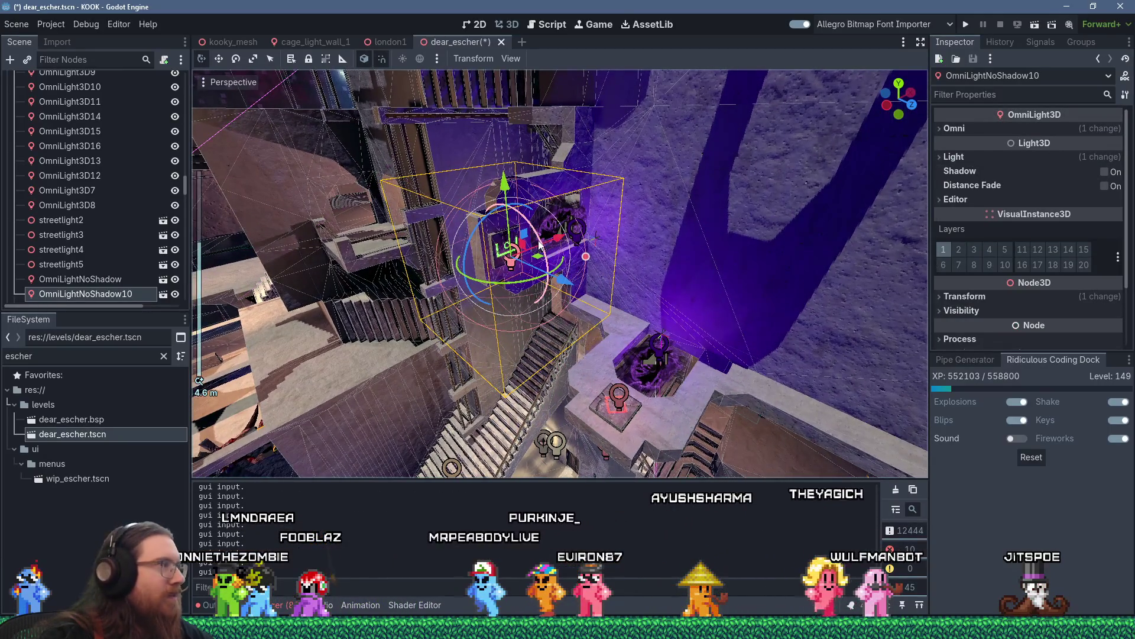
drag(518, 179, 512, 170)
drag(593, 248, 583, 229)
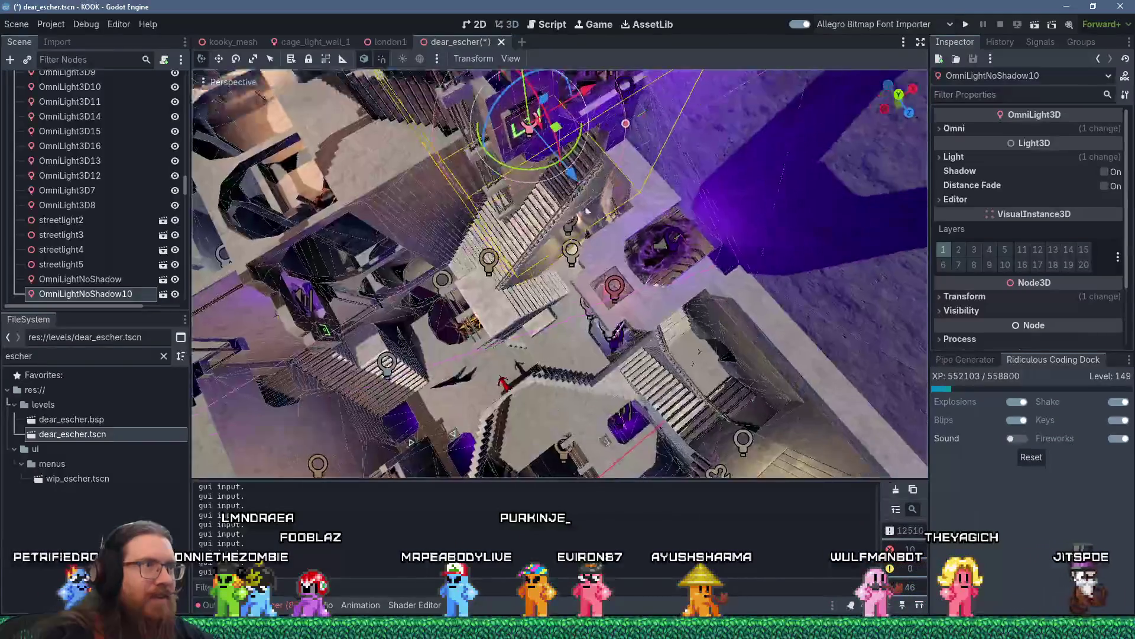
drag(571, 188, 576, 200)
drag(598, 103, 588, 110)
- Set the new light's colour to bright green 97ff75 with the eyedropper
click(953, 157)
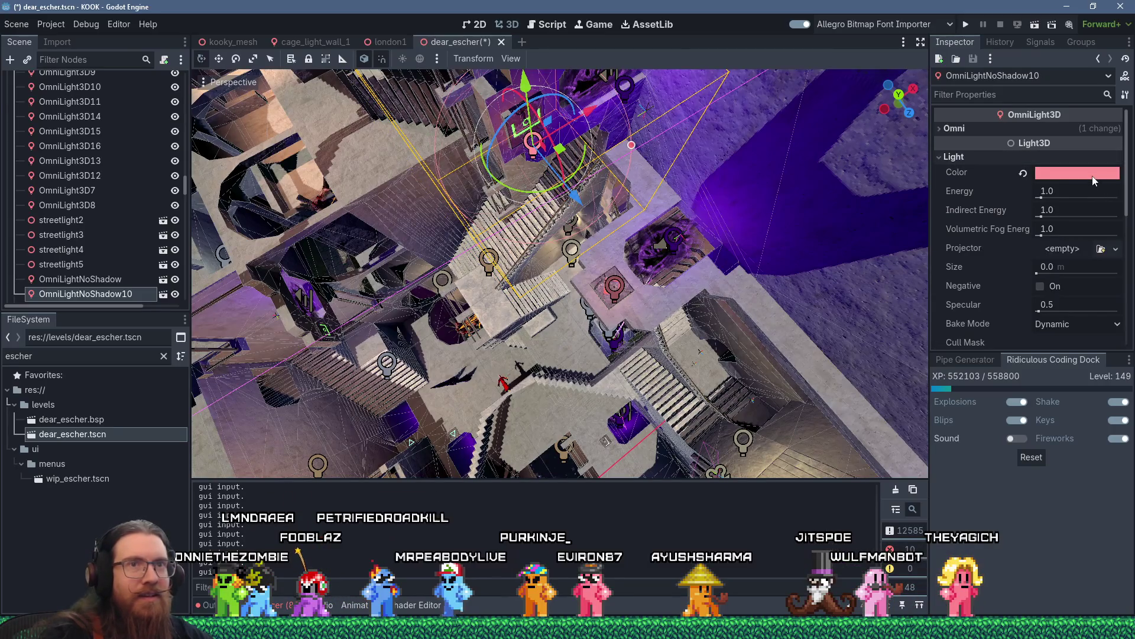
click(1094, 174)
click(969, 349)
click(518, 140)
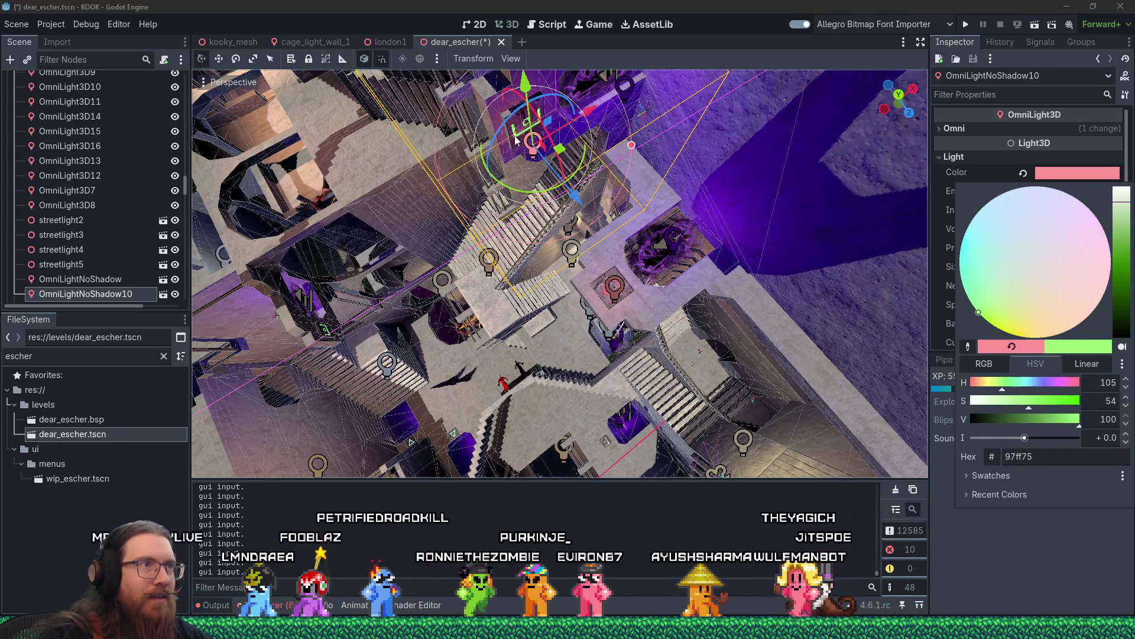
mouse_move(622, 251)
mouse_down()
mouse_move(618, 158)
mouse_move(773, 183)
mouse_move(295, 250)
mouse_move(536, 296)
mouse_move(360, 249)
mouse_move(452, 260)
mouse_move(572, 314)
mouse_move(656, 314)
mouse_move(615, 309)
mouse_move(731, 359)
mouse_move(449, 320)
mouse_up()
key(ctrl+d)
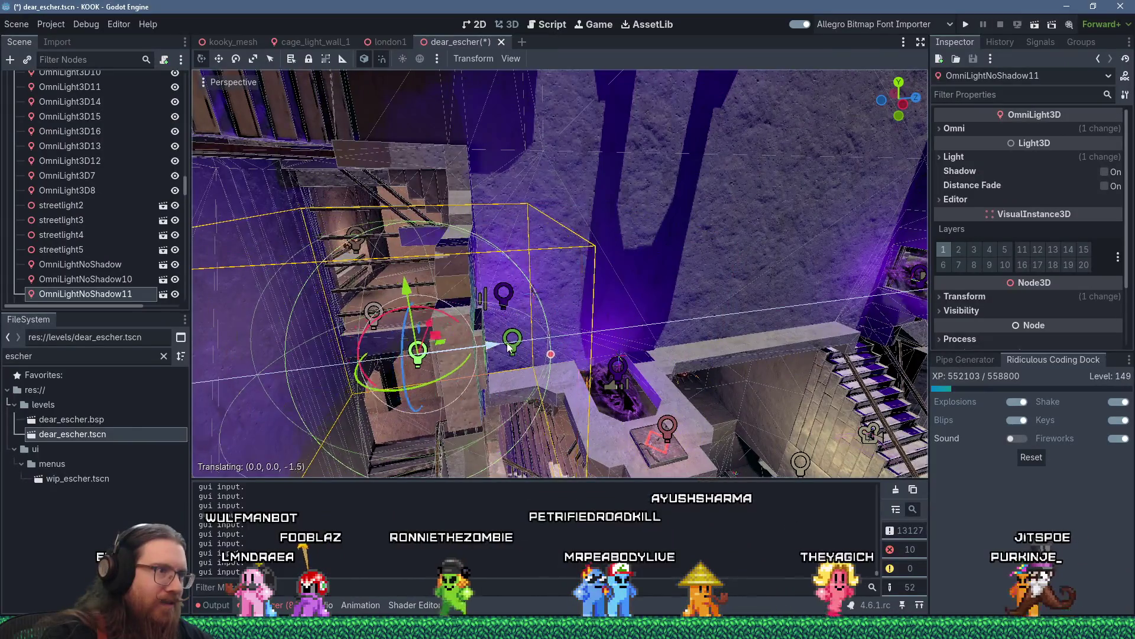
- Frame the new green light copy and orbit out to a wider view of the stairs
scroll(562, 325, up, 3)
key(f)
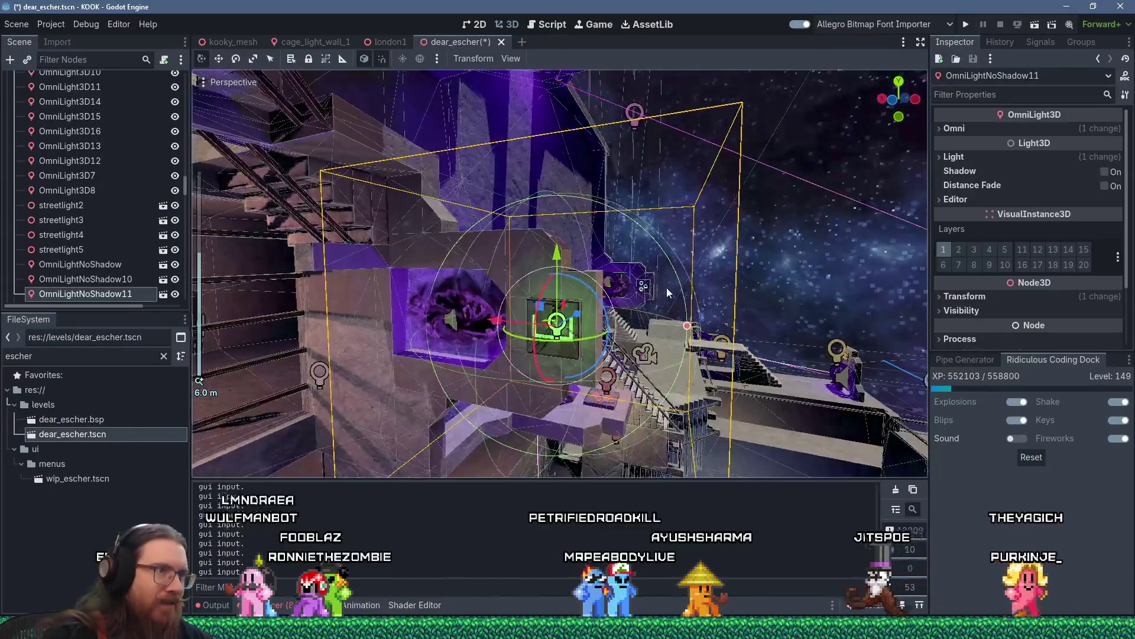
mouse_move(625, 287)
mouse_down()
mouse_move(731, 335)
mouse_move(631, 293)
mouse_move(662, 261)
mouse_move(739, 260)
mouse_move(859, 310)
mouse_move(425, 244)
mouse_move(526, 306)
mouse_move(720, 337)
mouse_up()
scroll(685, 240, down, 3)
scroll(500, 301, down, 3)
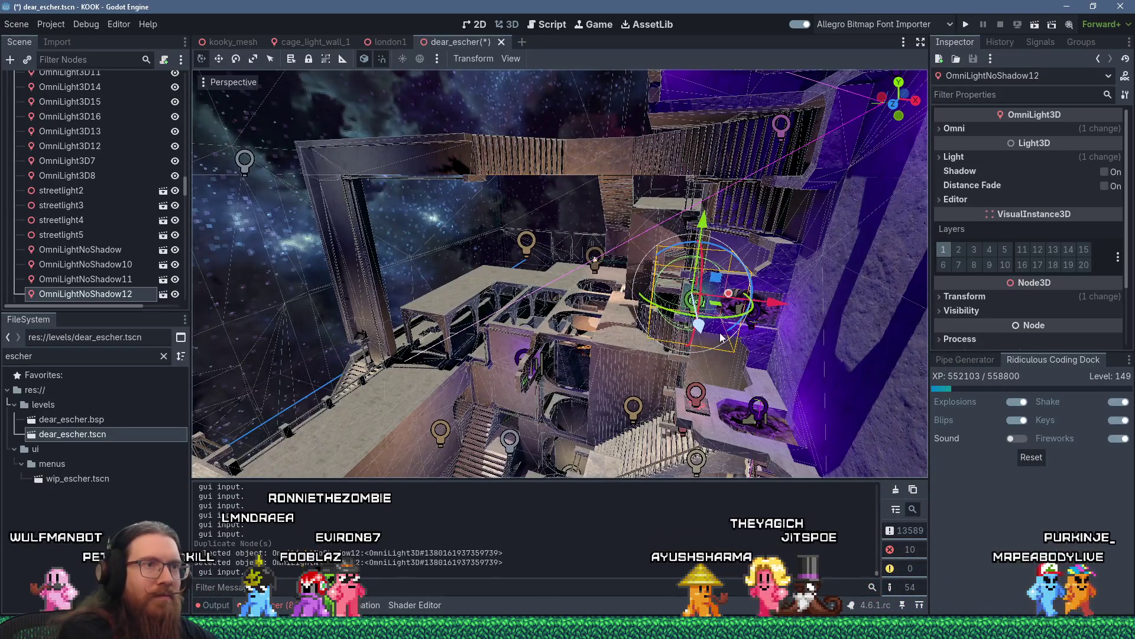
mouse_move(727, 288)
mouse_down()
mouse_move(636, 335)
mouse_move(650, 364)
mouse_move(677, 251)
mouse_move(621, 290)
mouse_move(474, 325)
mouse_move(557, 224)
mouse_move(661, 353)
mouse_move(700, 288)
mouse_up()
- Lower OmniLightNoShadow12 beside its teleporter and shrink its range to about 1.75
mouse_move(686, 228)
mouse_down()
mouse_move(683, 244)
mouse_move(579, 284)
mouse_move(573, 236)
mouse_up()
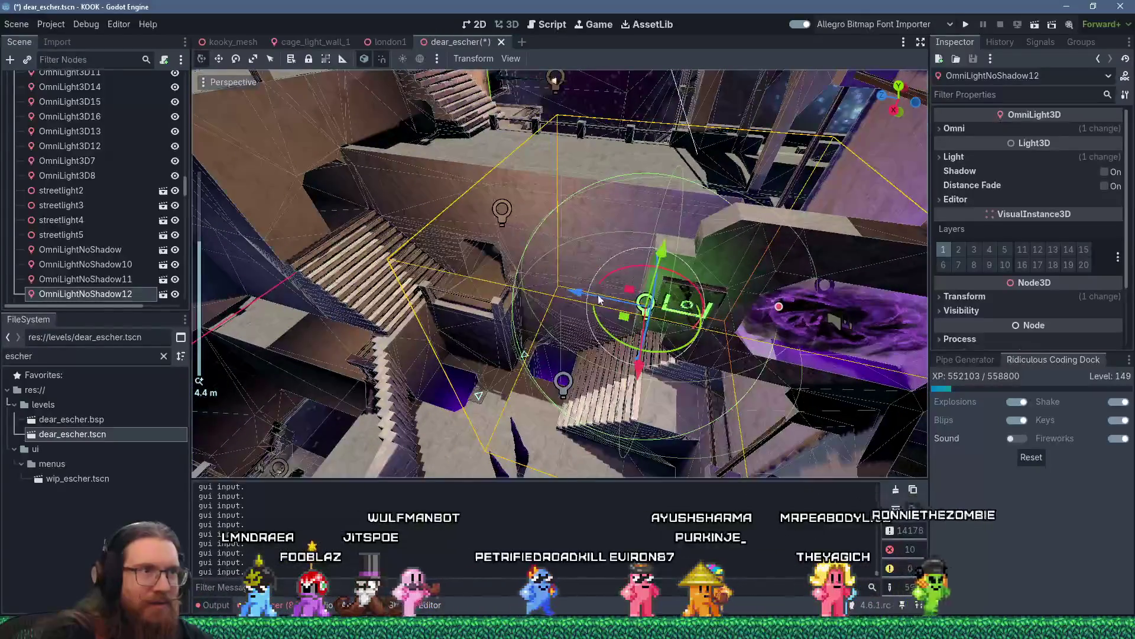
mouse_move(621, 293)
mouse_down()
mouse_move(604, 298)
mouse_move(615, 299)
mouse_up()
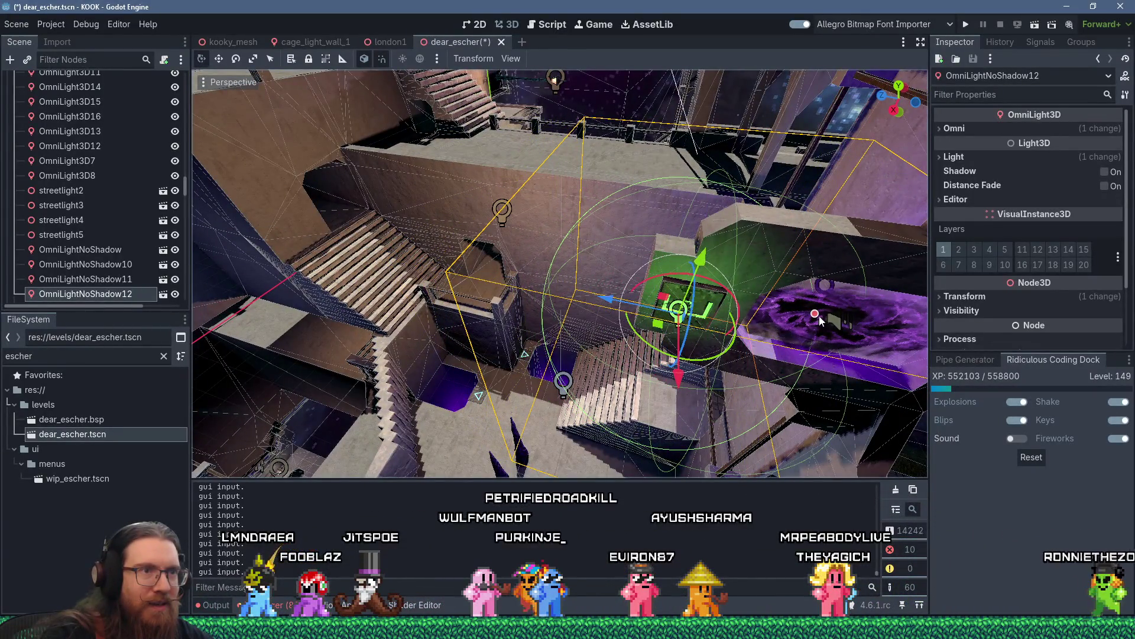
drag(816, 315, 791, 311)
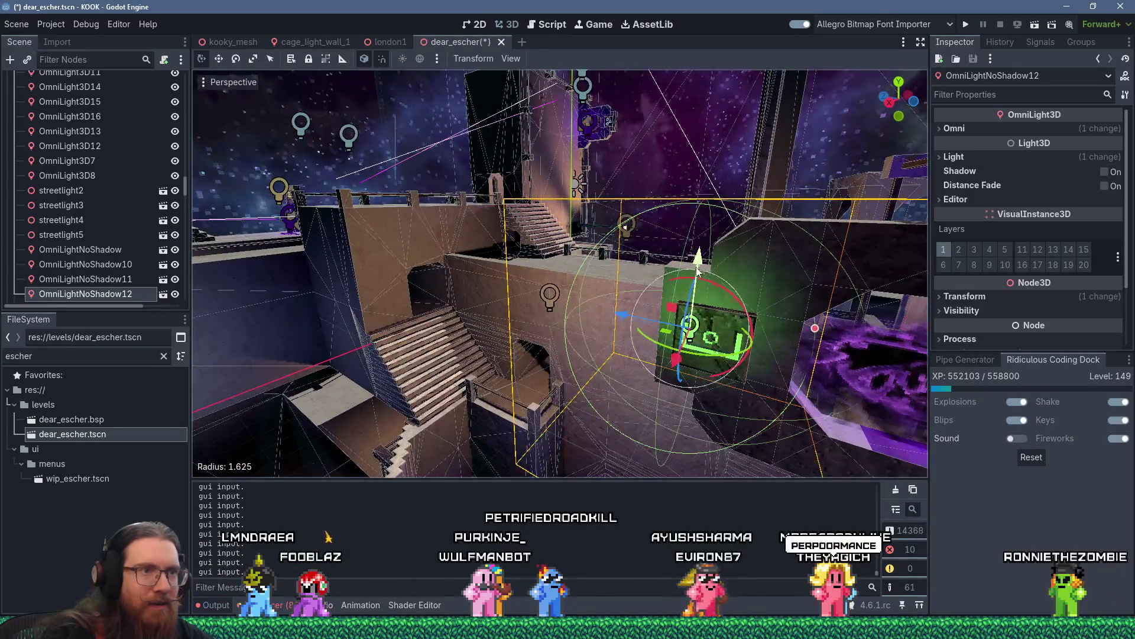
drag(699, 272, 699, 280)
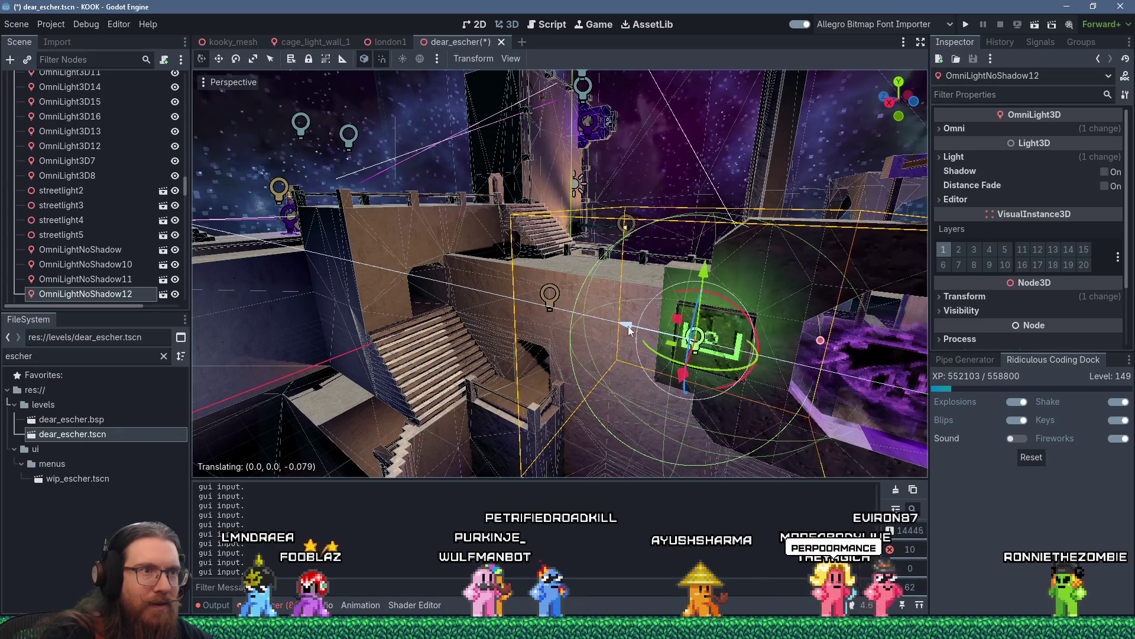
- Orbit around OmniLightNoShadow12 to check its placement, then frame OmniLightNoShadow10
drag(666, 346, 668, 402)
key(f)
scroll(694, 298, up, 2)
scroll(694, 293, up, 5)
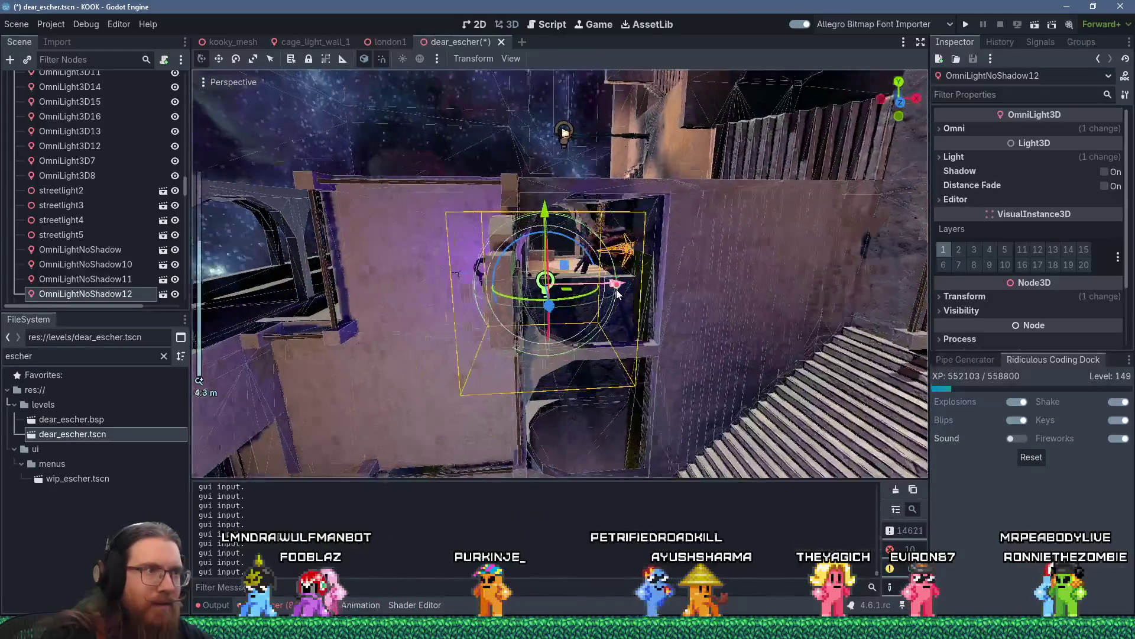
mouse_move(616, 292)
mouse_down()
mouse_move(474, 319)
mouse_move(793, 314)
mouse_move(693, 289)
mouse_move(825, 301)
mouse_up()
scroll(598, 317, down, 3)
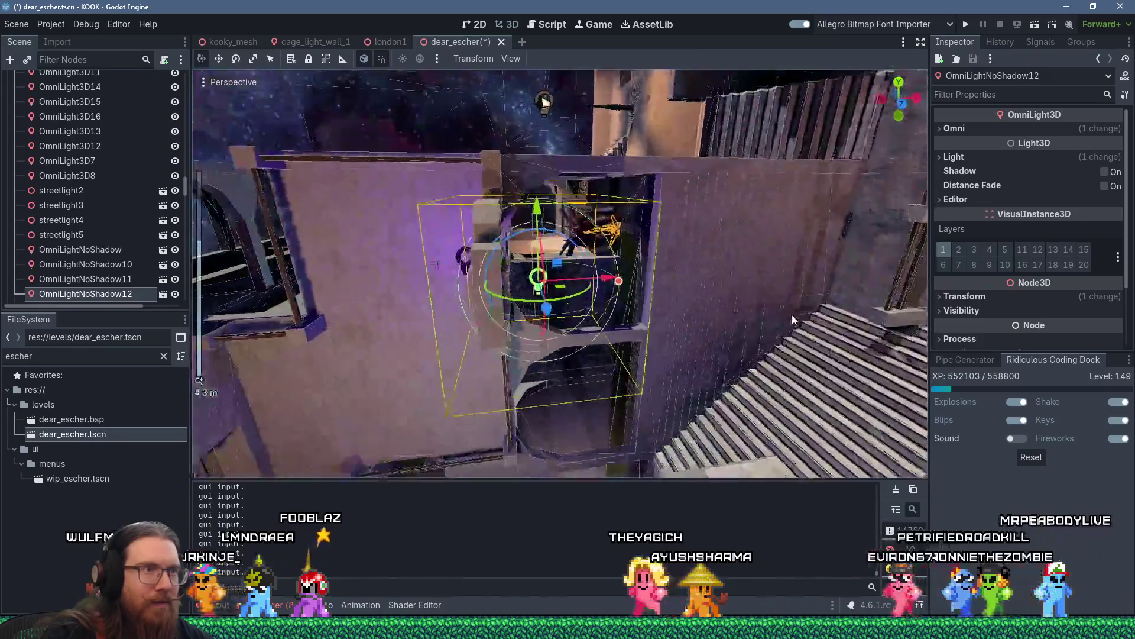
scroll(793, 314, down, 1)
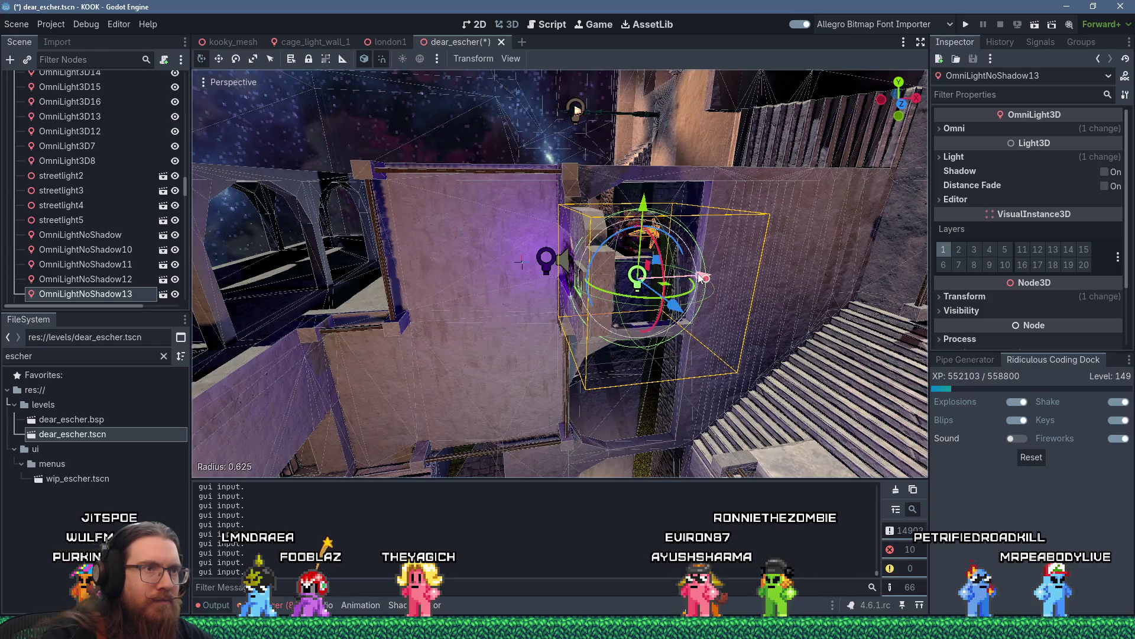
drag(629, 290, 611, 311)
scroll(610, 310, down, 1)
scroll(649, 276, up, 4)
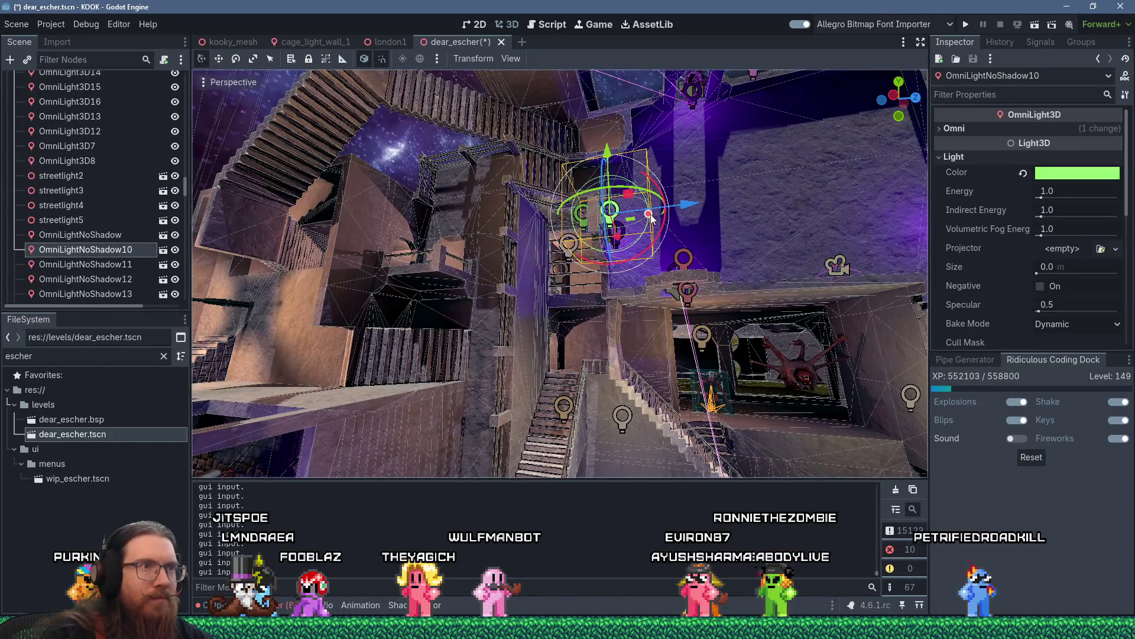
key(f)
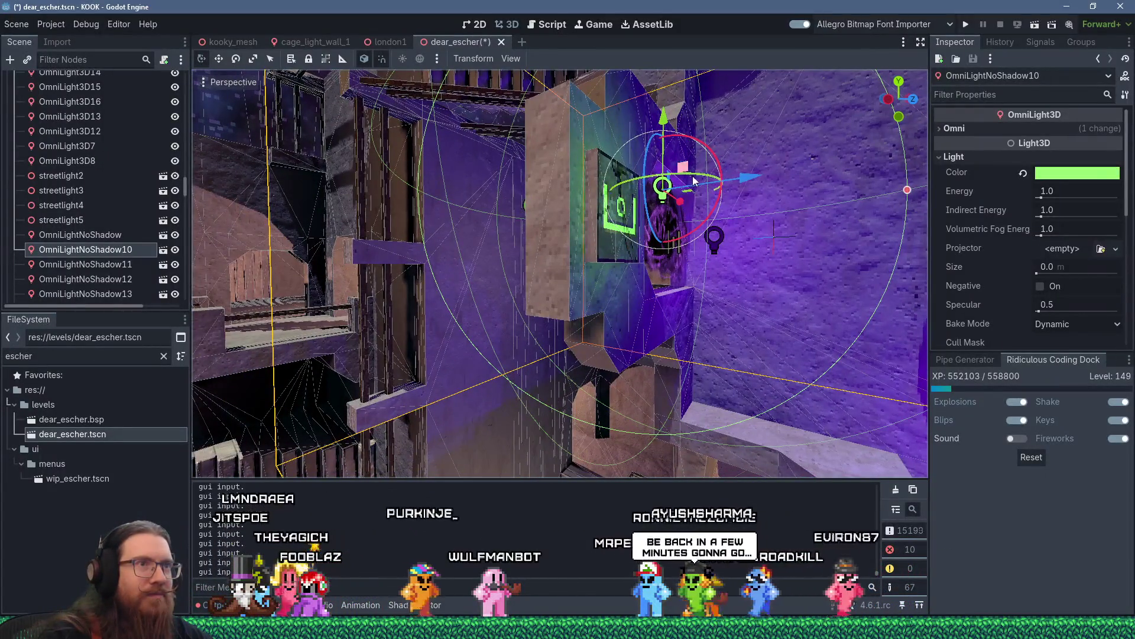
- Shrink ranges: OmniLightNoShadow10 to 2.0, OmniLightNoShadow11 to about 1.34, original OmniLightNoShadow to about 1.54
mouse_move(907, 190)
mouse_down()
mouse_move(846, 191)
mouse_move(860, 192)
mouse_up()
scroll(543, 226, down, 3)
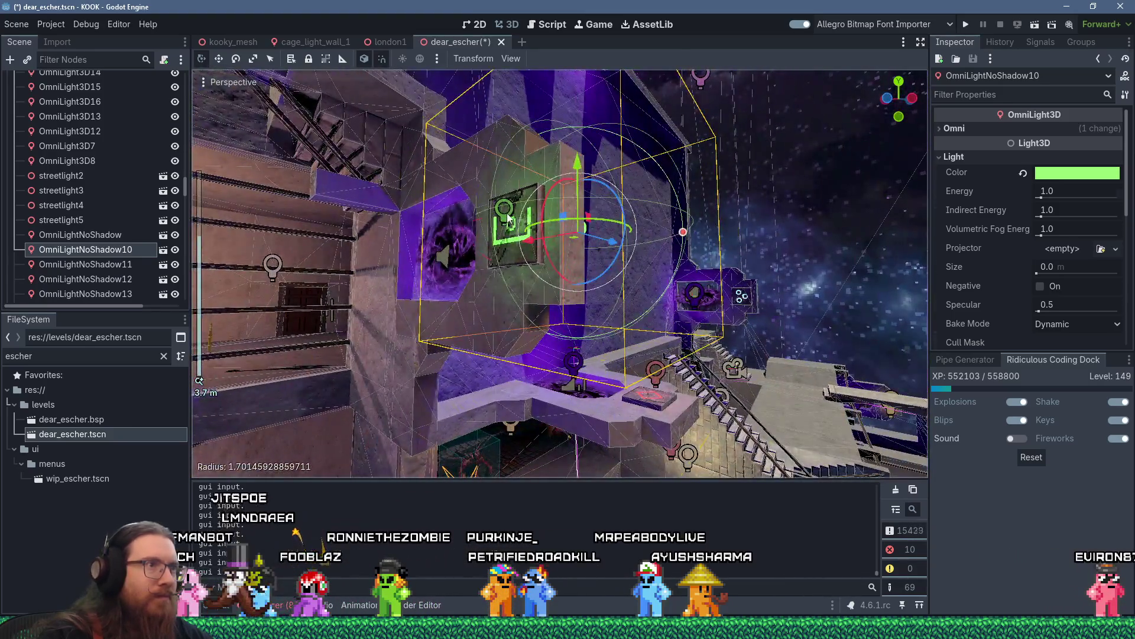
click(508, 218)
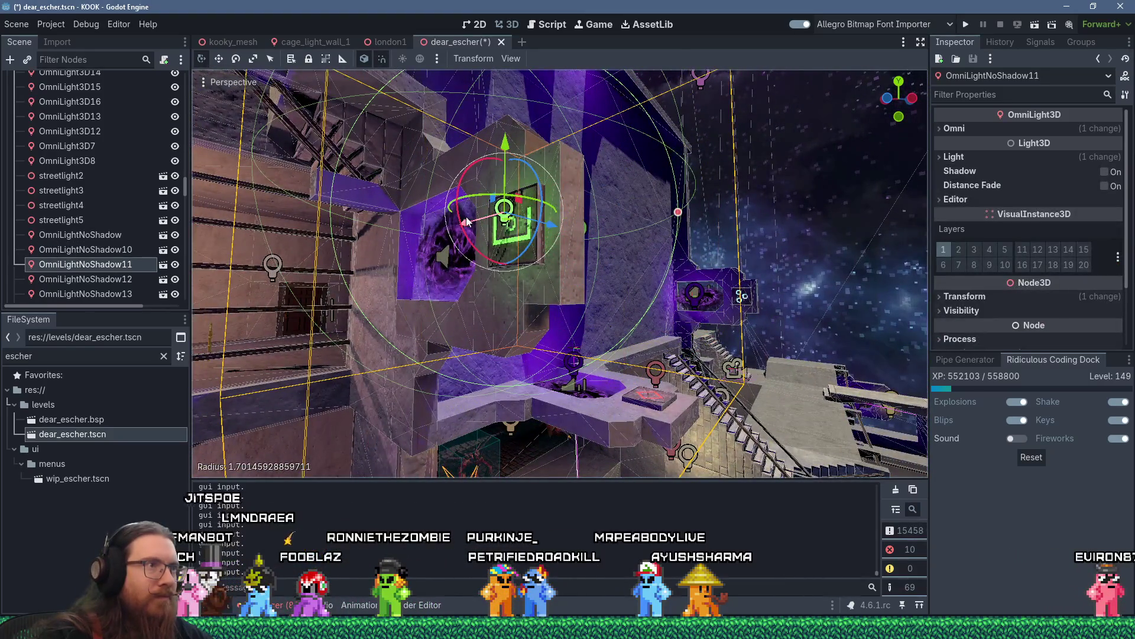
mouse_move(677, 213)
mouse_down()
mouse_move(609, 223)
mouse_move(654, 258)
mouse_move(777, 270)
mouse_up()
scroll(621, 237, up, 2)
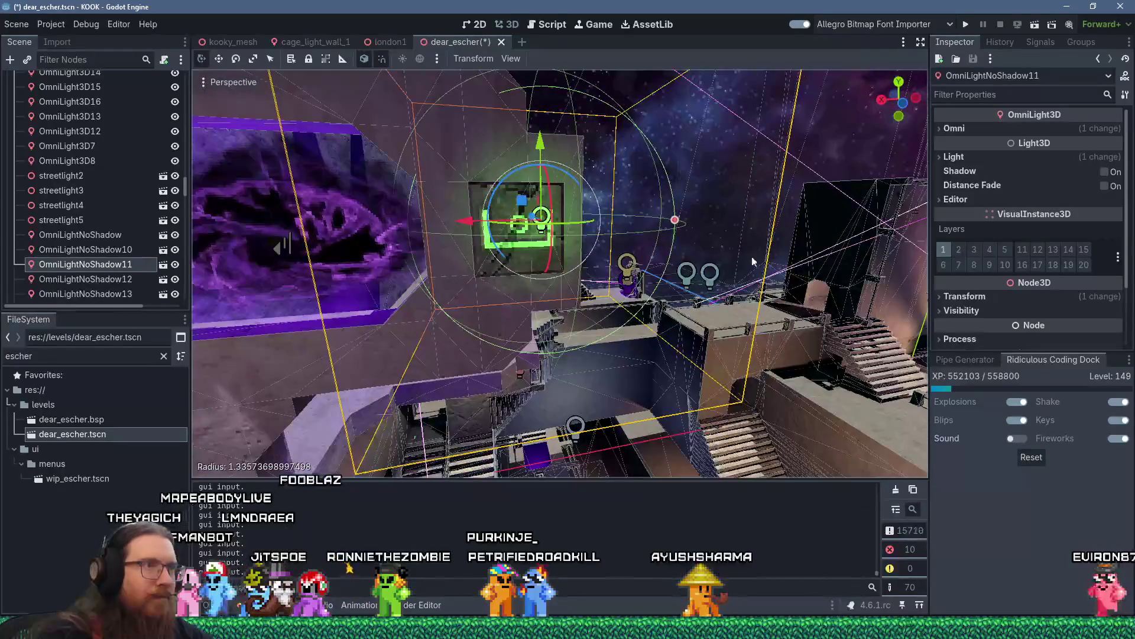
drag(543, 149, 686, 289)
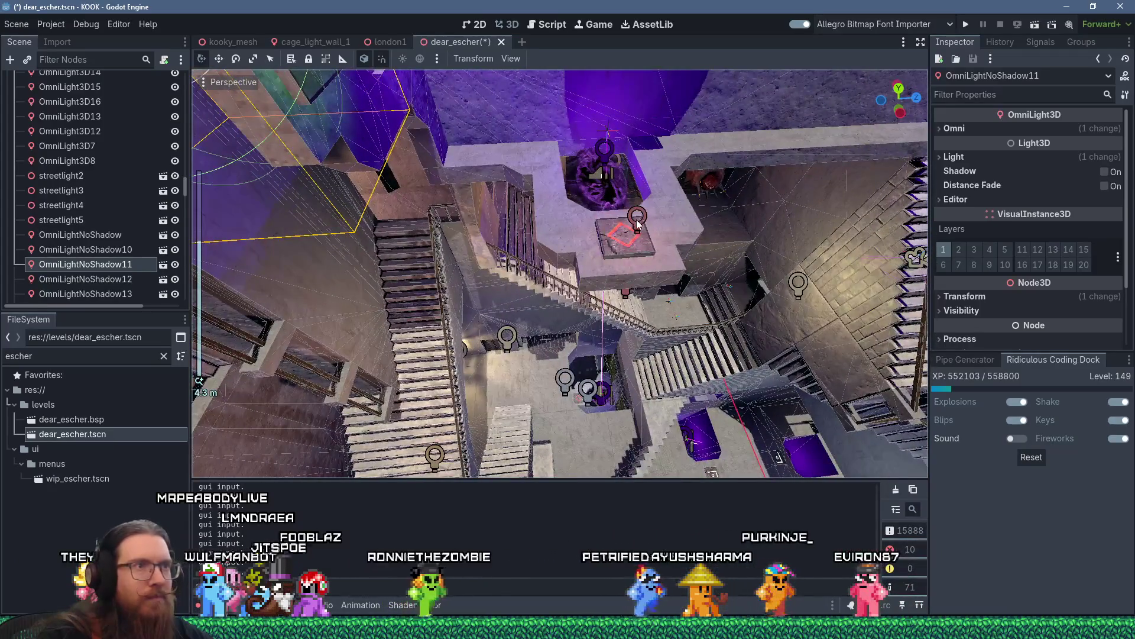
click(637, 218)
mouse_move(713, 220)
mouse_down()
mouse_move(731, 223)
mouse_move(700, 328)
mouse_up()
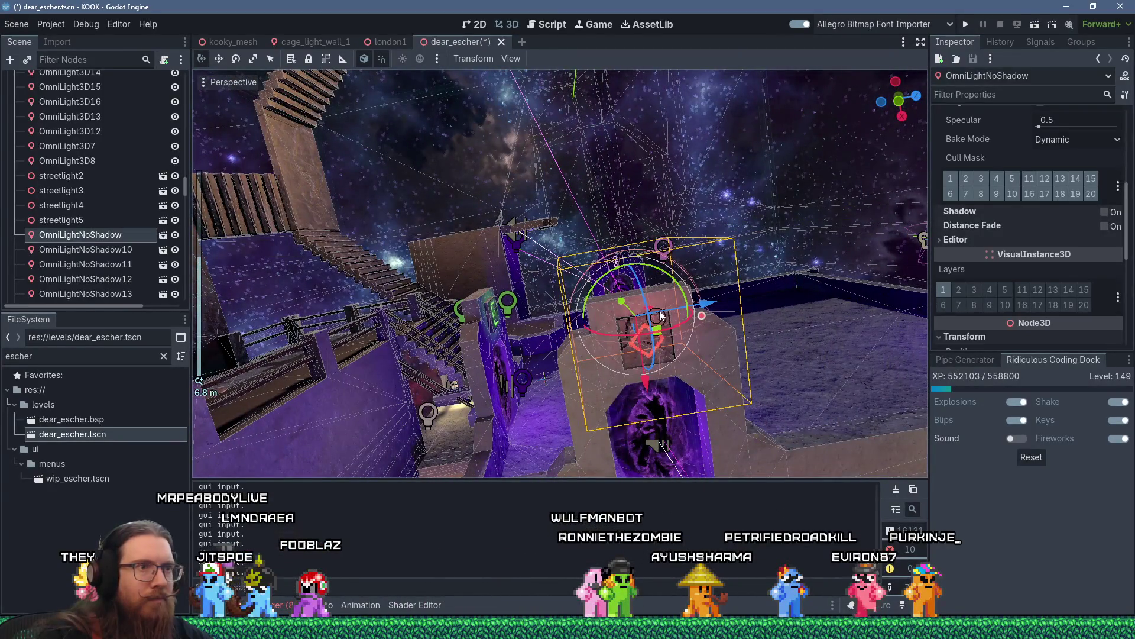
click(660, 317)
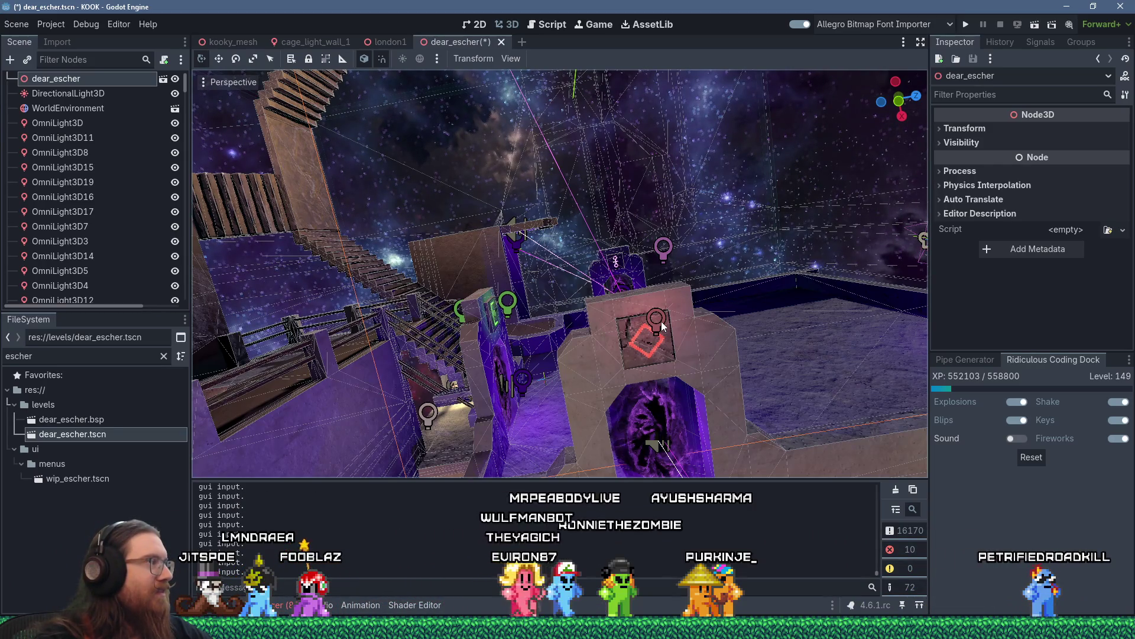
scroll(654, 247, up, 5)
scroll(502, 208, down, 6)
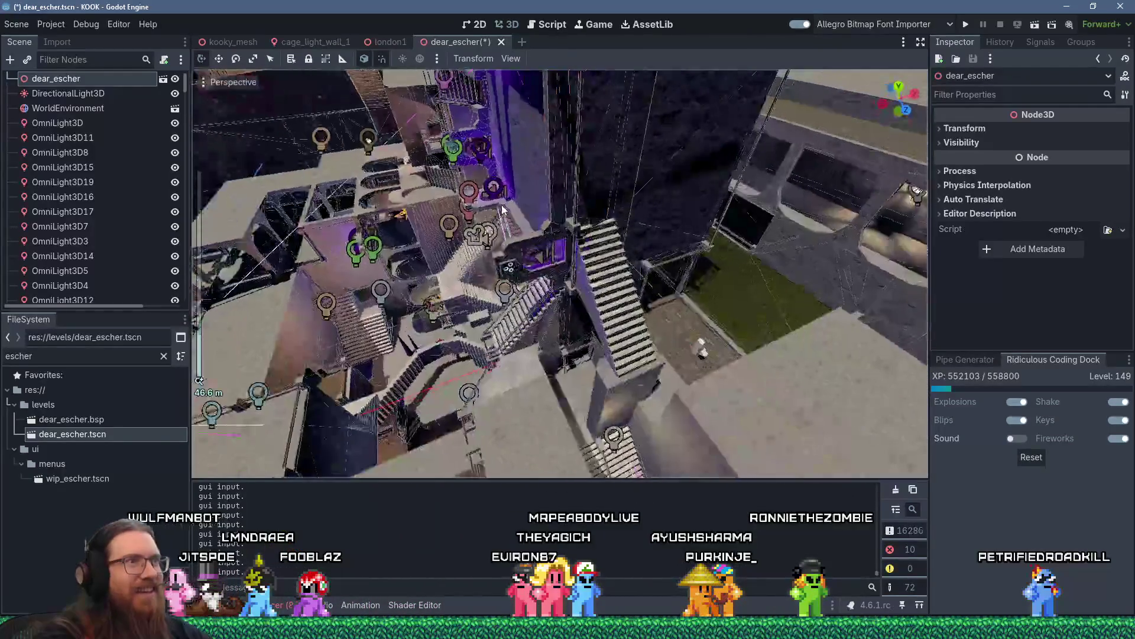
mouse_move(503, 208)
mouse_down()
mouse_move(595, 267)
mouse_move(706, 226)
mouse_up()
scroll(698, 225, up, 5)
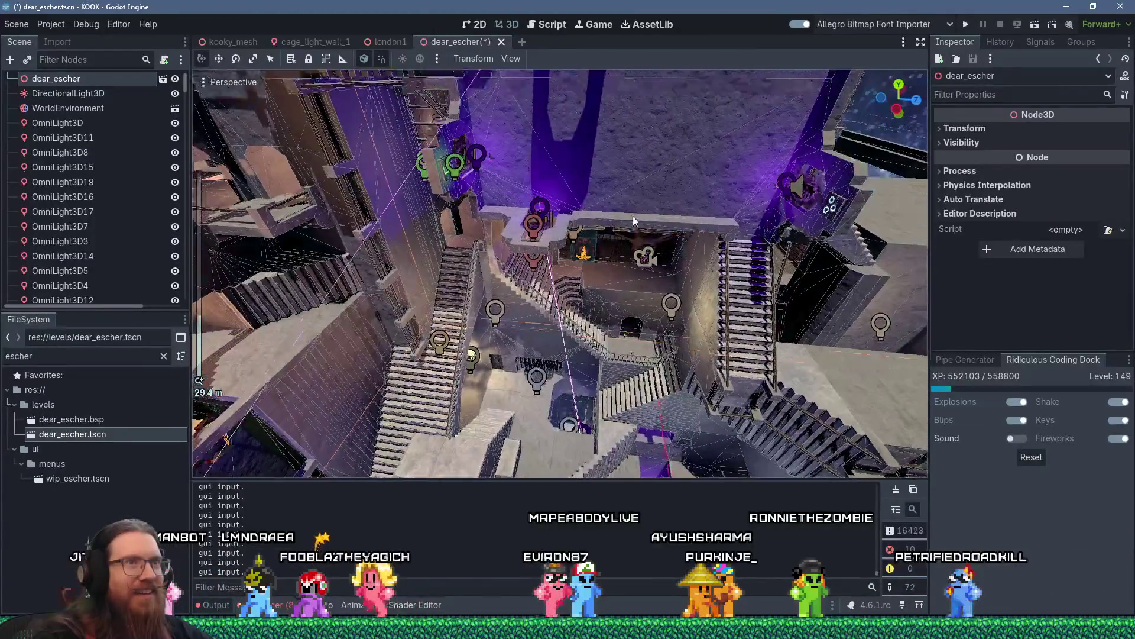
mouse_move(633, 220)
mouse_down()
mouse_move(605, 242)
mouse_move(583, 236)
mouse_move(660, 302)
mouse_up()
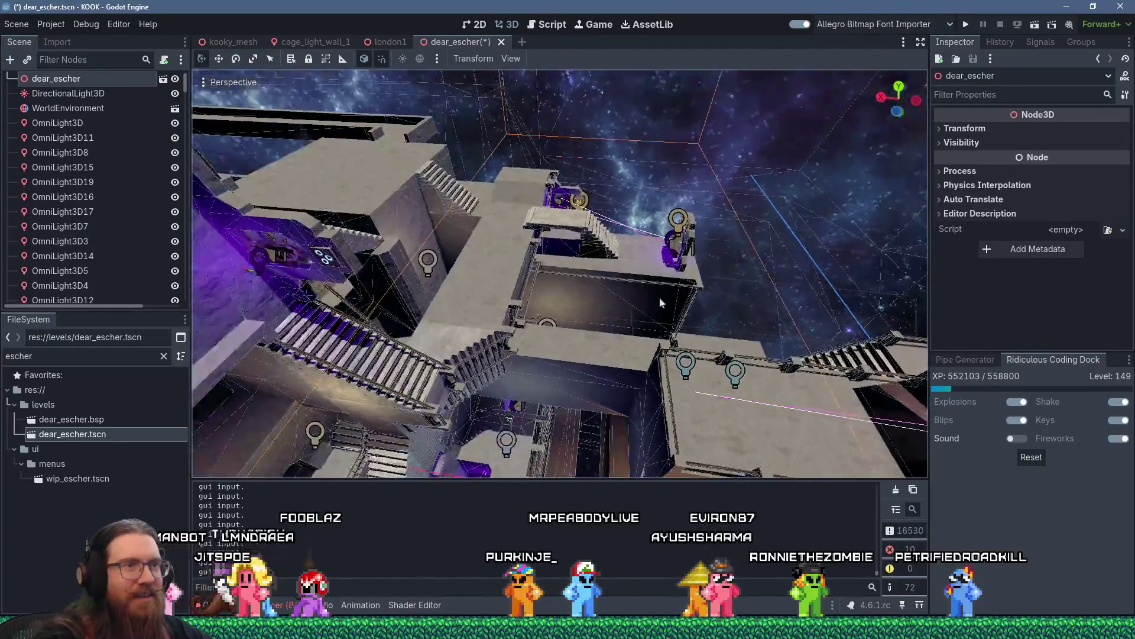
- Select light-blue OmniLightNoShadow3 and move it up beside its teleporter on the purple wall
click(685, 364)
scroll(615, 324, down, 3)
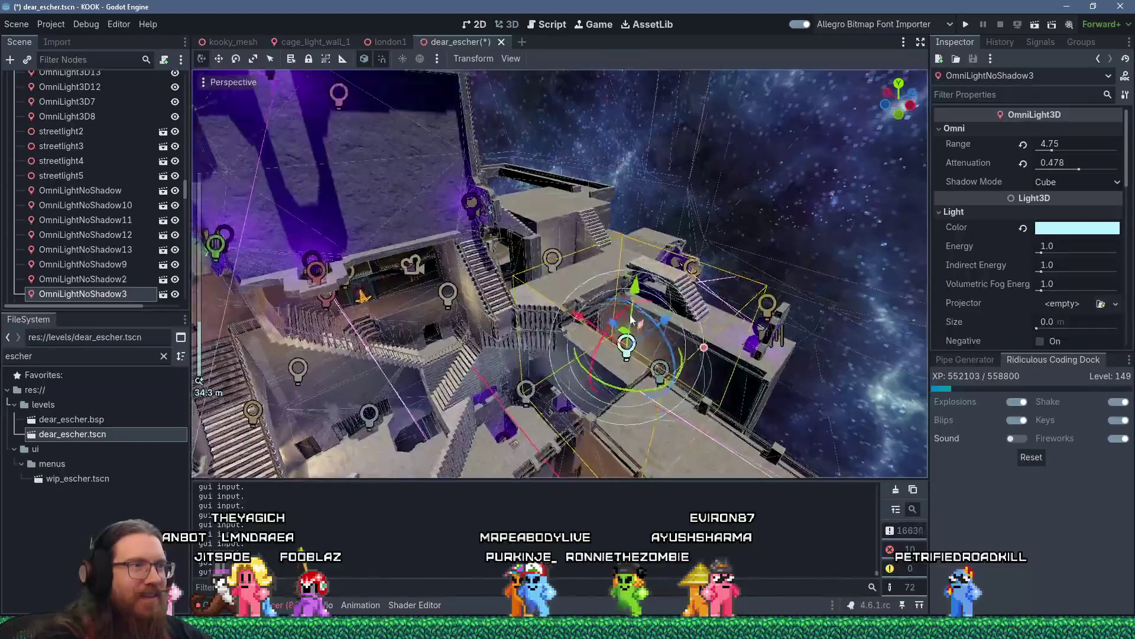
drag(577, 317, 520, 258)
scroll(520, 258, up, 4)
scroll(520, 258, up, 3)
mouse_move(529, 340)
mouse_down()
mouse_move(535, 142)
mouse_move(523, 122)
mouse_up()
scroll(556, 152, up, 2)
drag(478, 182, 621, 214)
- Set OmniLightNoShadow3's range to 2.205 and attenuation to 0.334, fine-tuning its position
drag(847, 232, 730, 217)
mouse_move(629, 171)
mouse_down()
mouse_move(592, 213)
mouse_move(597, 232)
mouse_move(566, 232)
mouse_move(577, 234)
mouse_up()
drag(639, 184, 640, 172)
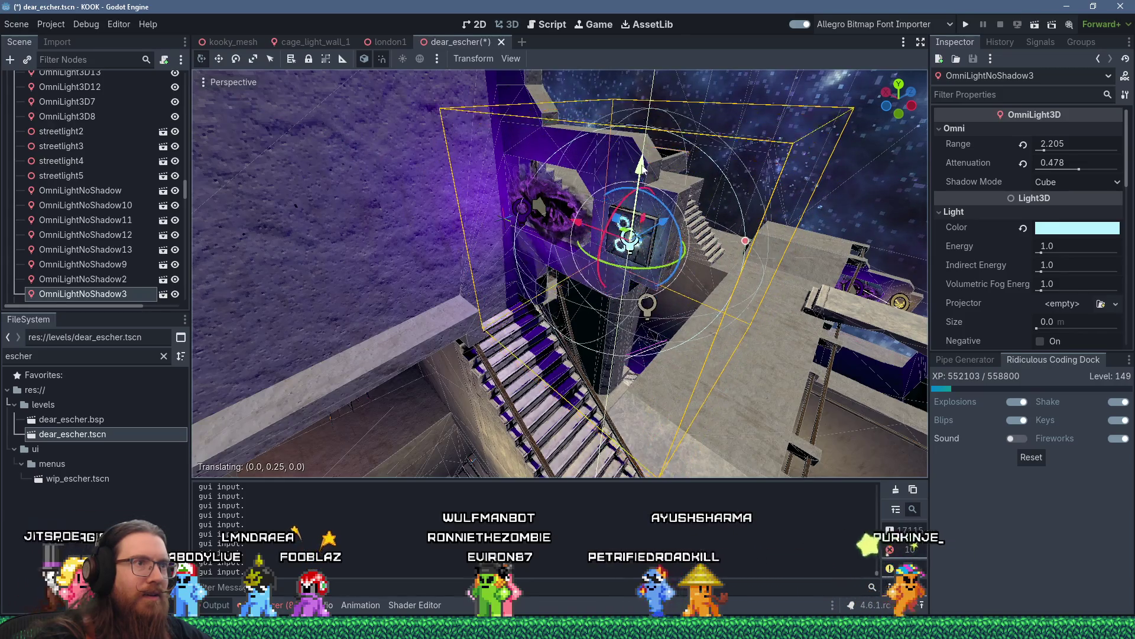
drag(1078, 171, 1081, 173)
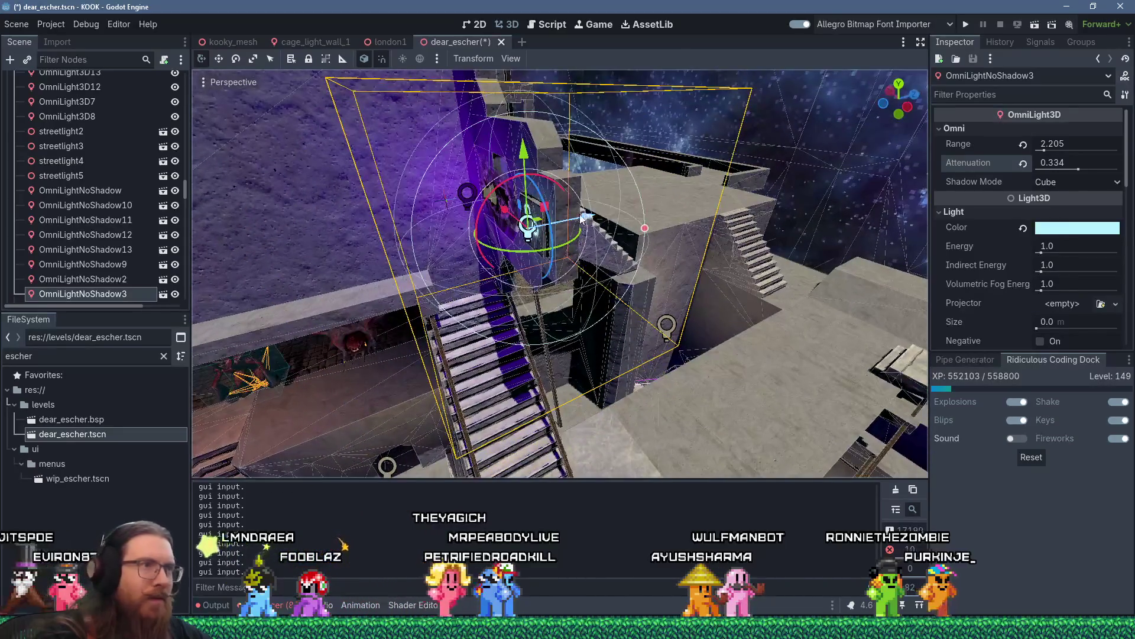
drag(582, 223, 571, 220)
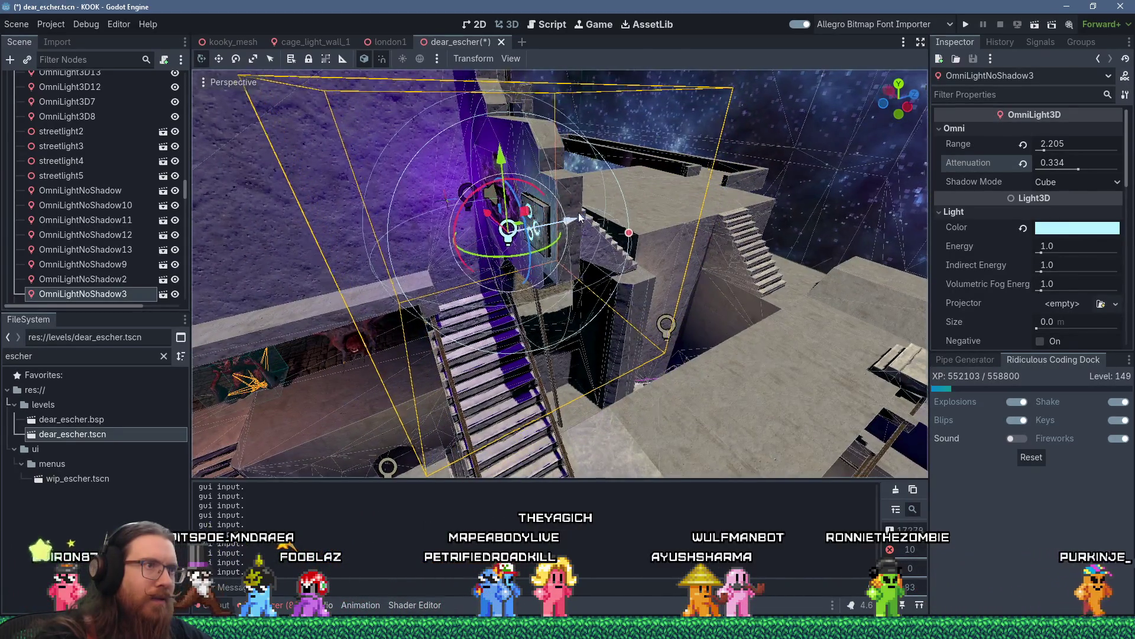
scroll(646, 204, up, 3)
drag(647, 204, 645, 251)
scroll(644, 246, up, 2)
- Inspect TeleporterTrigger0000 to check its Target setting
click(596, 254)
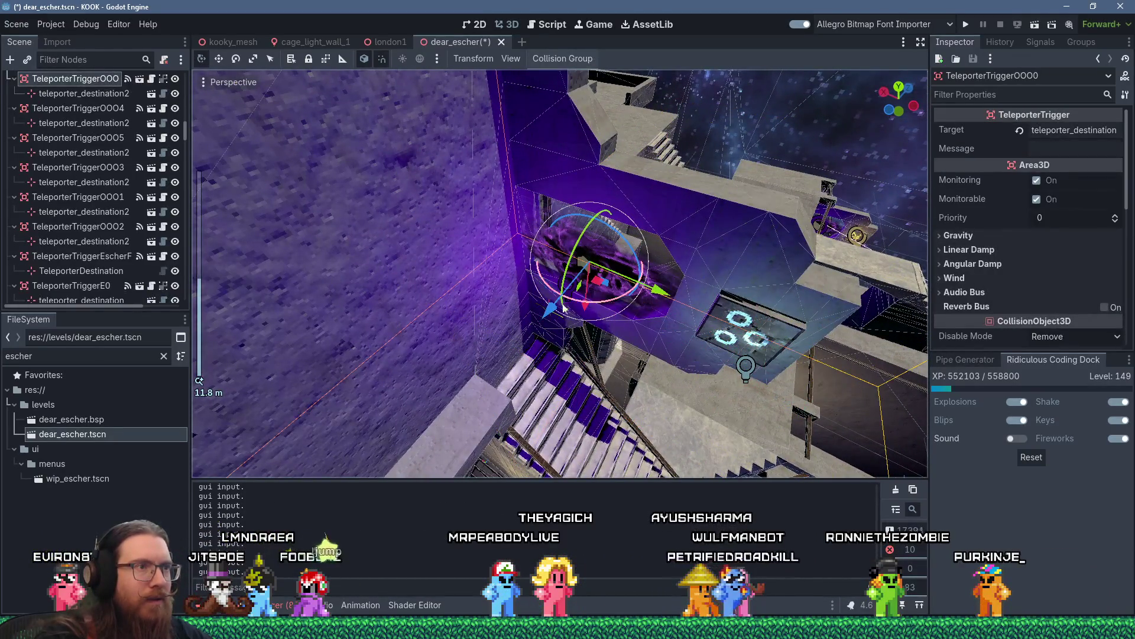
scroll(621, 248, down, 8)
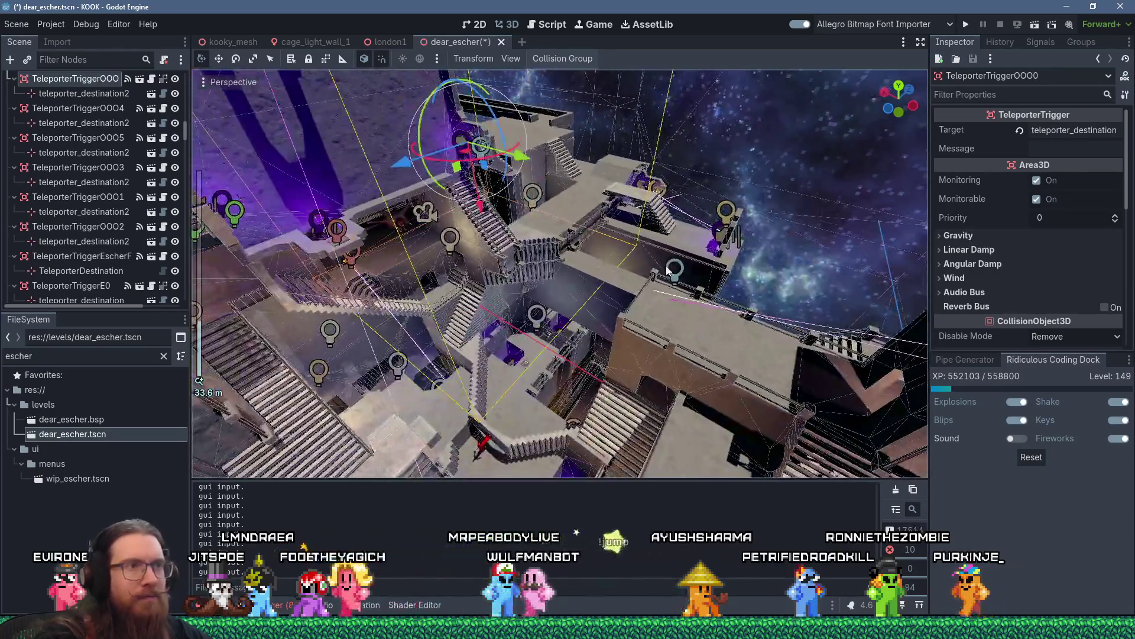
click(676, 273)
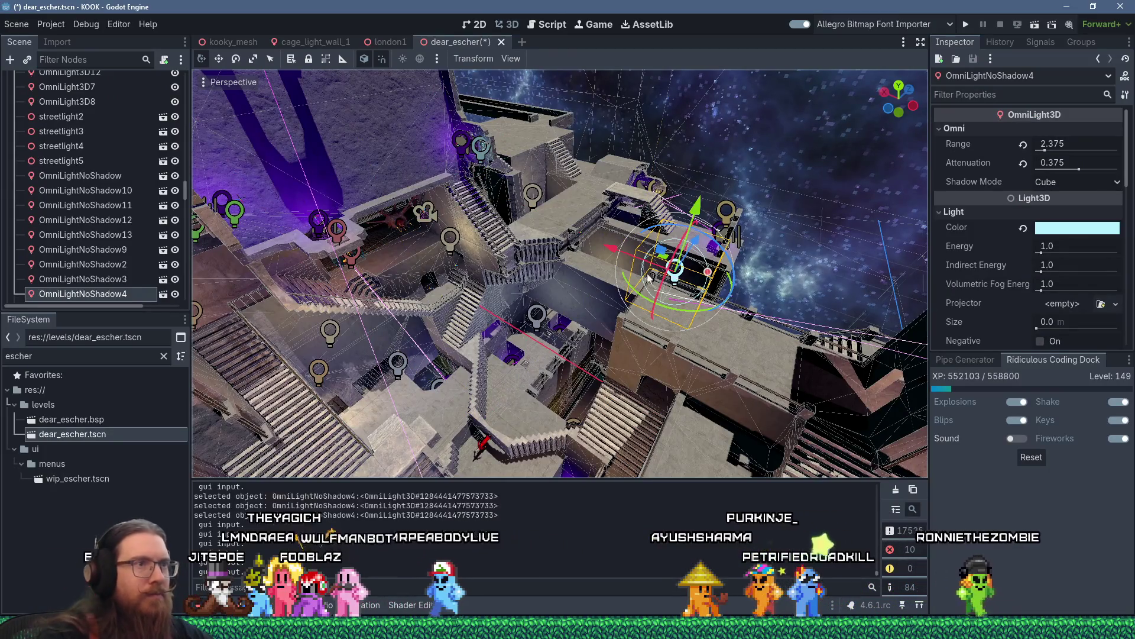
- Move OmniLightNoShadow4 beside its teleporter and cut its range to 2.019
drag(678, 280, 422, 157)
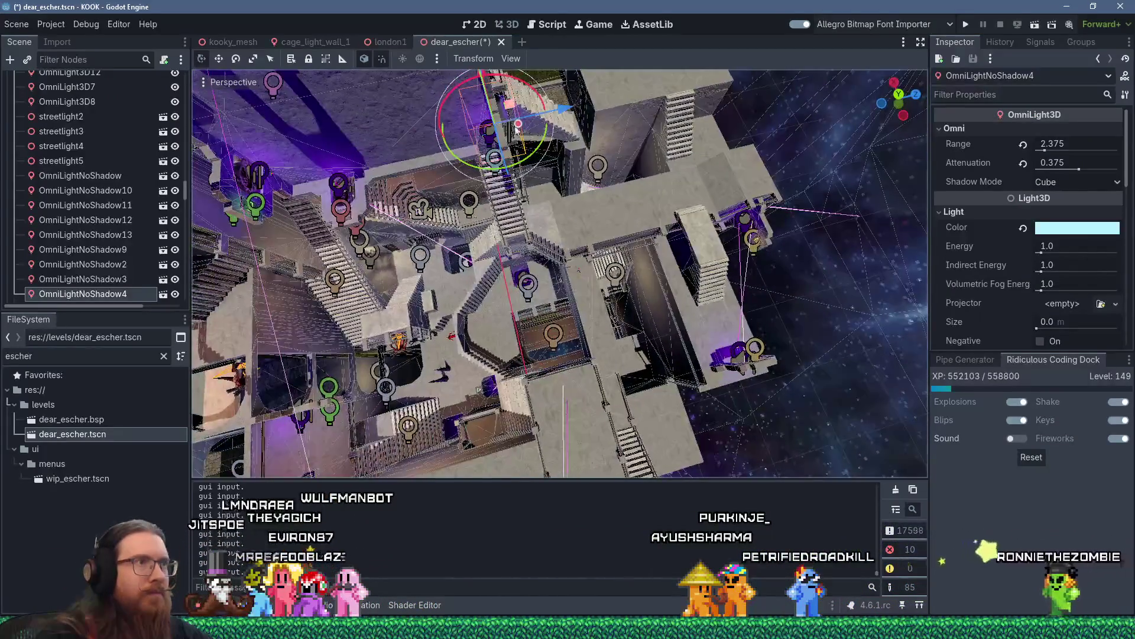
scroll(450, 254, up, 3)
drag(469, 335, 409, 164)
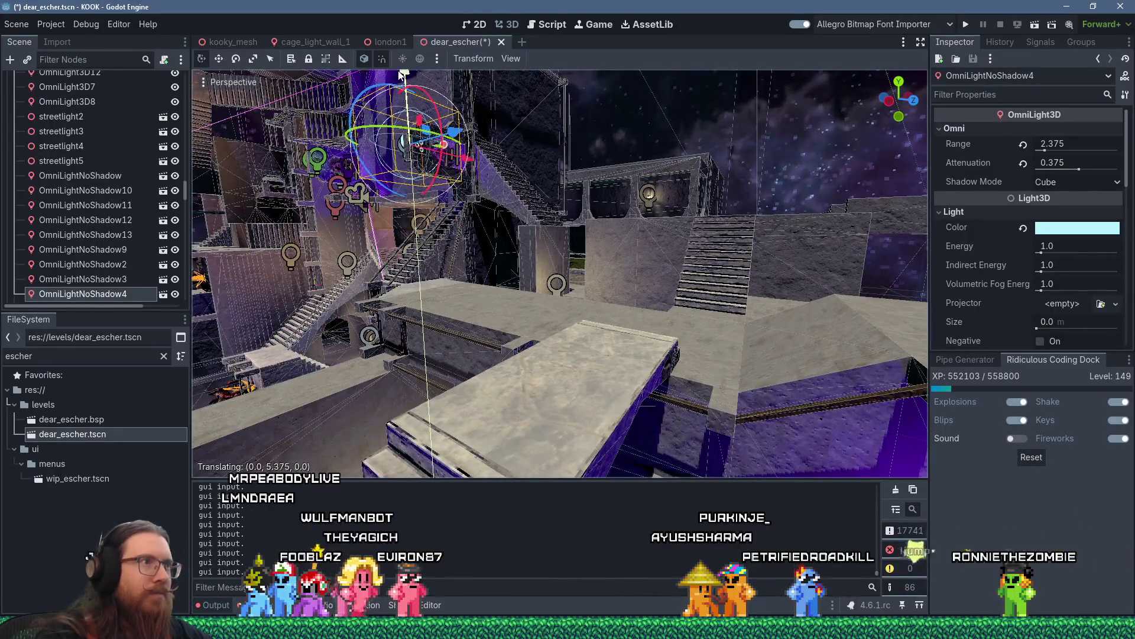
scroll(400, 74, up, 3)
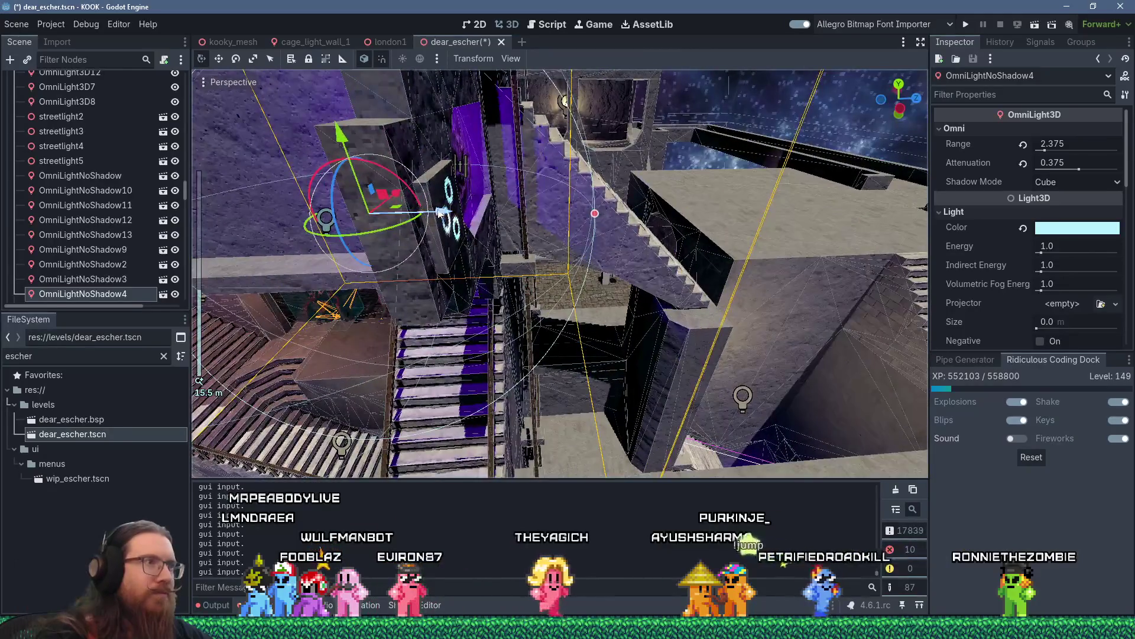
drag(442, 212, 563, 208)
mouse_move(702, 211)
mouse_down()
mouse_move(627, 213)
mouse_move(411, 145)
mouse_move(443, 204)
mouse_move(469, 206)
mouse_move(448, 222)
mouse_move(571, 284)
mouse_move(495, 253)
mouse_up()
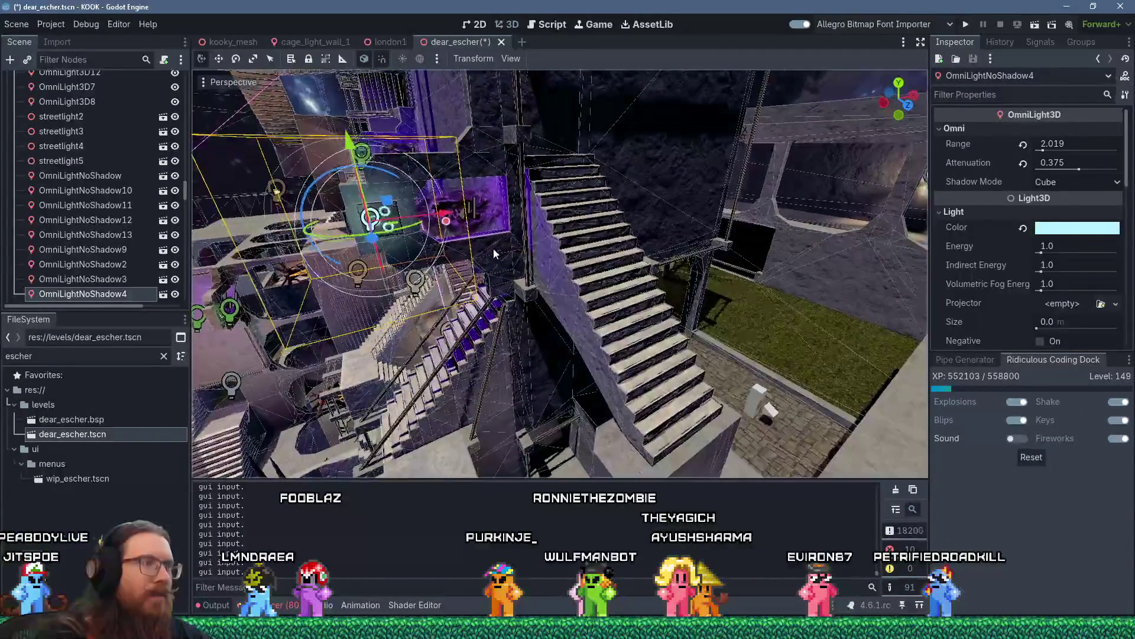
mouse_move(443, 224)
mouse_down()
mouse_move(773, 221)
mouse_move(474, 254)
mouse_move(520, 246)
mouse_move(487, 260)
mouse_up()
click(486, 259)
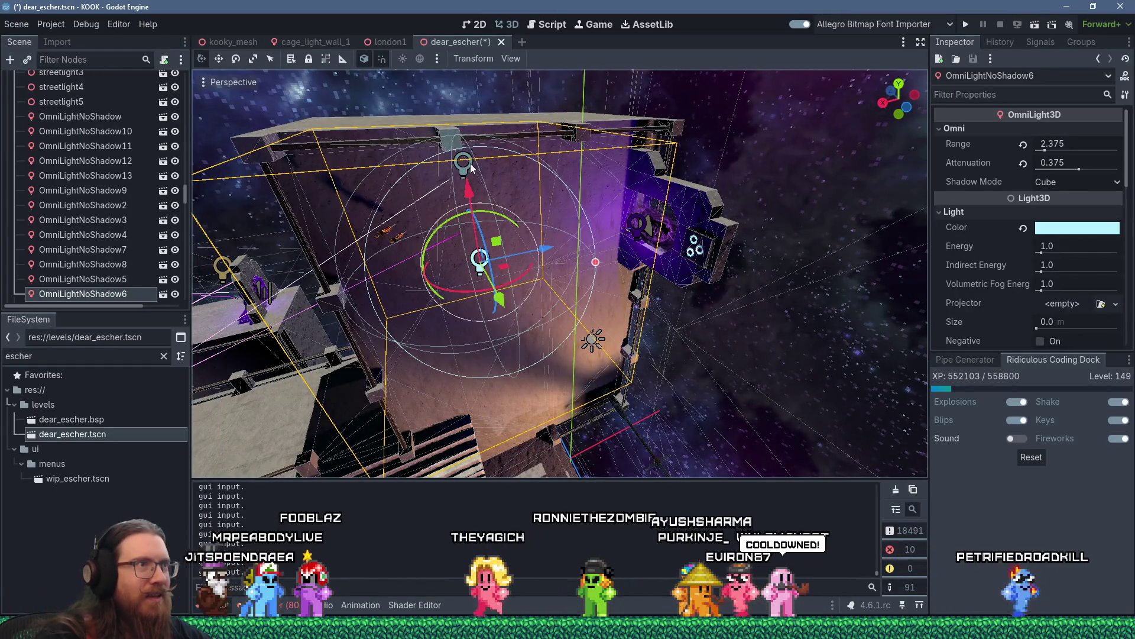
shift+click(470, 169)
mouse_move(446, 170)
mouse_down()
mouse_move(520, 155)
mouse_move(559, 193)
mouse_move(548, 169)
mouse_move(457, 147)
mouse_up()
right_click(459, 140)
click(477, 165)
click(470, 164)
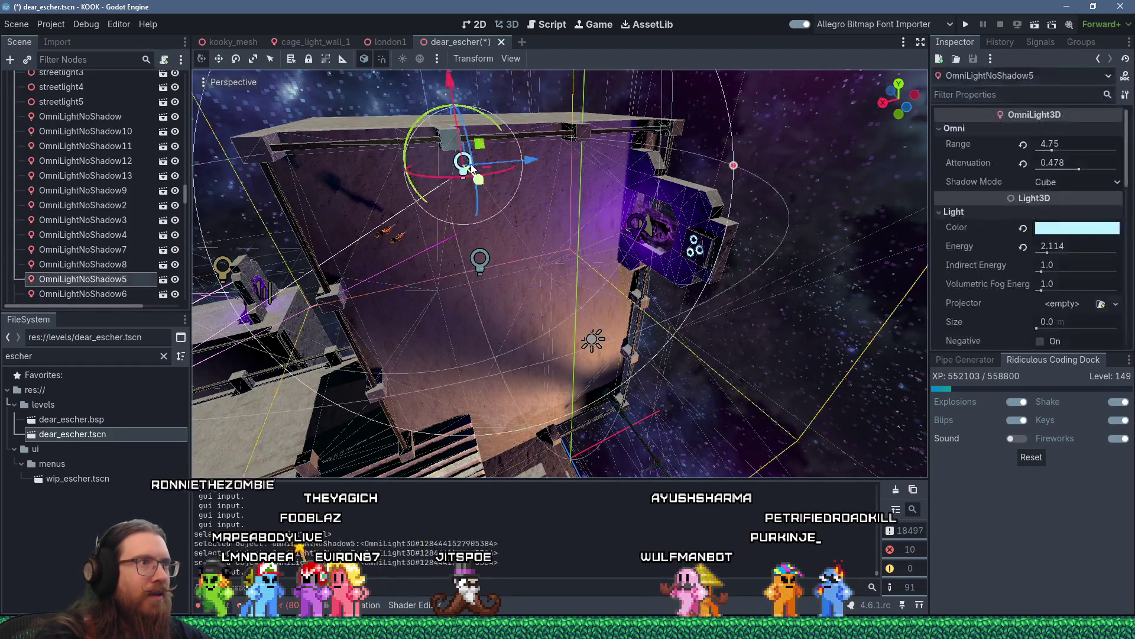
shift+click(479, 260)
drag(508, 195, 520, 179)
right_click(520, 181)
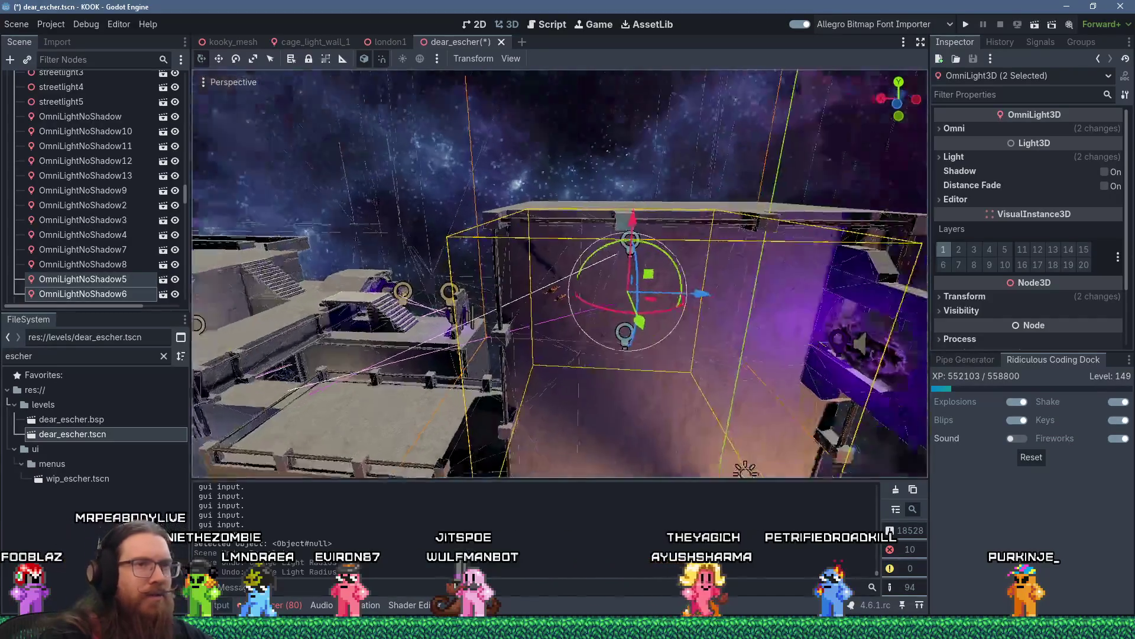
- Select OmniLightNoShadow5 and OmniLightNoShadow6 together and rotate both 90 degrees
click(583, 250)
click(583, 251)
key(f)
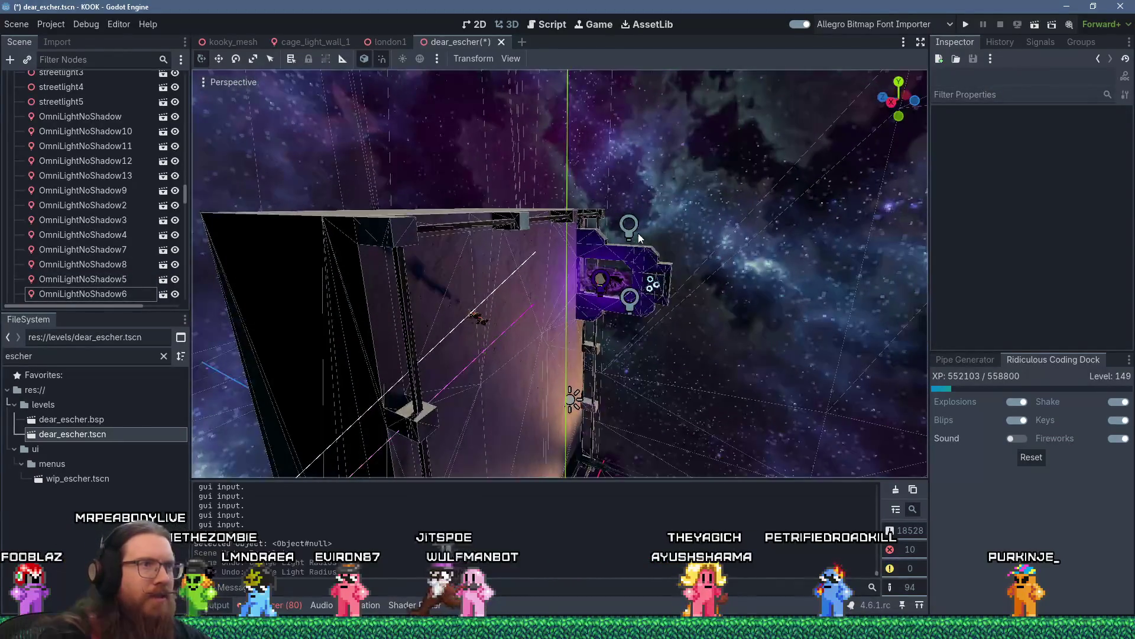
shift+click(629, 301)
drag(619, 264, 609, 301)
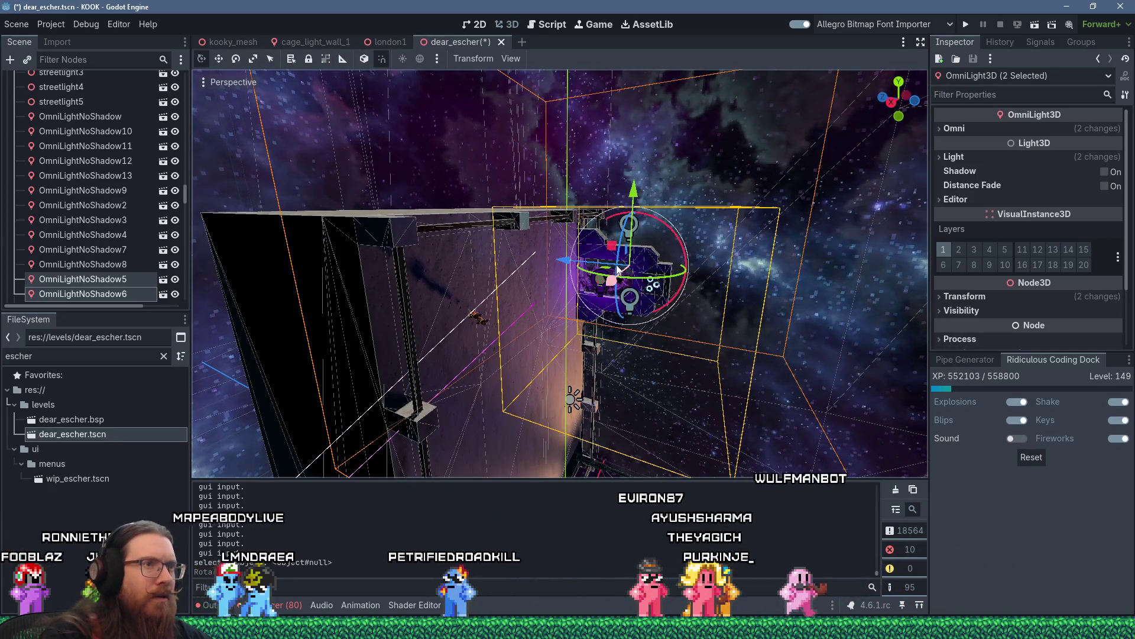
drag(619, 265, 653, 130)
key(f)
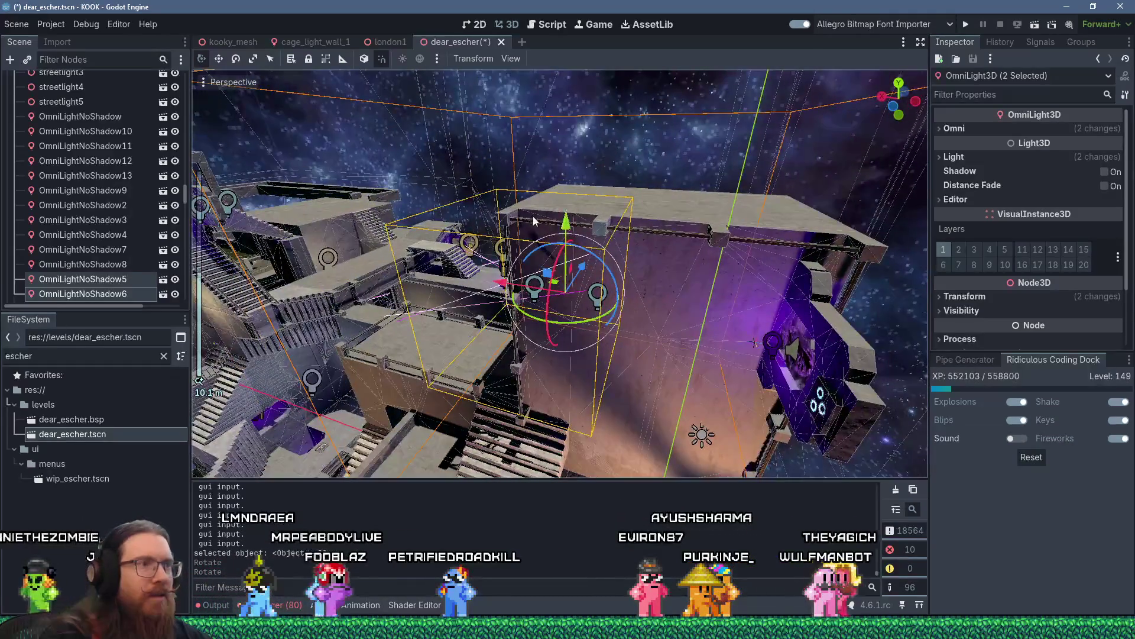
- Shift both lights along X and lower them onto the teleporter
mouse_move(502, 286)
mouse_down()
mouse_move(732, 310)
mouse_move(711, 244)
mouse_up()
drag(591, 221, 599, 218)
mouse_move(670, 159)
mouse_down()
mouse_move(680, 260)
mouse_move(683, 240)
mouse_move(780, 215)
mouse_move(815, 235)
mouse_move(533, 208)
mouse_up()
scroll(686, 242, up, 3)
click(491, 239)
mouse_move(490, 239)
mouse_down()
mouse_move(588, 284)
mouse_move(736, 286)
mouse_move(637, 272)
mouse_up()
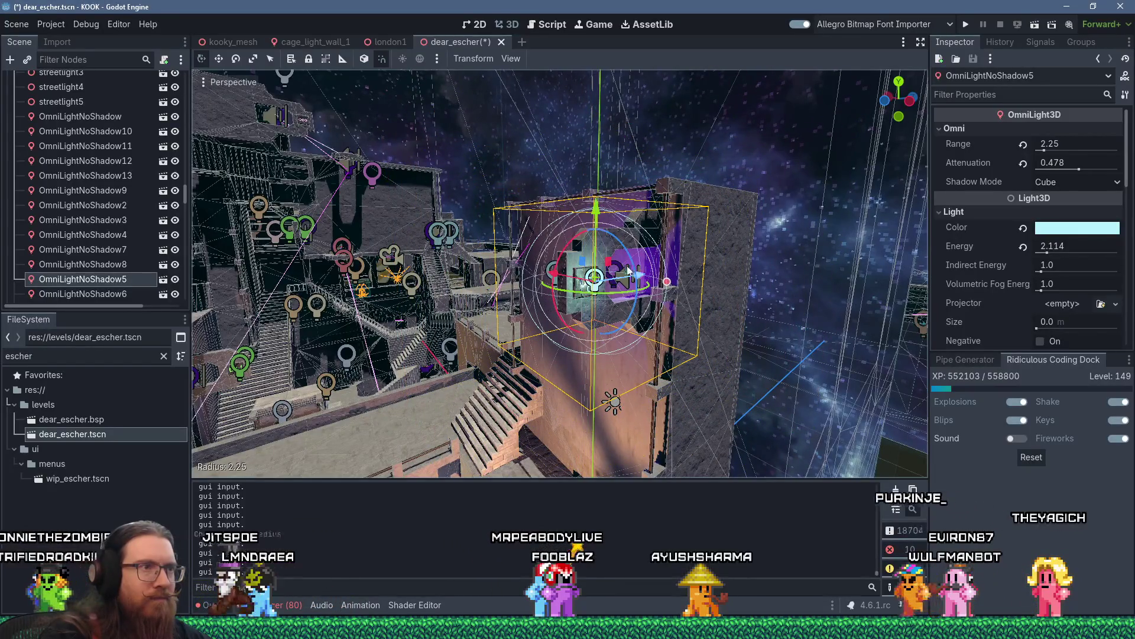
- Nudge OmniLightNoShadow5 along X and lower its energy to 1.193
drag(545, 278, 560, 276)
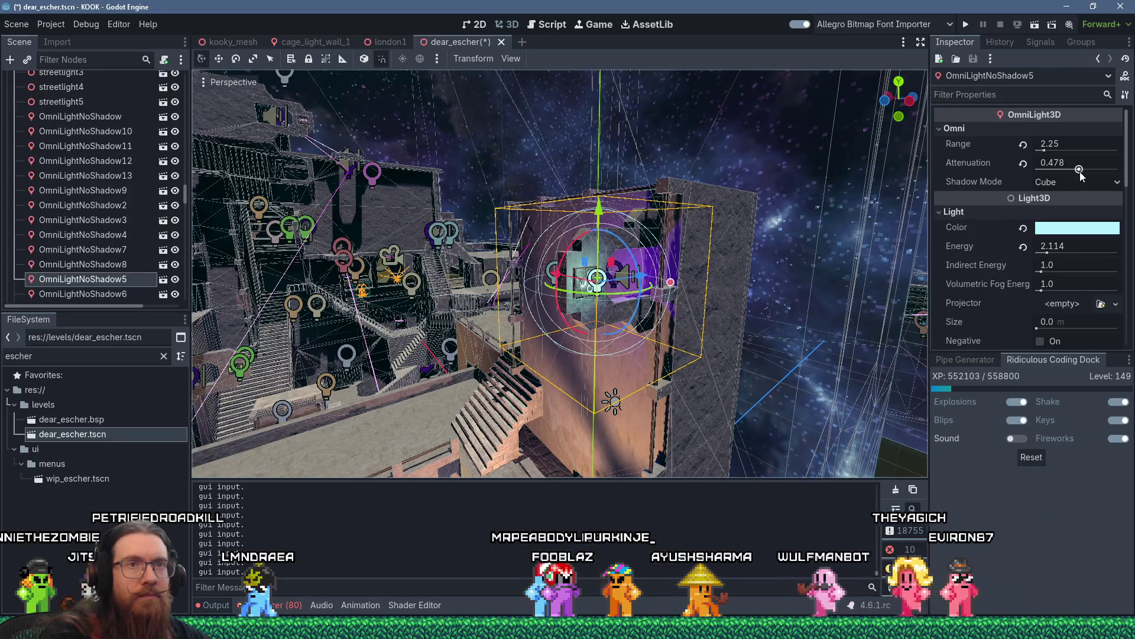
drag(1047, 253, 1046, 253)
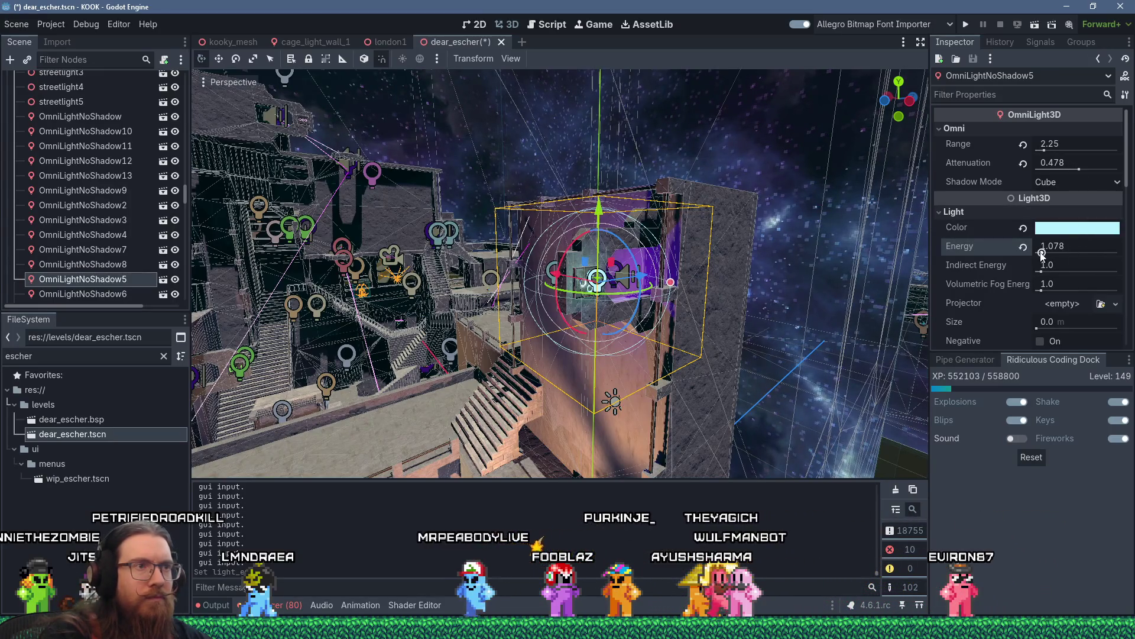
scroll(583, 260, up, 5)
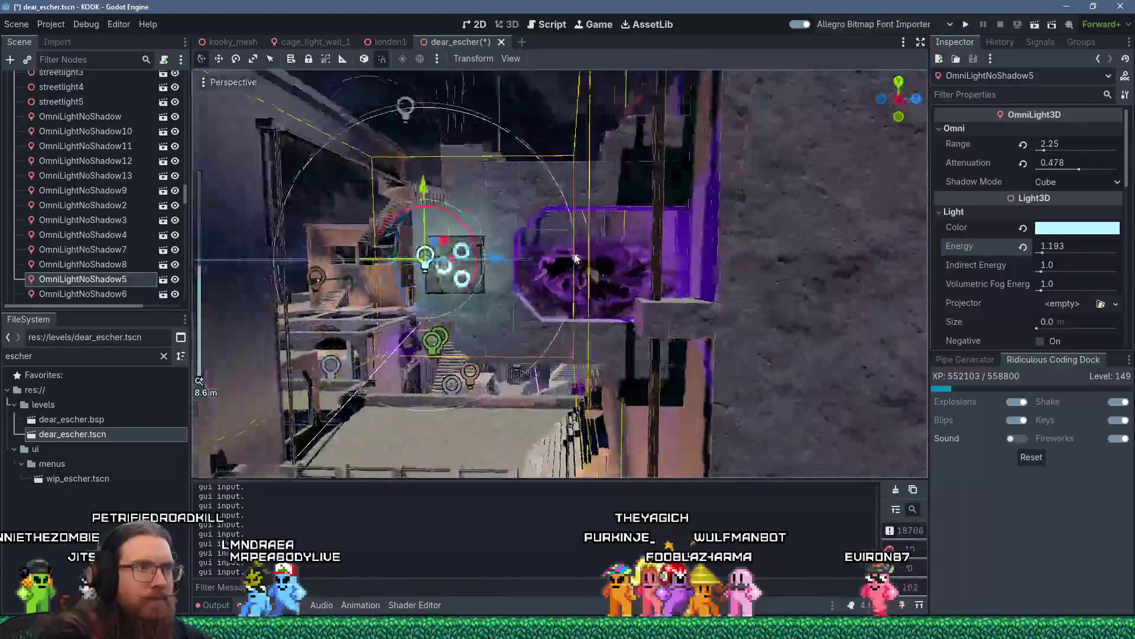
scroll(615, 253, up, 5)
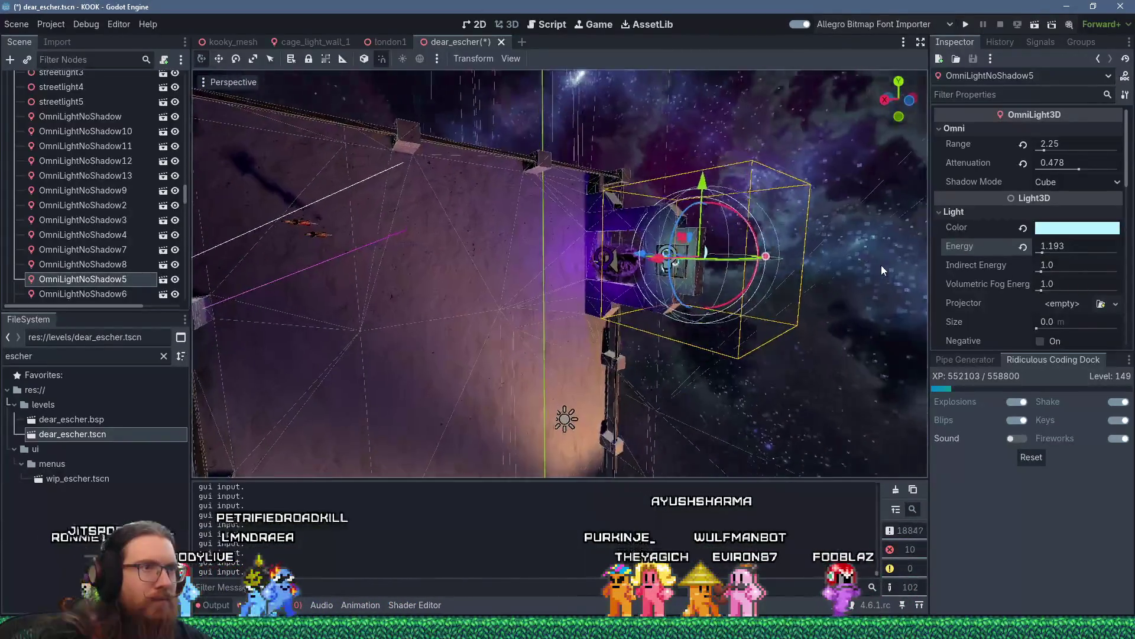
scroll(679, 255, down, 4)
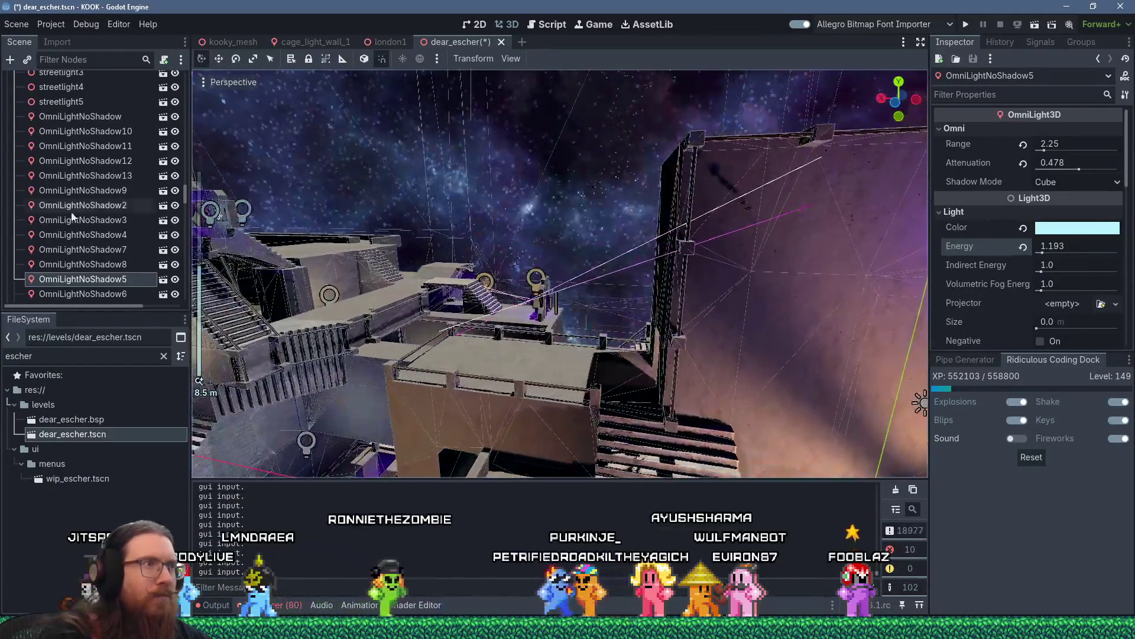
- Select and frame OmniLightNoShadow3, then shrink its range to 1.75
right_click(83, 204)
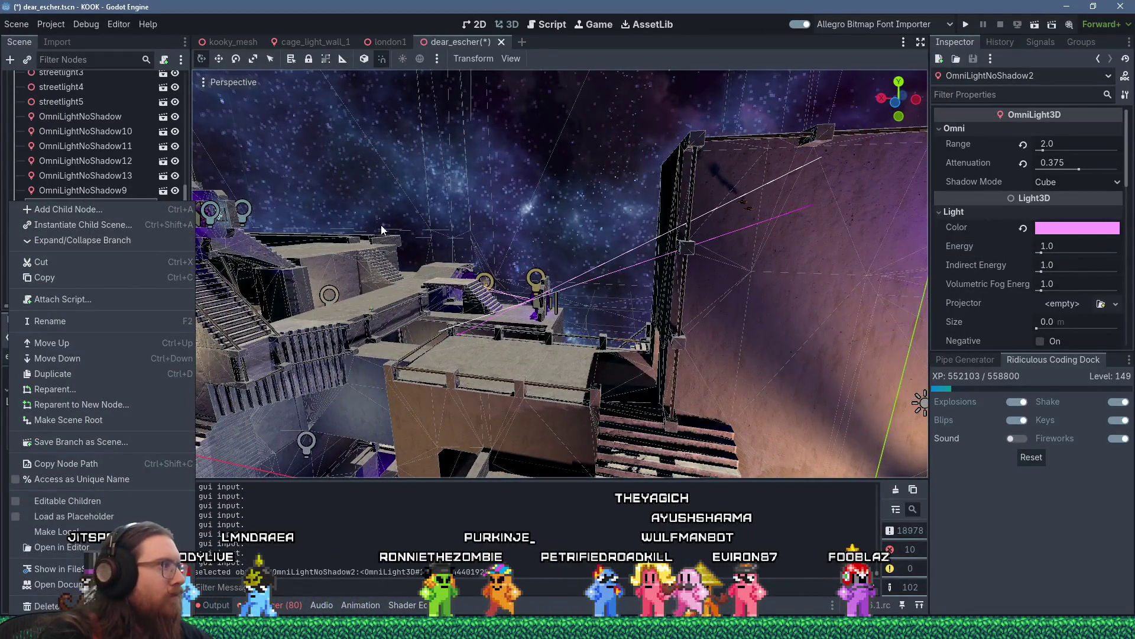
key(Escape)
scroll(398, 239, up, 5)
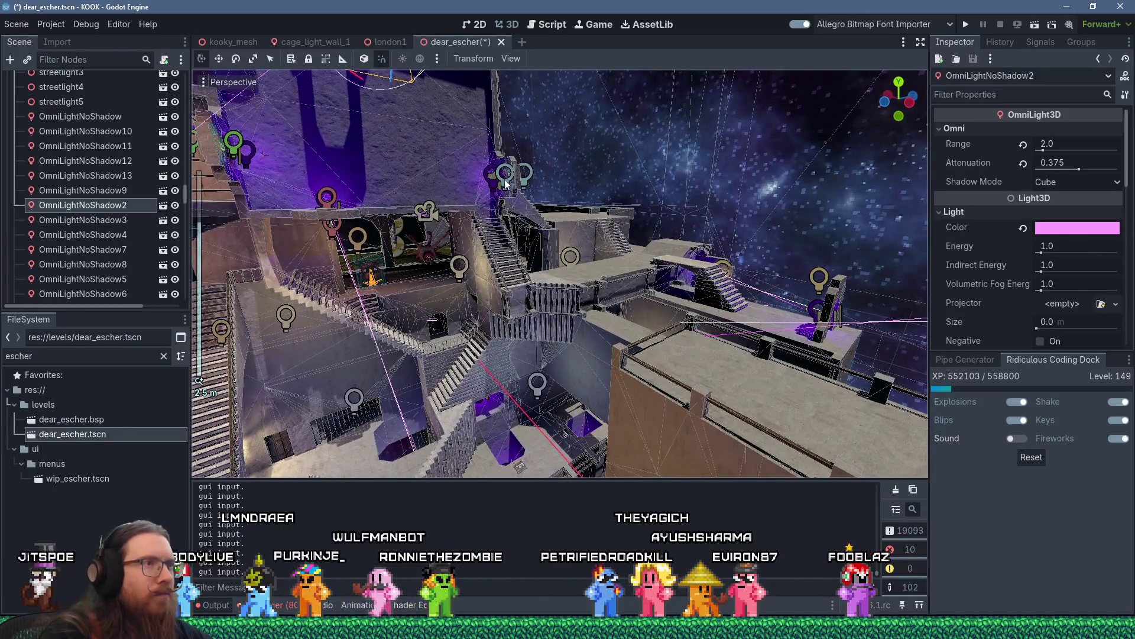
click(505, 184)
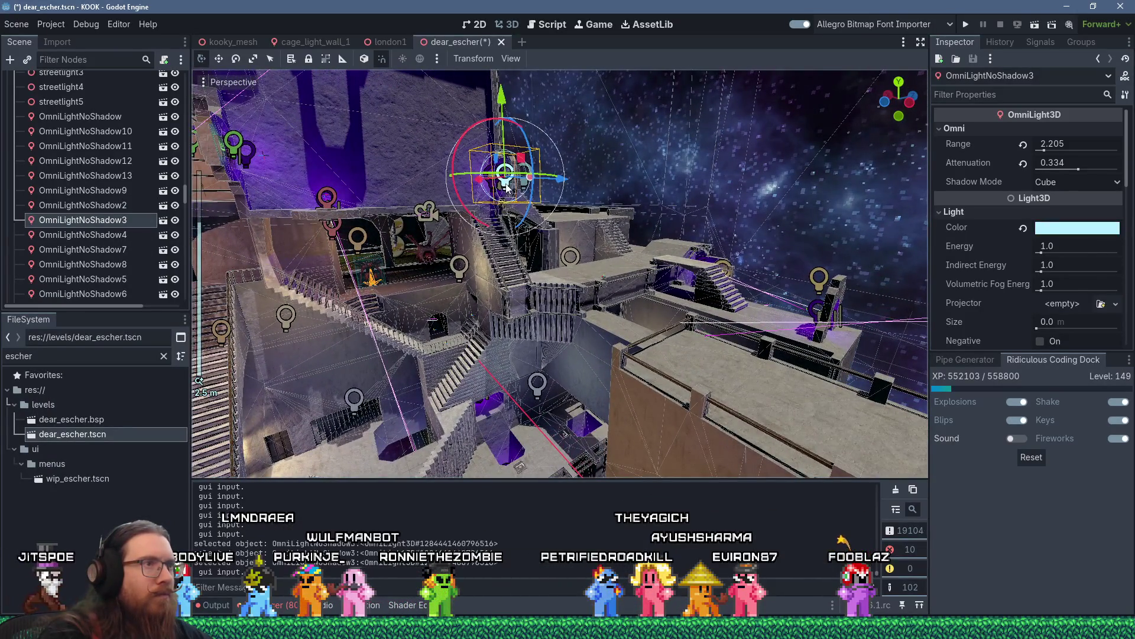
key(f)
scroll(611, 249, up, 2)
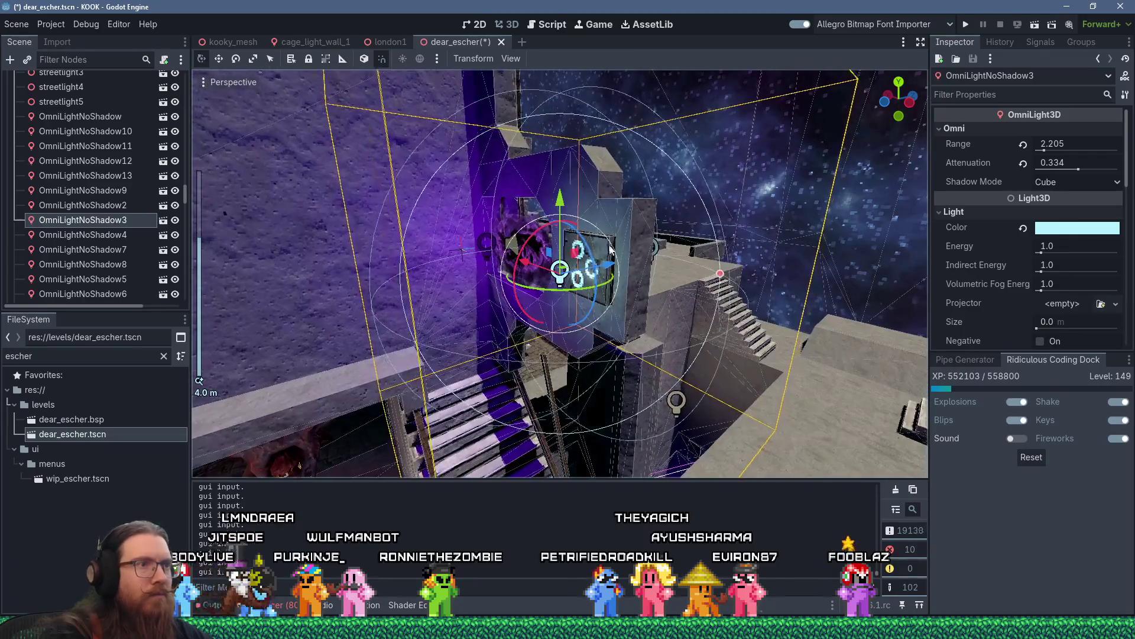
drag(727, 281, 688, 280)
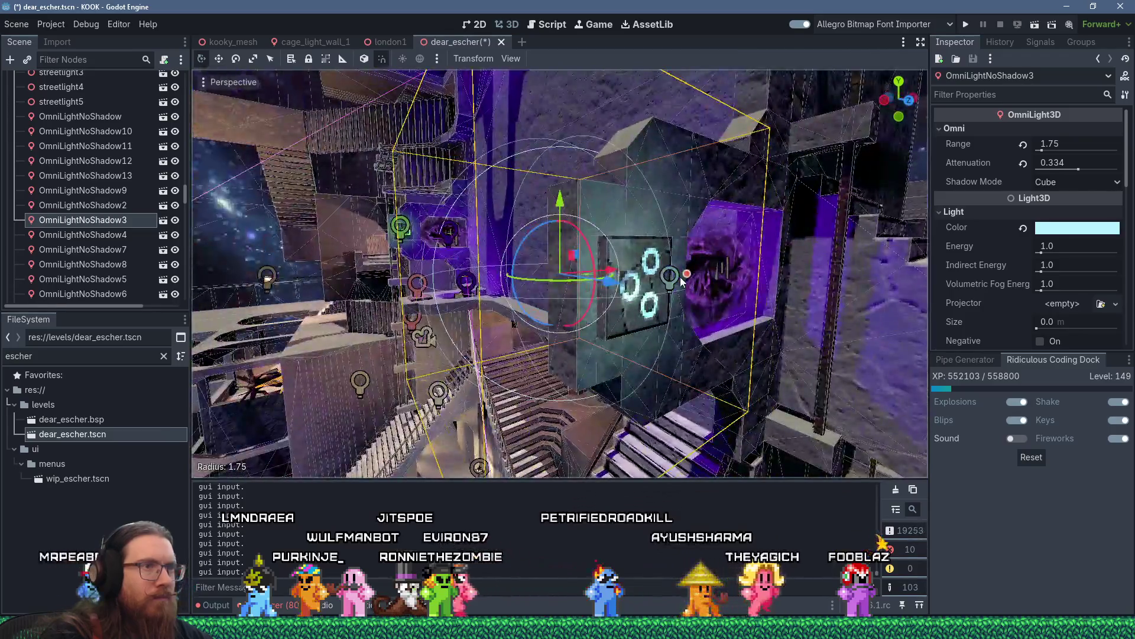
click(680, 276)
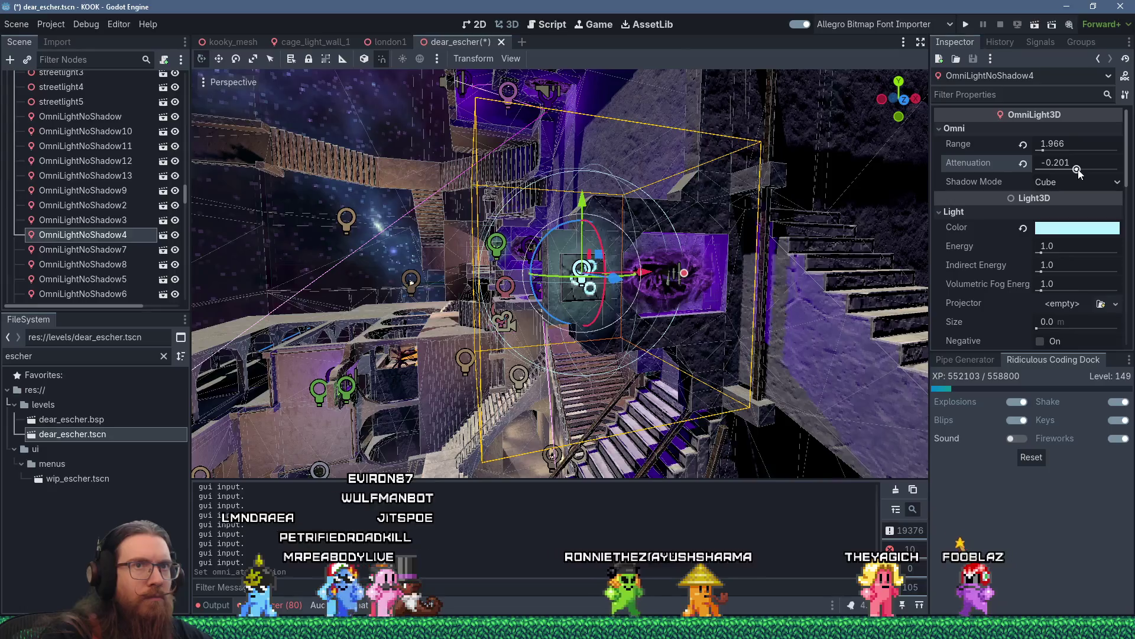
- Sweep OmniLightNoShadow4's attenuation between -10 and 10, leaving it at 0.519, then deselect
drag(1077, 172, 1047, 171)
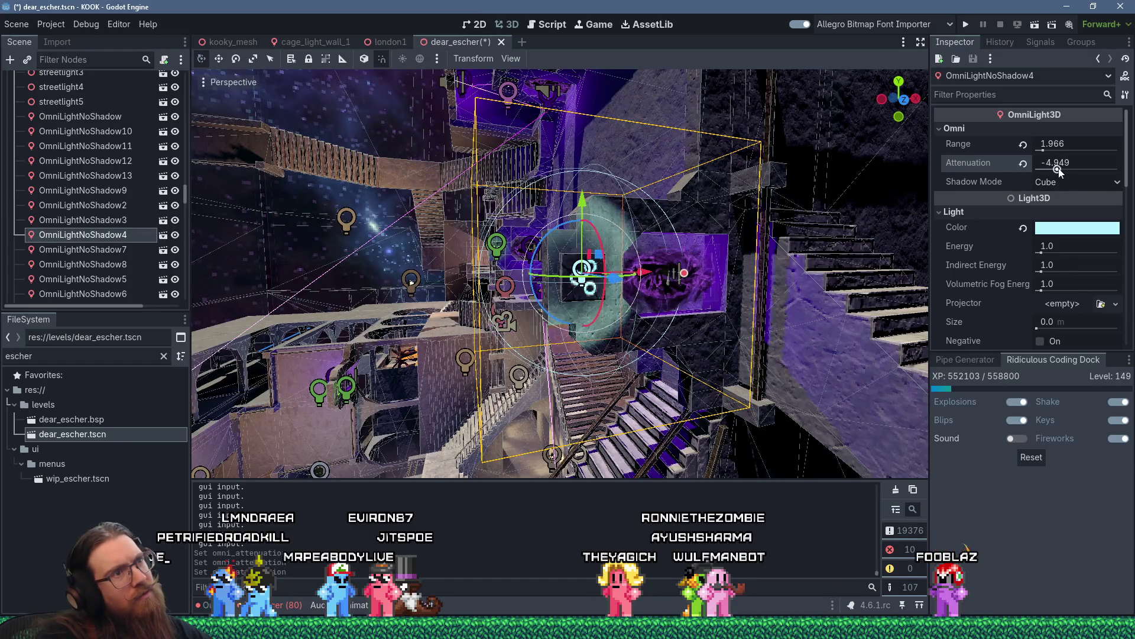
drag(1056, 177, 1071, 177)
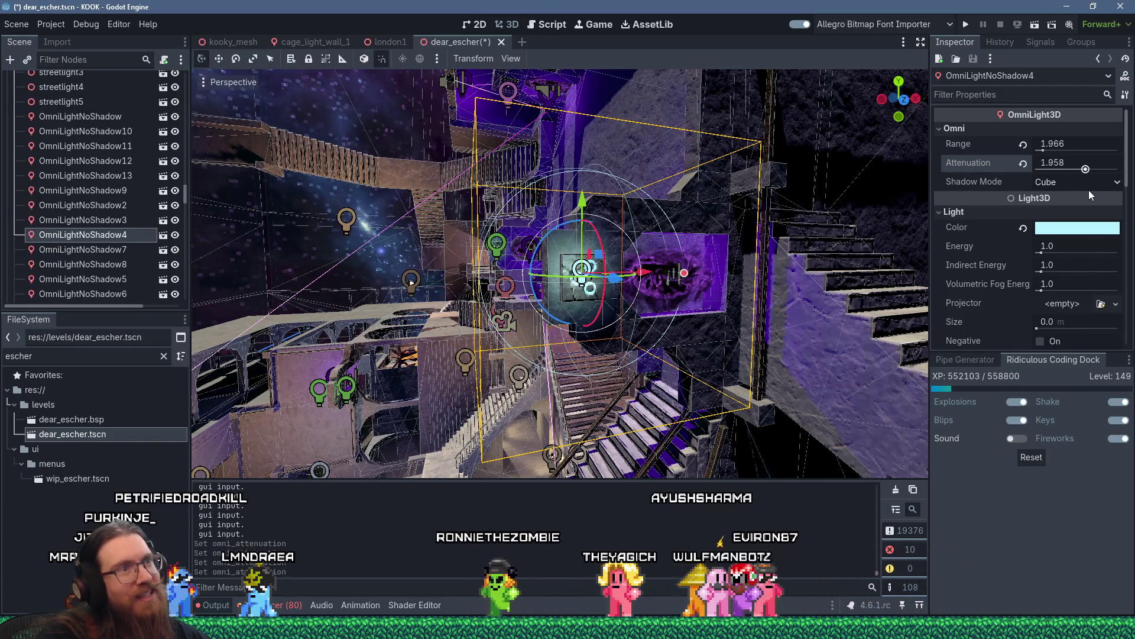
mouse_move(1128, 188)
mouse_down()
mouse_move(1069, 190)
mouse_move(1132, 199)
mouse_up()
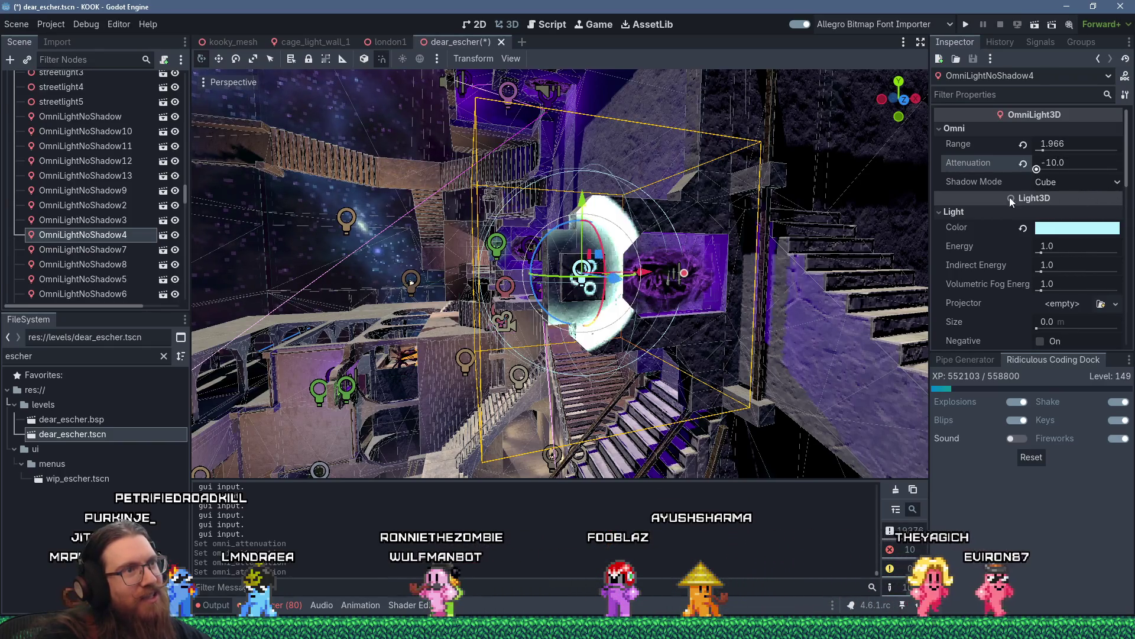
drag(1009, 197, 1067, 193)
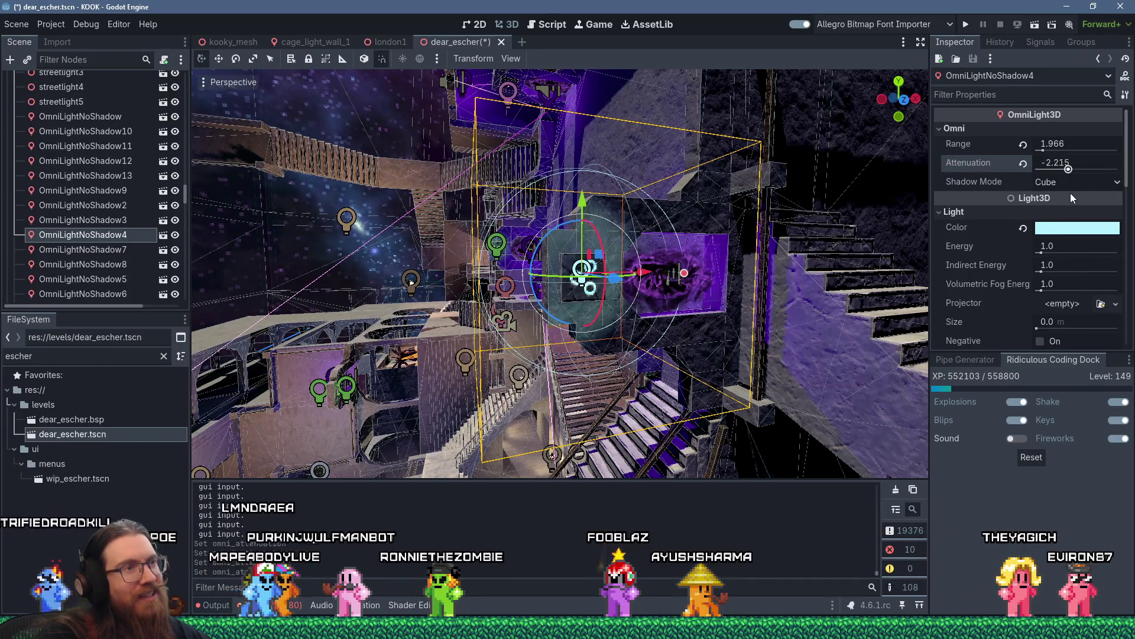
drag(1074, 197, 1107, 199)
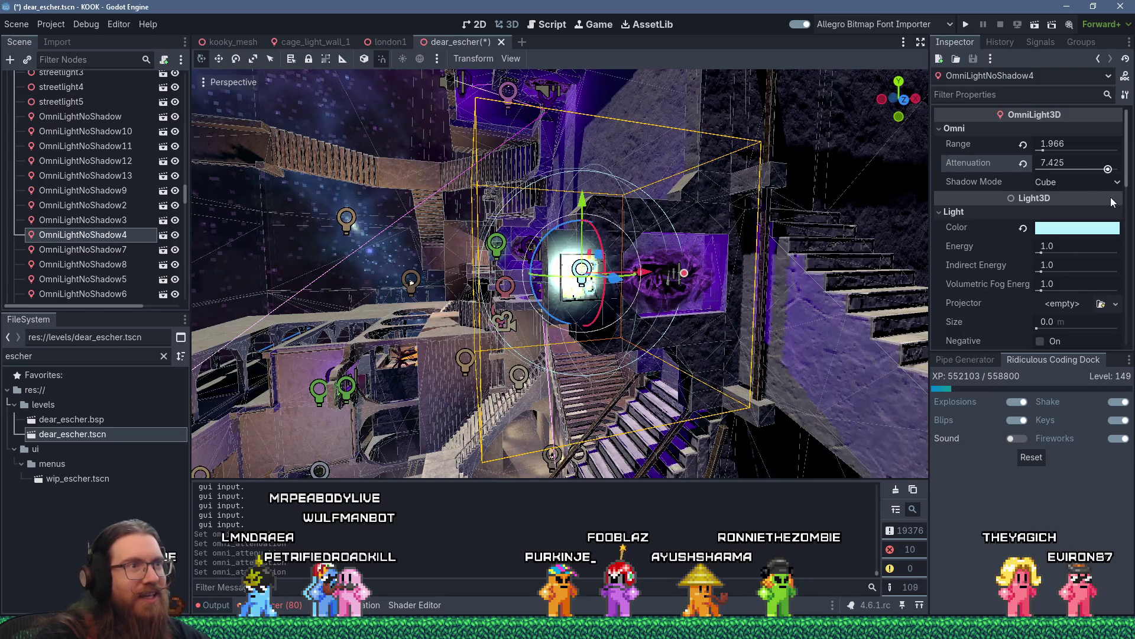
drag(1129, 202, 1081, 200)
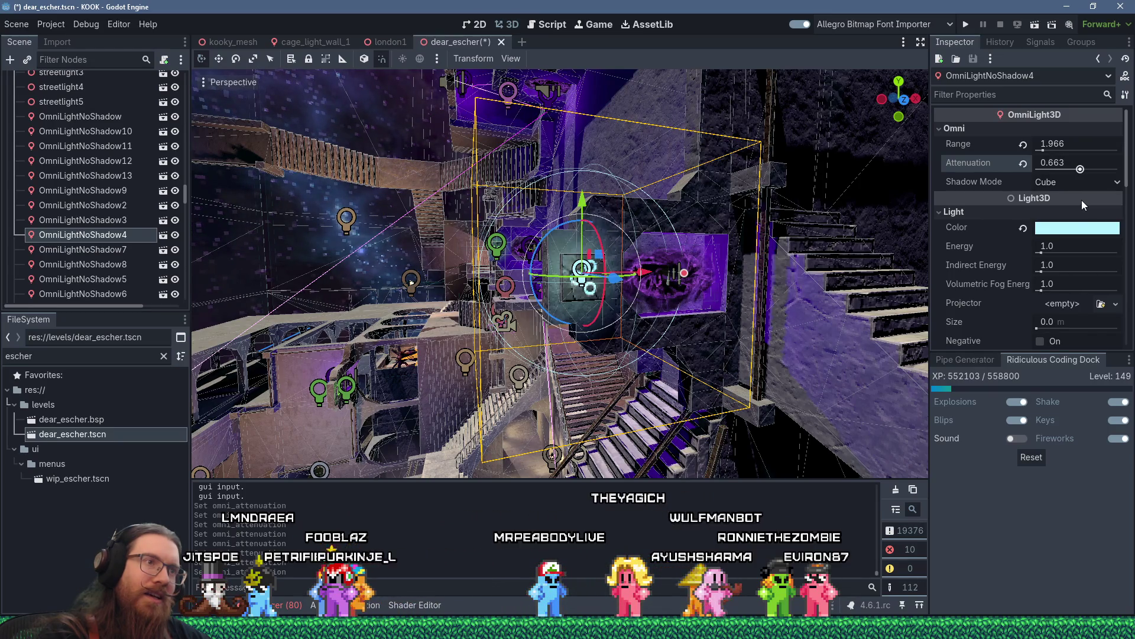
scroll(762, 251, up, 3)
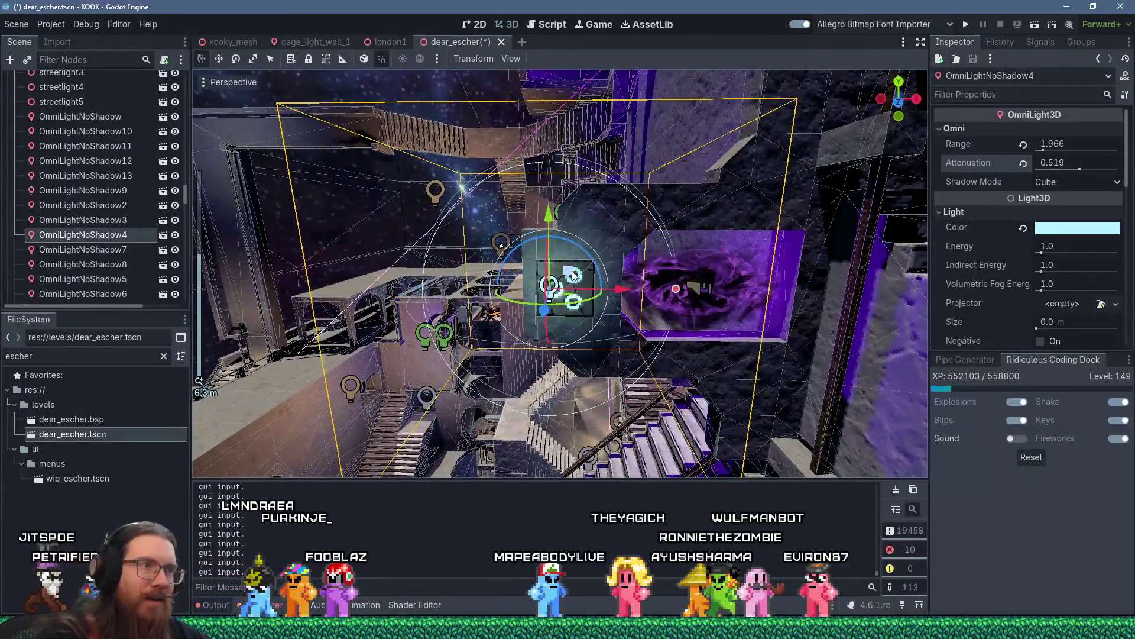
mouse_move(573, 275)
mouse_down()
mouse_move(712, 317)
mouse_move(604, 302)
mouse_move(871, 272)
mouse_move(667, 279)
mouse_move(695, 278)
mouse_move(685, 278)
mouse_up()
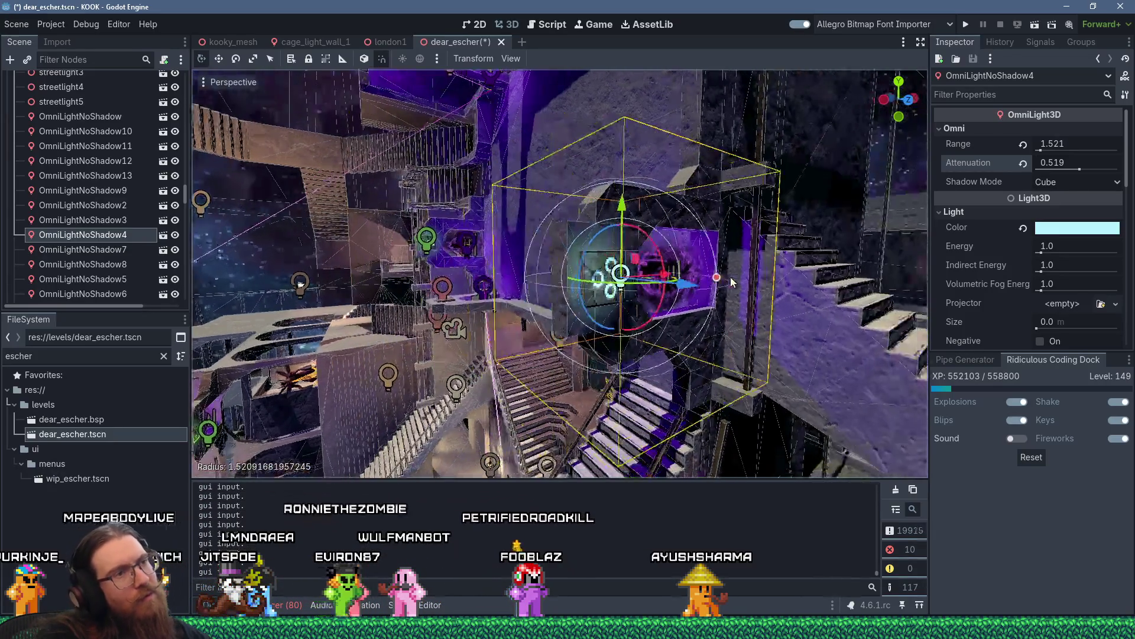
click(682, 278)
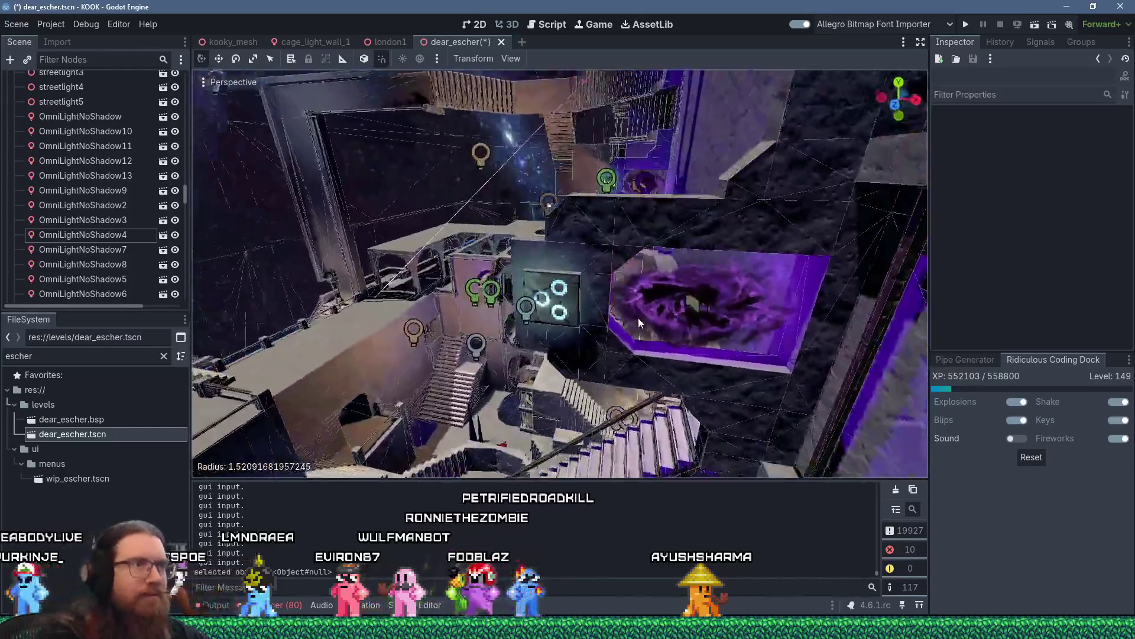
mouse_move(637, 318)
mouse_down()
mouse_move(674, 273)
mouse_move(636, 295)
mouse_move(917, 279)
mouse_move(363, 342)
mouse_move(480, 310)
mouse_move(346, 265)
mouse_up()
click(558, 281)
scroll(363, 342, up, 2)
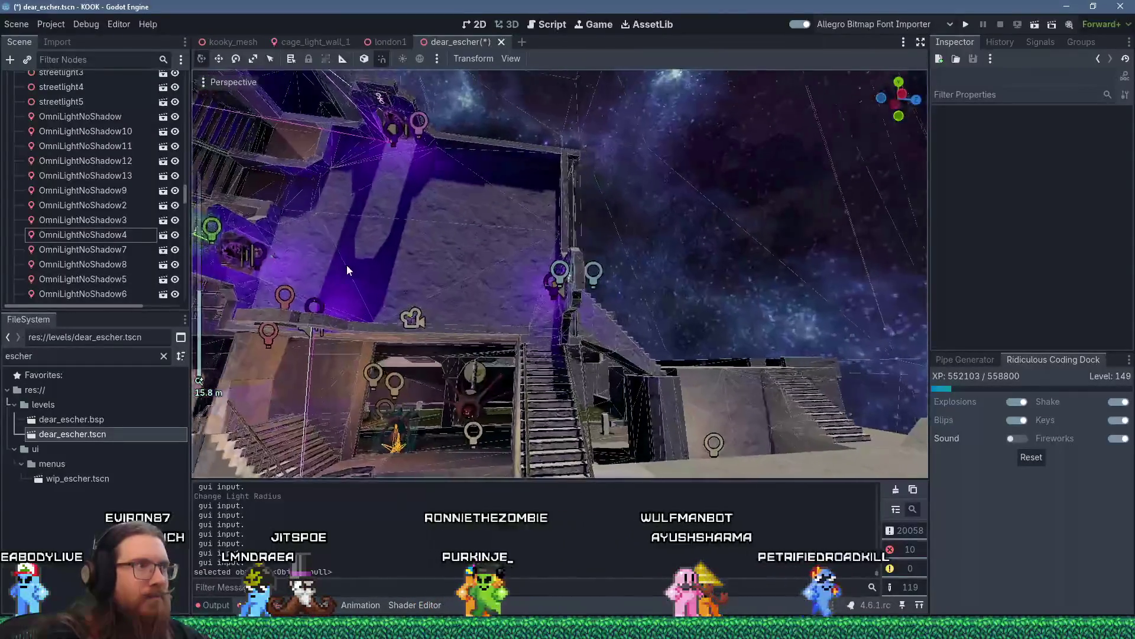
scroll(565, 339, up, 4)
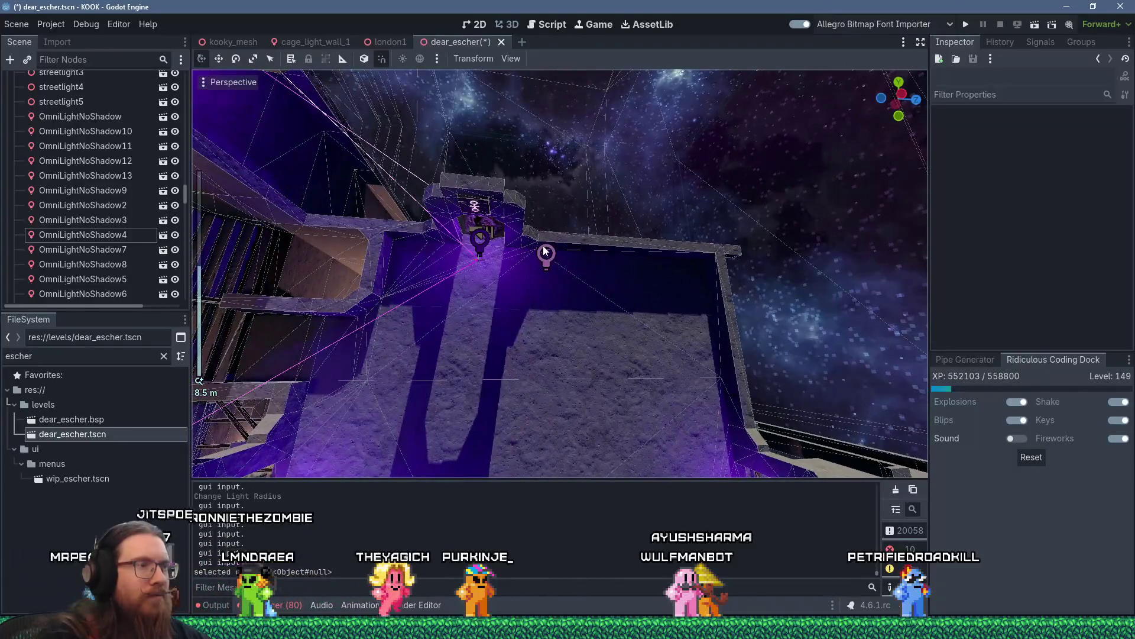
click(546, 251)
mouse_move(545, 251)
mouse_down()
mouse_move(517, 363)
mouse_move(524, 267)
mouse_move(548, 242)
mouse_move(544, 213)
mouse_move(462, 148)
mouse_move(362, 108)
mouse_move(406, 158)
mouse_move(492, 177)
mouse_move(647, 323)
mouse_move(568, 279)
mouse_move(611, 336)
mouse_up()
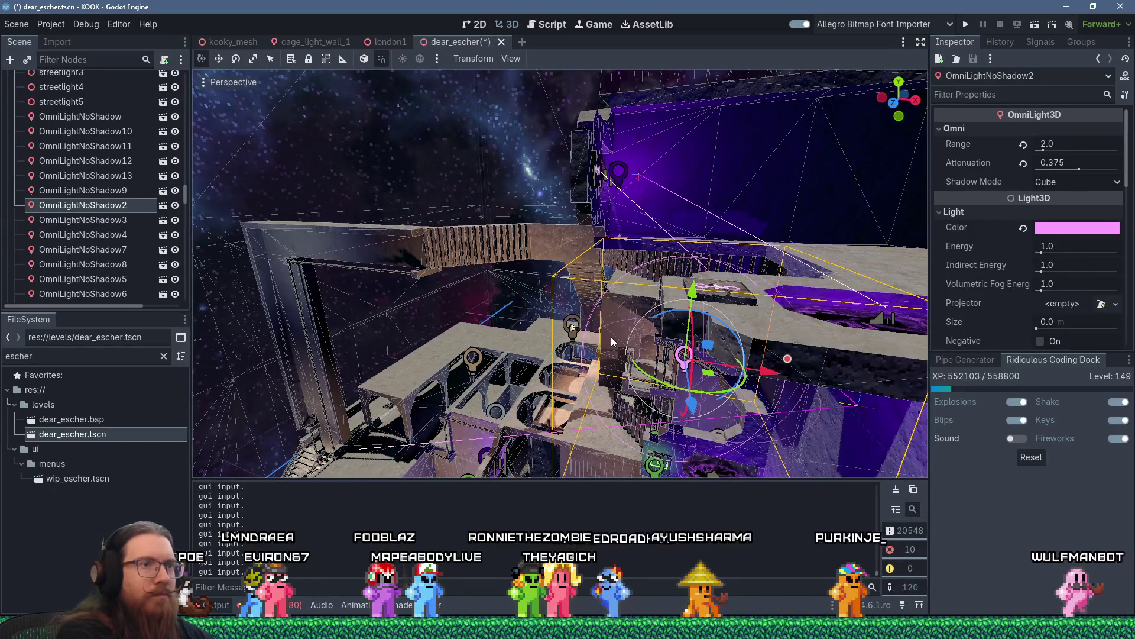
- Duplicate OmniLightNoShadow2, nudge the copy along Z and X, and shrink its range radius
key(ctrl+d)
mouse_move(708, 348)
mouse_down()
mouse_move(534, 169)
mouse_move(686, 178)
mouse_move(690, 223)
mouse_up()
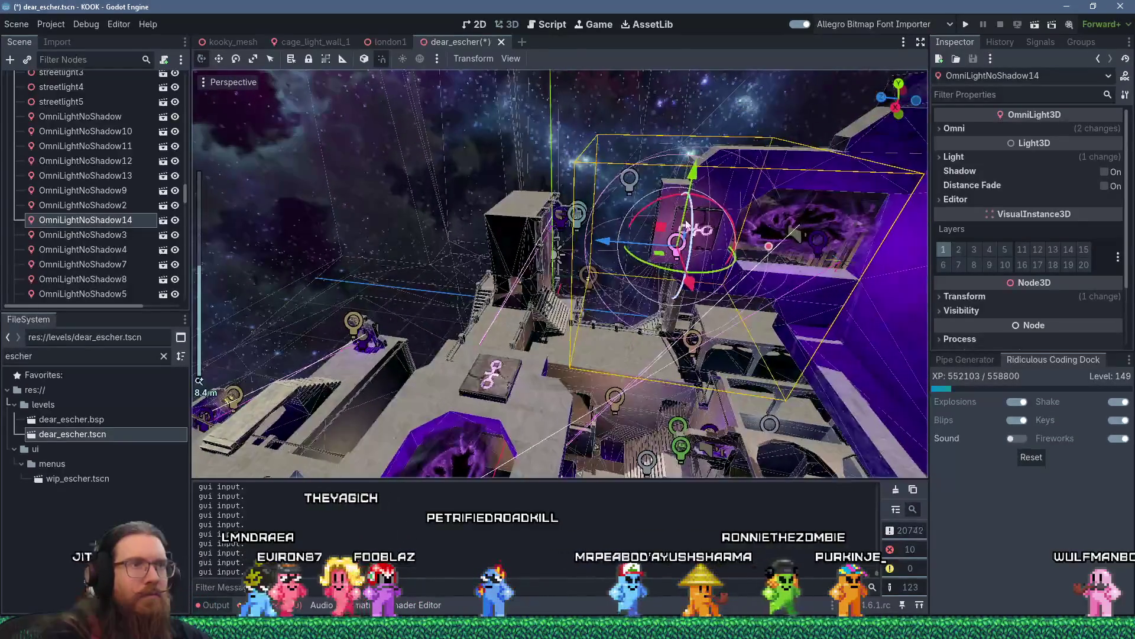
drag(628, 265, 618, 262)
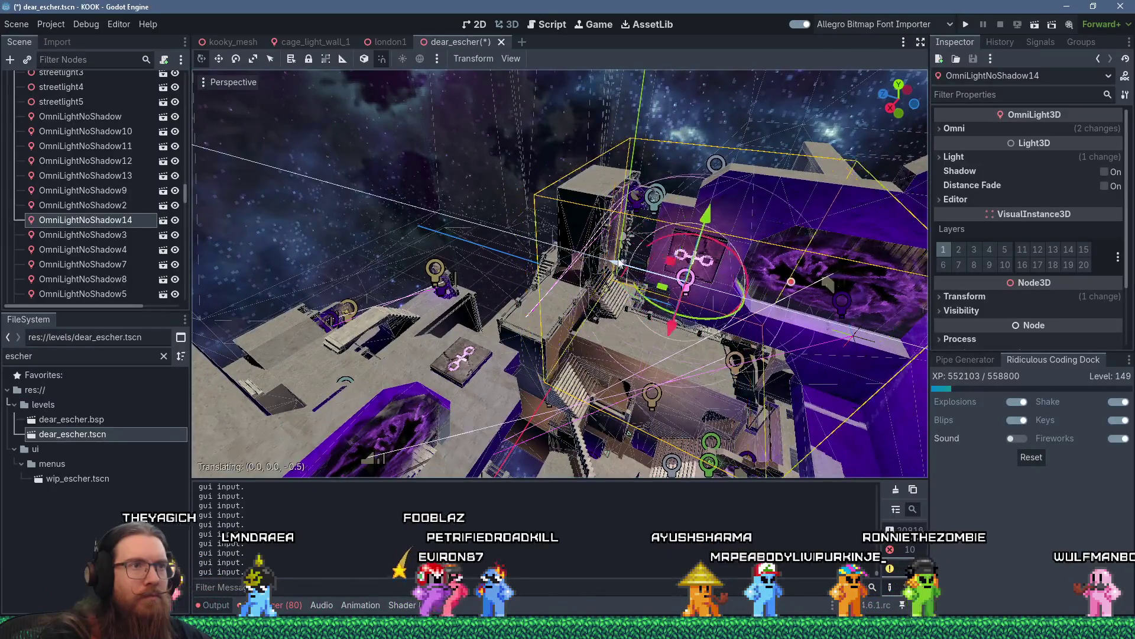
drag(710, 219, 713, 201)
drag(789, 266, 785, 266)
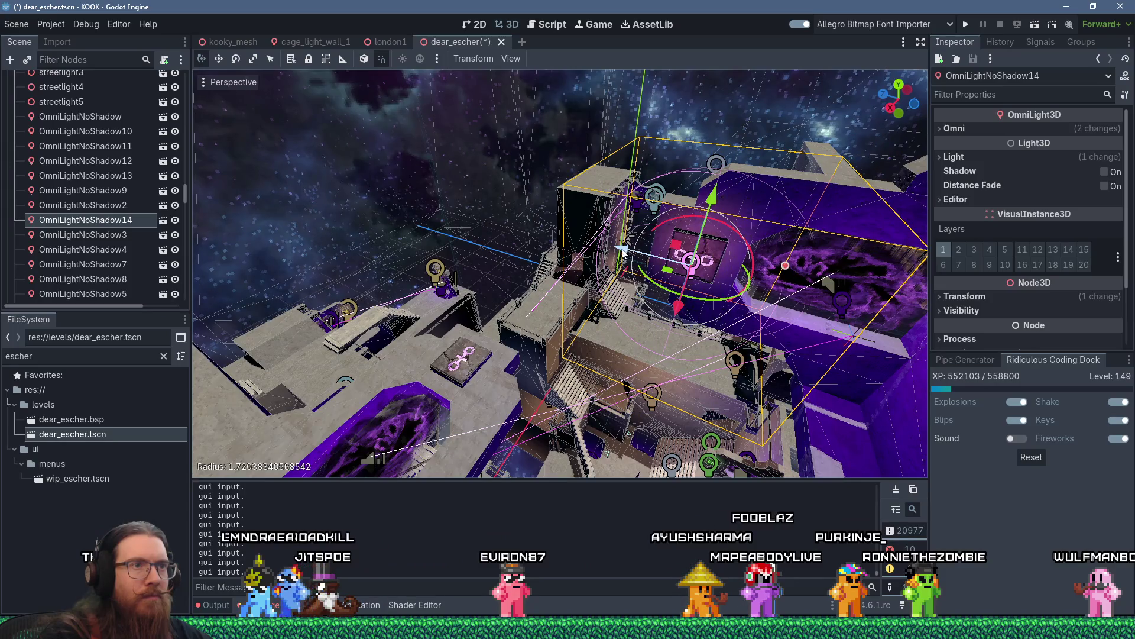
drag(677, 306, 670, 307)
mouse_move(740, 247)
mouse_down()
mouse_move(481, 214)
mouse_move(438, 224)
mouse_move(519, 175)
mouse_move(491, 164)
mouse_move(504, 276)
mouse_move(463, 85)
mouse_move(484, 75)
mouse_up()
- Inspect OmniLight3D18 and the stairs, then save dear_escher and run the project
click(548, 182)
mouse_move(547, 182)
mouse_down()
mouse_move(571, 200)
mouse_move(616, 203)
mouse_move(567, 286)
mouse_move(580, 275)
mouse_move(567, 333)
mouse_move(395, 463)
mouse_move(383, 425)
mouse_move(619, 140)
mouse_up()
drag(505, 289, 384, 155)
click(381, 148)
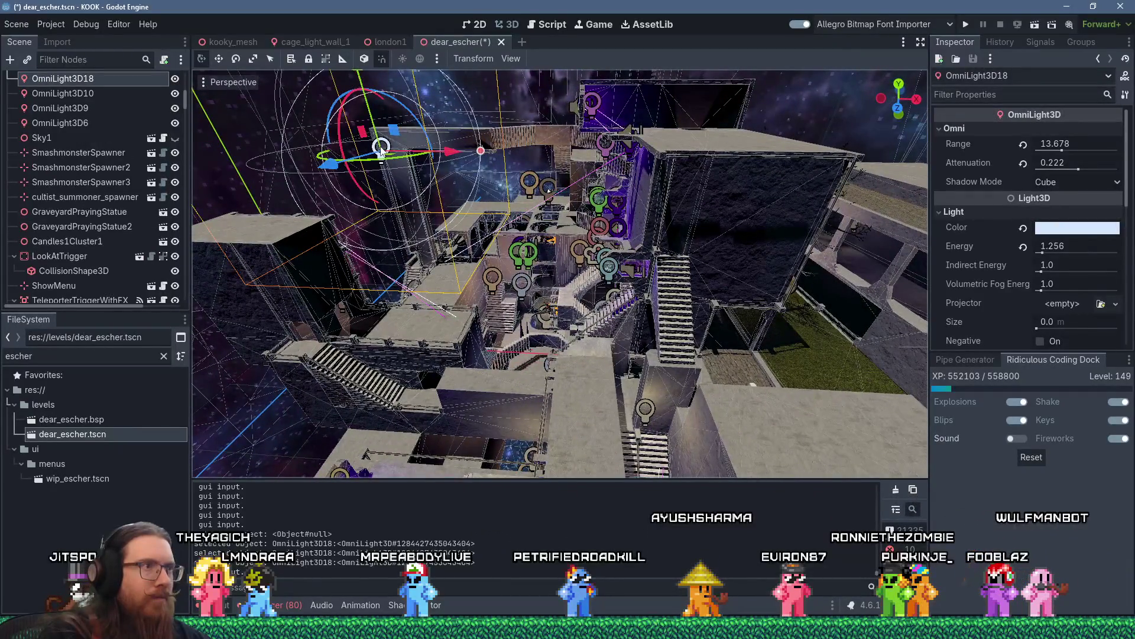
drag(447, 191, 753, 194)
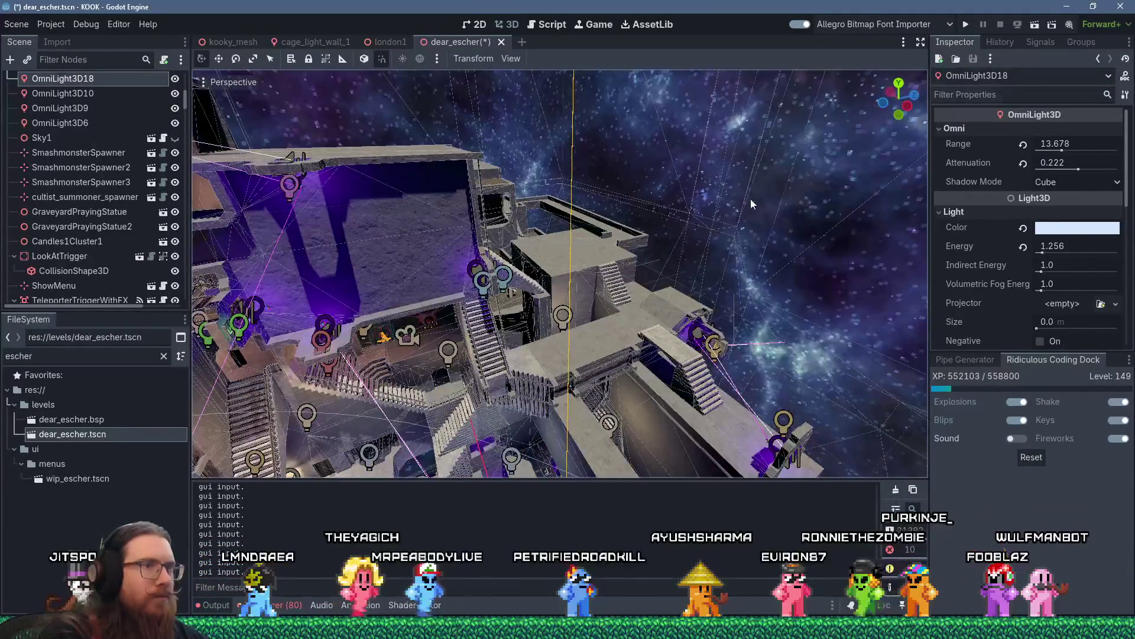
click(583, 310)
mouse_move(583, 310)
mouse_down()
mouse_move(629, 279)
mouse_move(620, 205)
mouse_move(671, 178)
mouse_move(660, 214)
mouse_move(585, 266)
mouse_move(658, 297)
mouse_move(716, 297)
mouse_move(574, 338)
mouse_move(545, 228)
mouse_move(542, 243)
mouse_move(574, 236)
mouse_move(584, 339)
mouse_up()
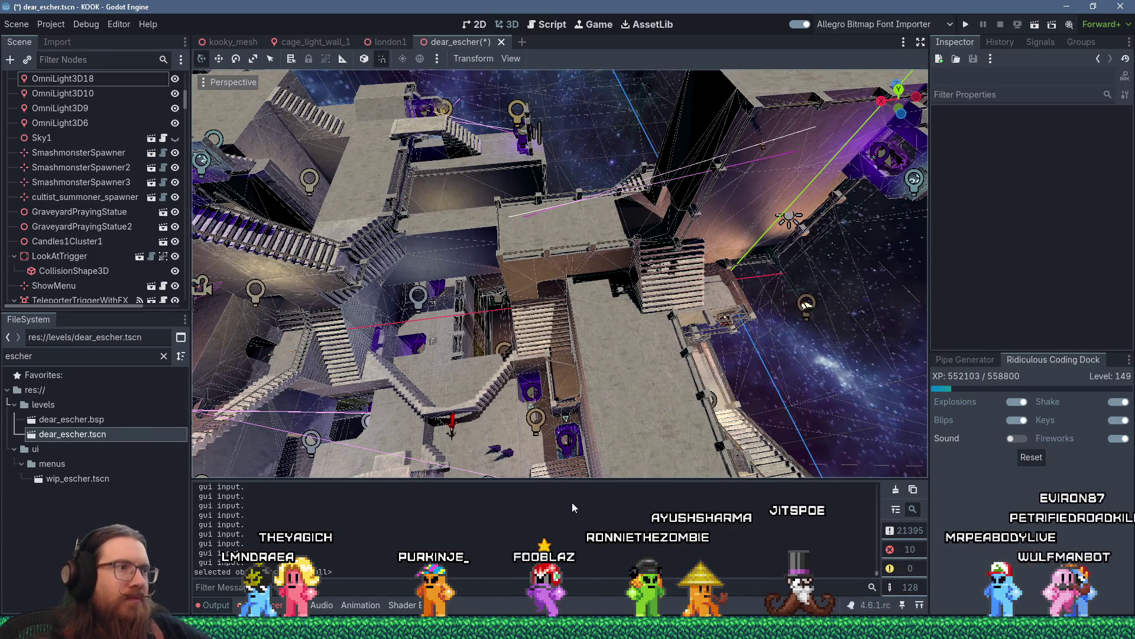
scroll(447, 370, up, 5)
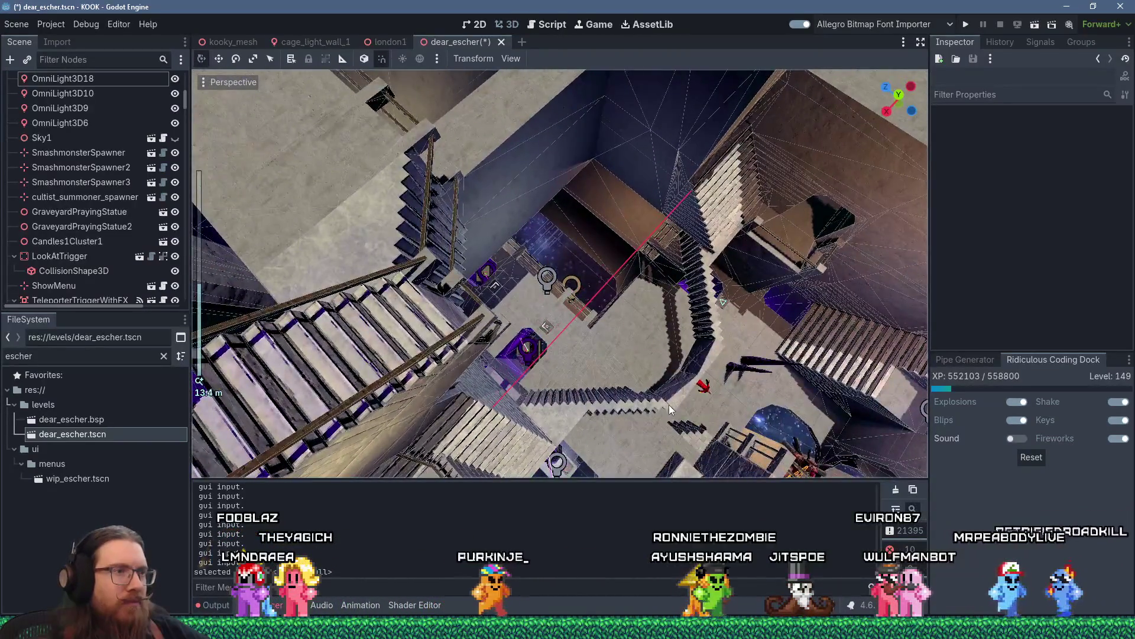
drag(669, 405, 574, 314)
scroll(574, 313, down, 6)
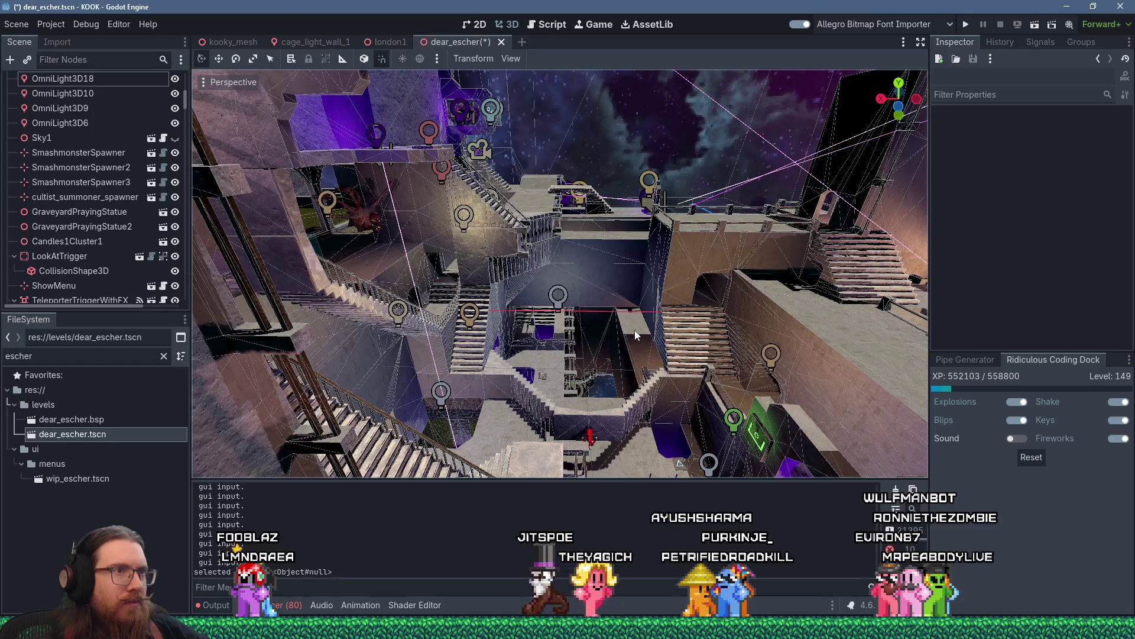
click(968, 26)
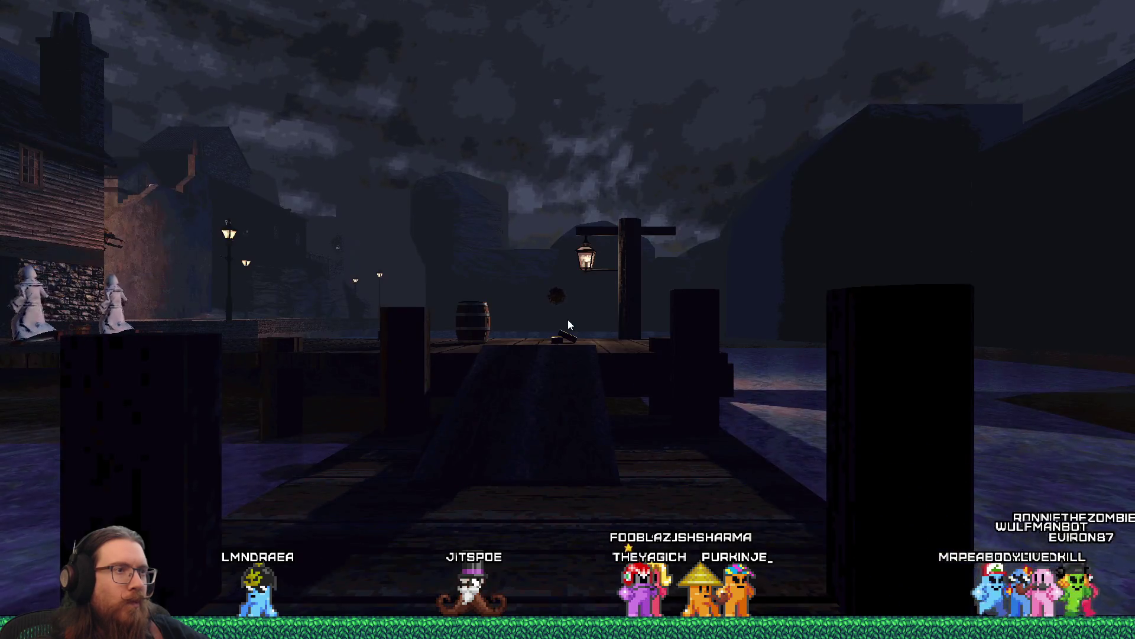
- Load the dear_escher map from the in-game development console
key(grave)
text(map deecar_escher)
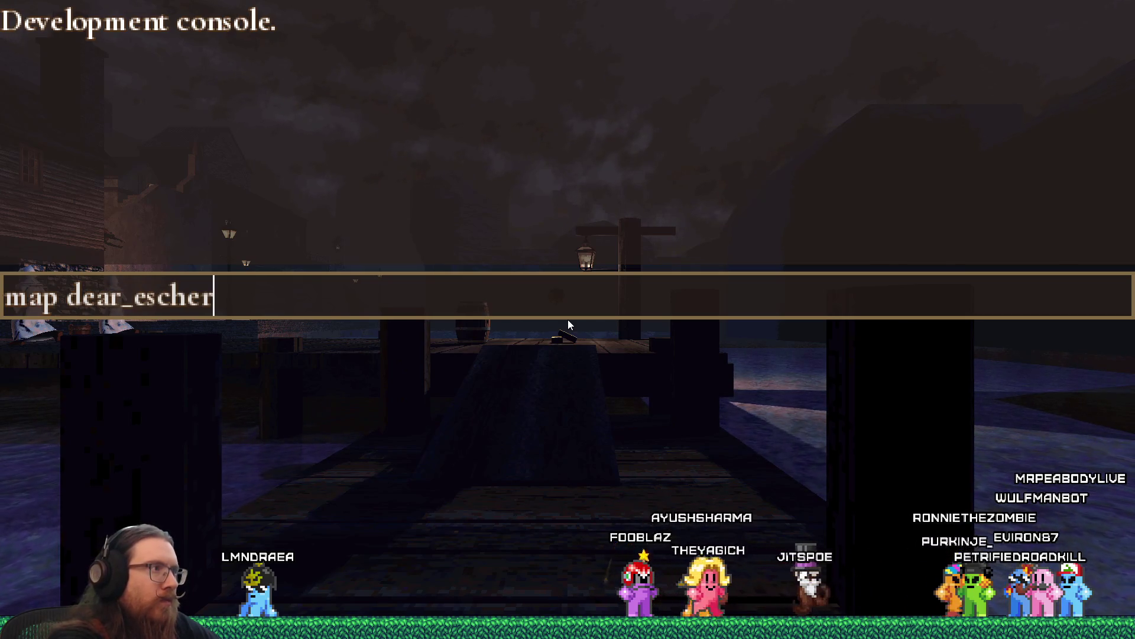
key(Return)
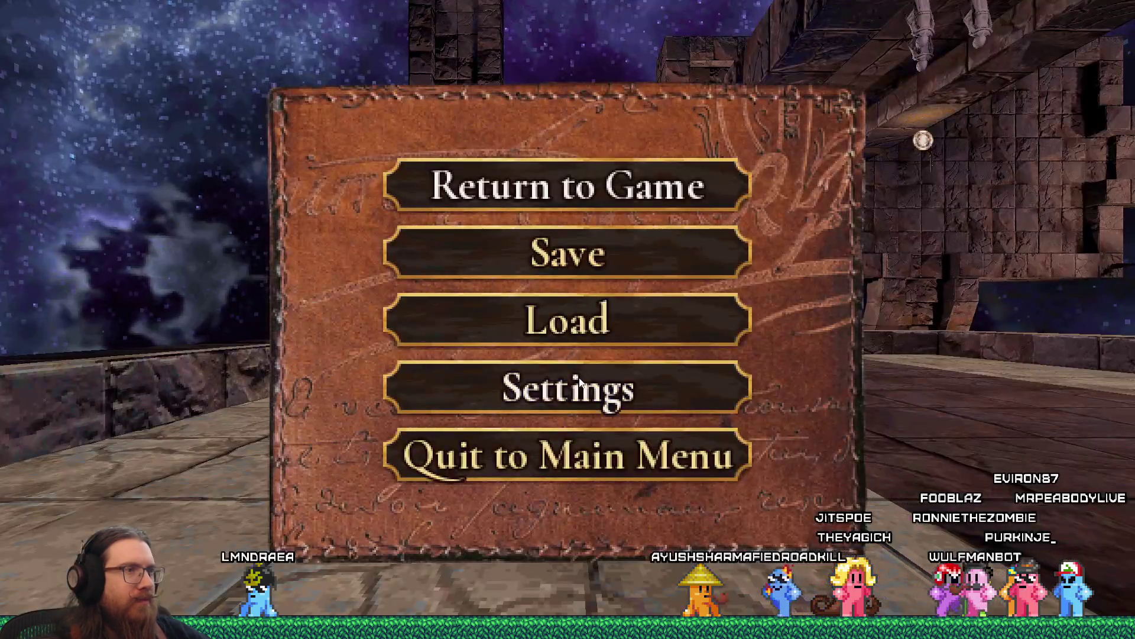
- Untick Fullscreen in Settings > Video Settings so the game runs windowed
click(579, 382)
click(569, 194)
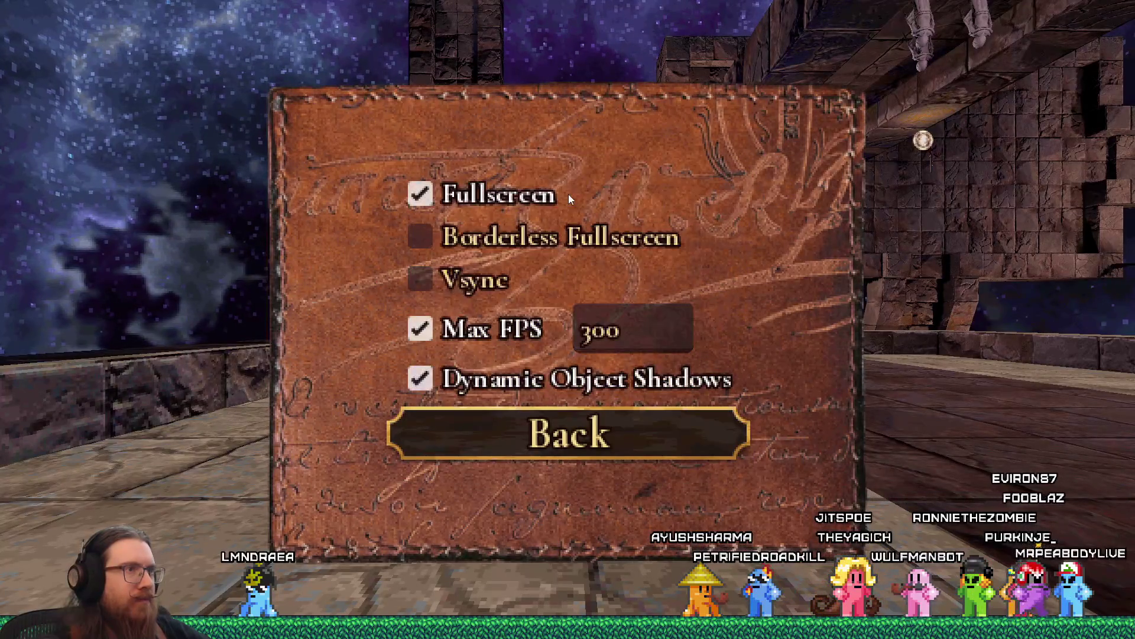
click(450, 193)
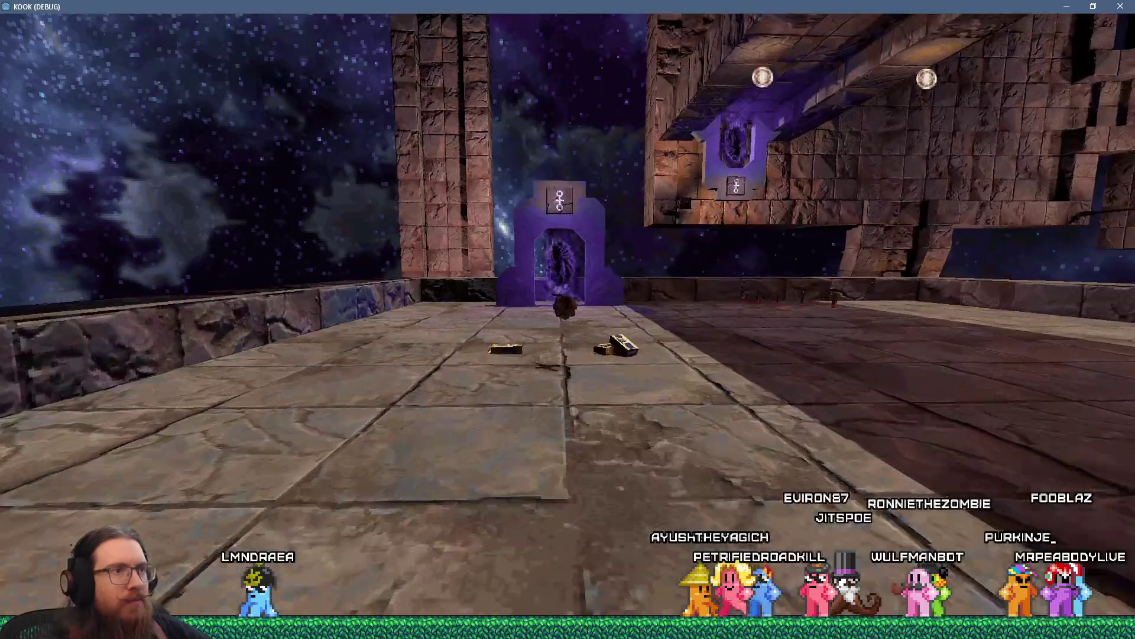
- Pick up the gun, cross the stone bridge through the portals, and switch weapons
key(w)
key(w)
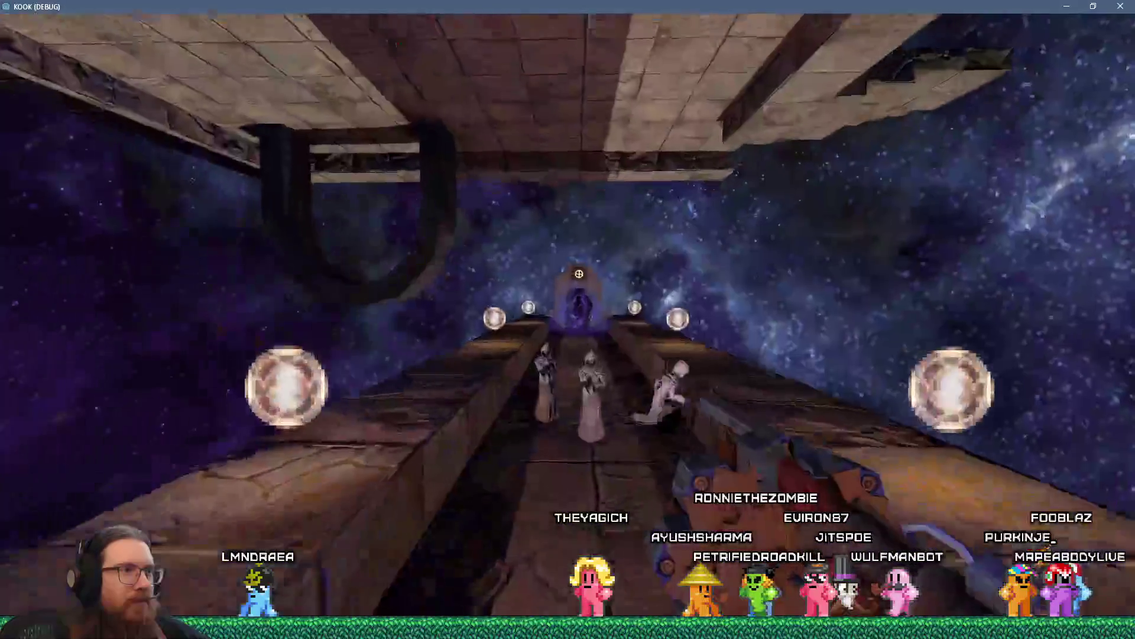
key(w)
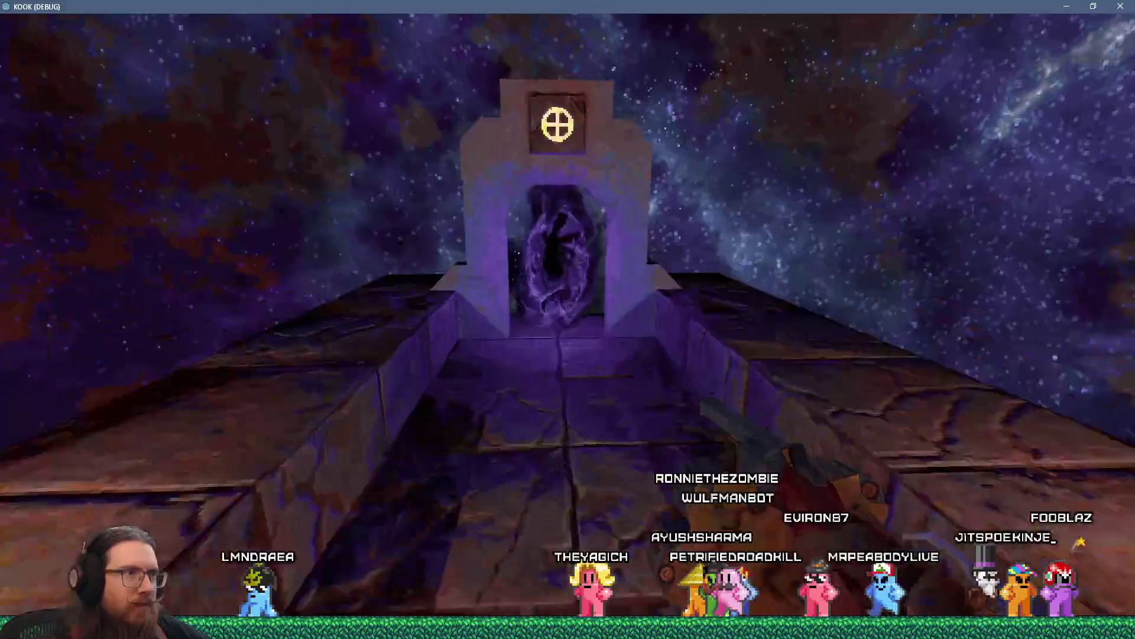
key(w)
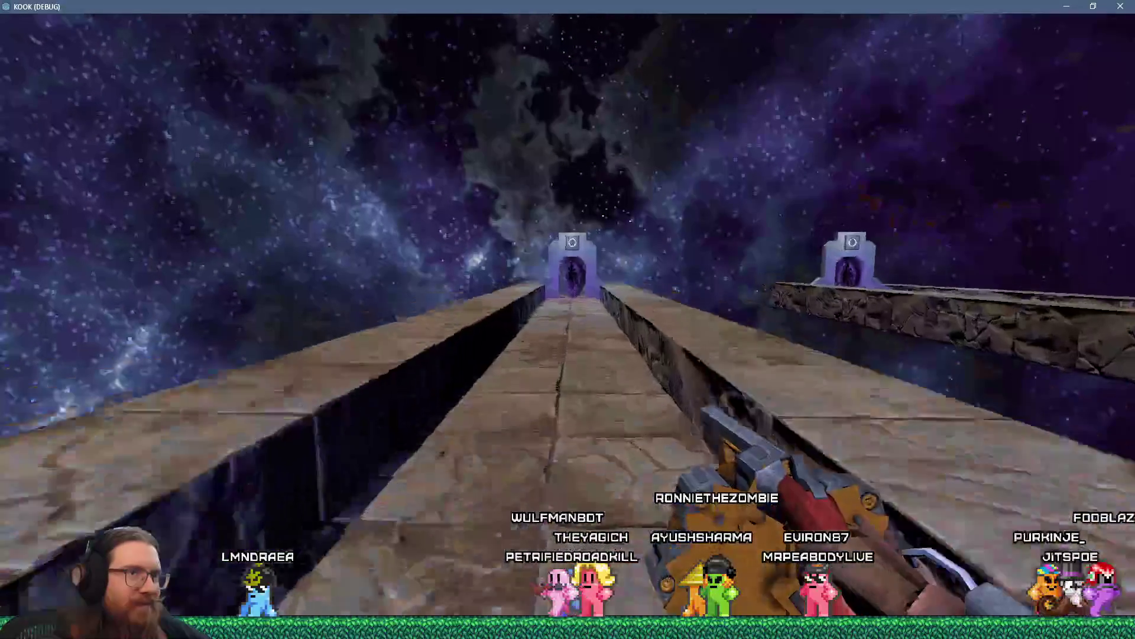
key(w)
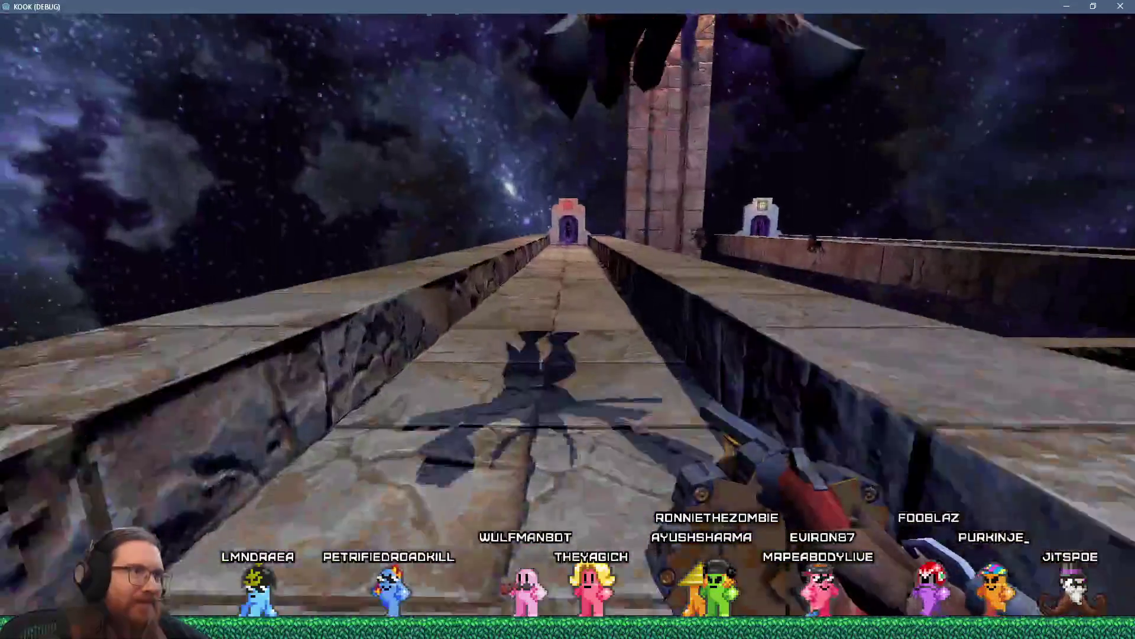
key(w)
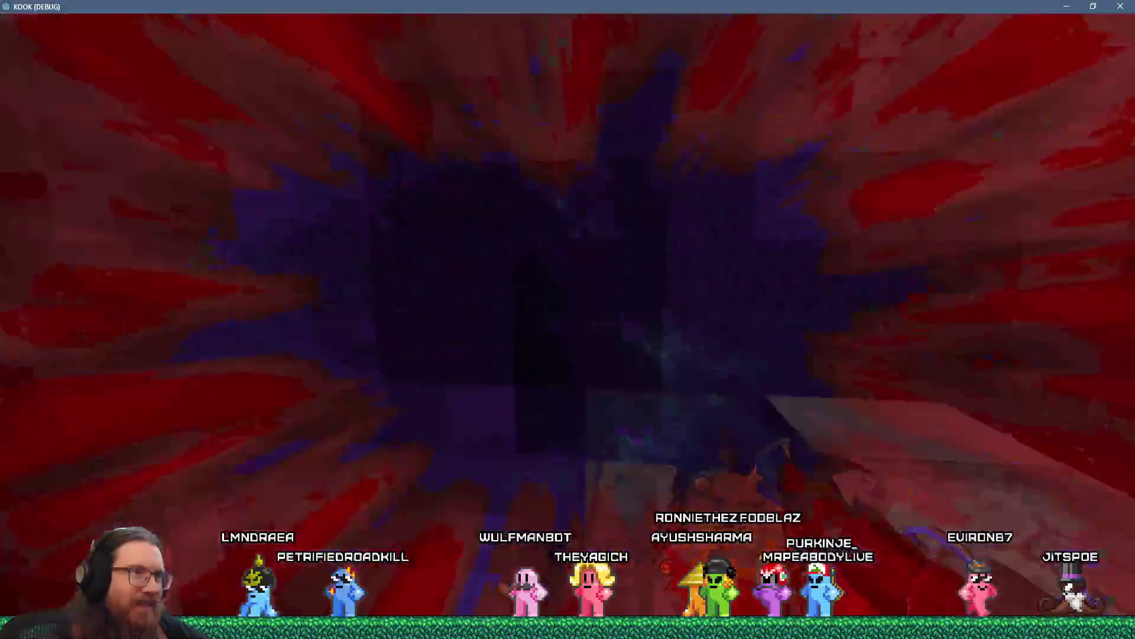
key(2)
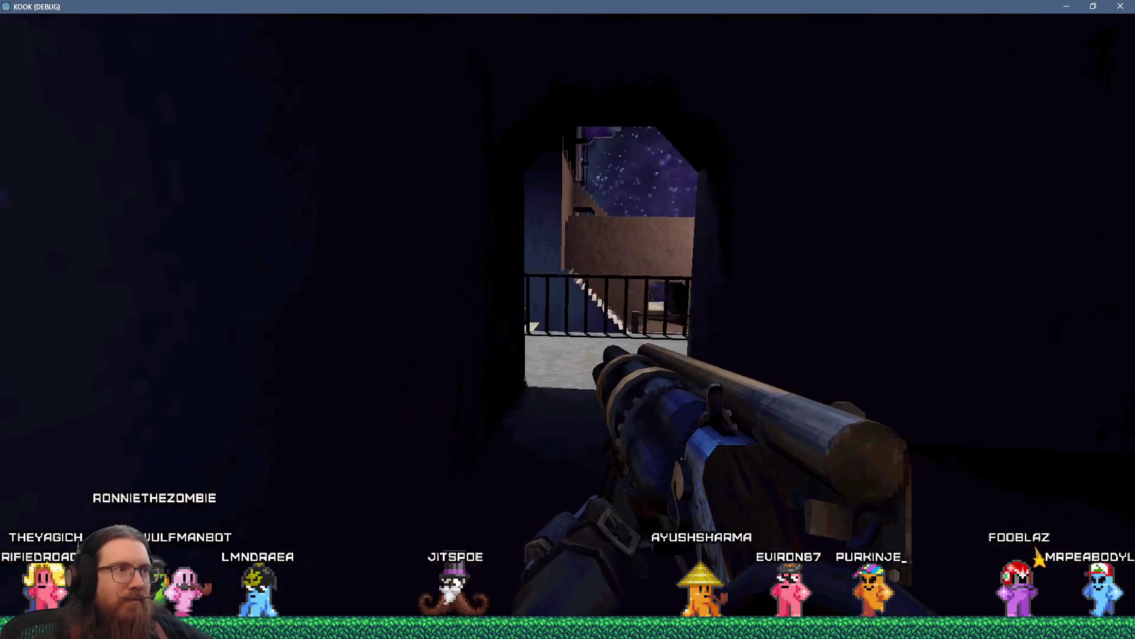
- Cross the balcony and descend the stairs to the ledge overlooking the purple pit
key(w)
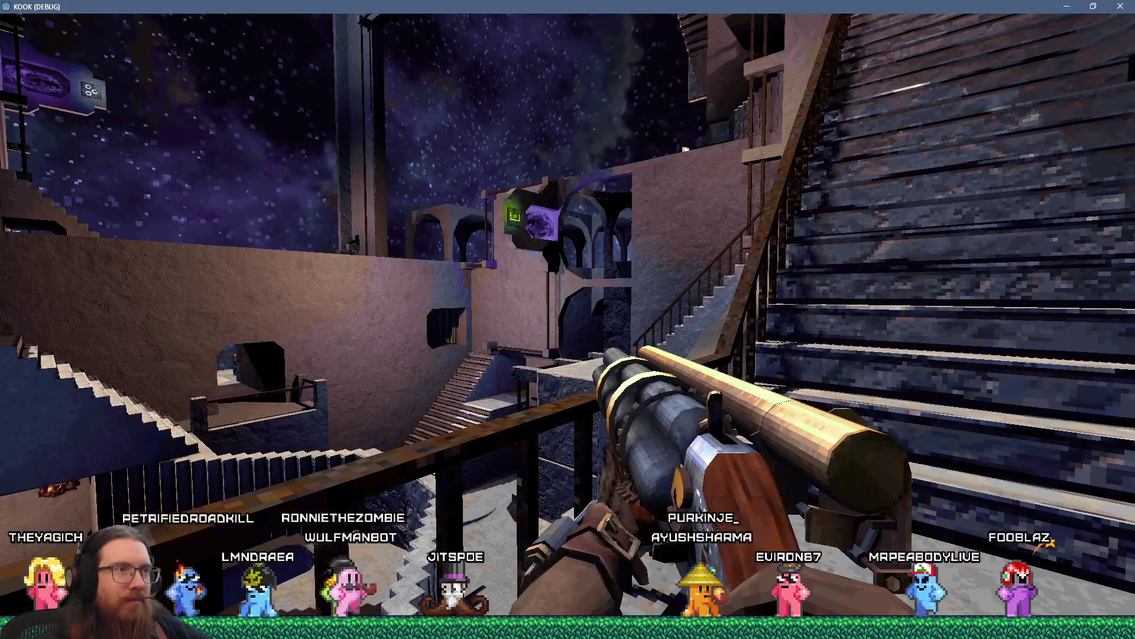
mouse_move(568, 319)
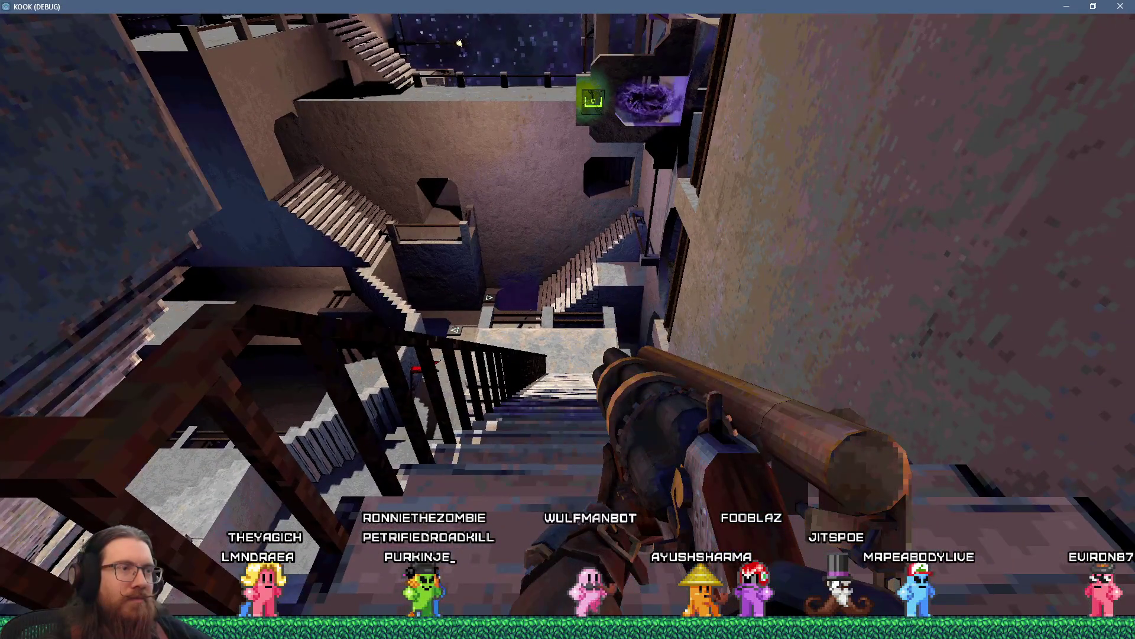
key(w)
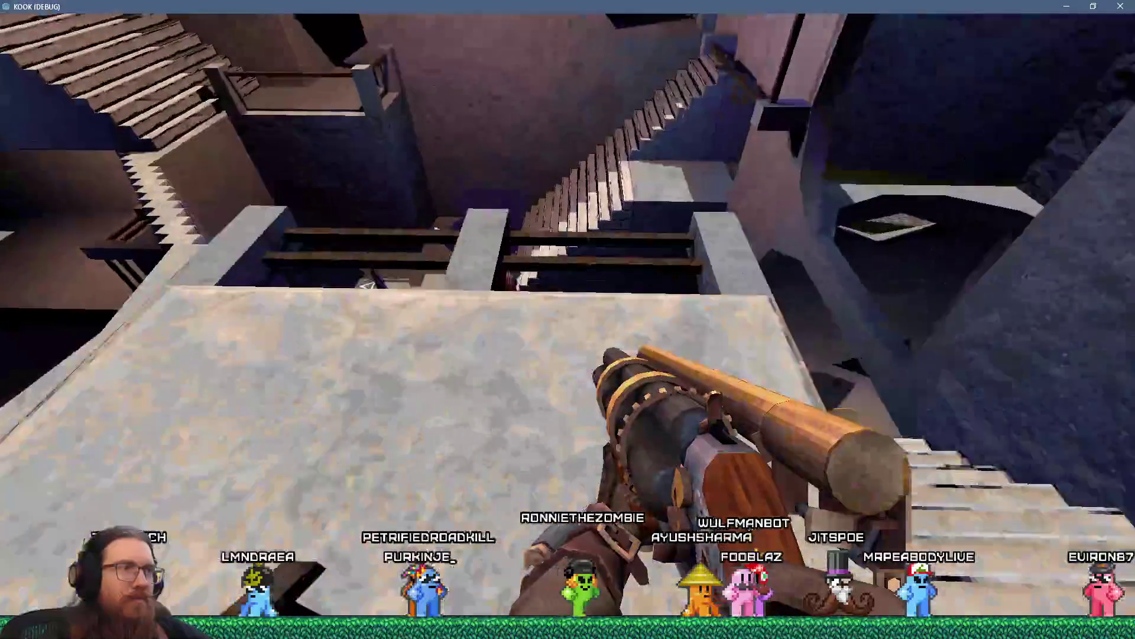
key(w)
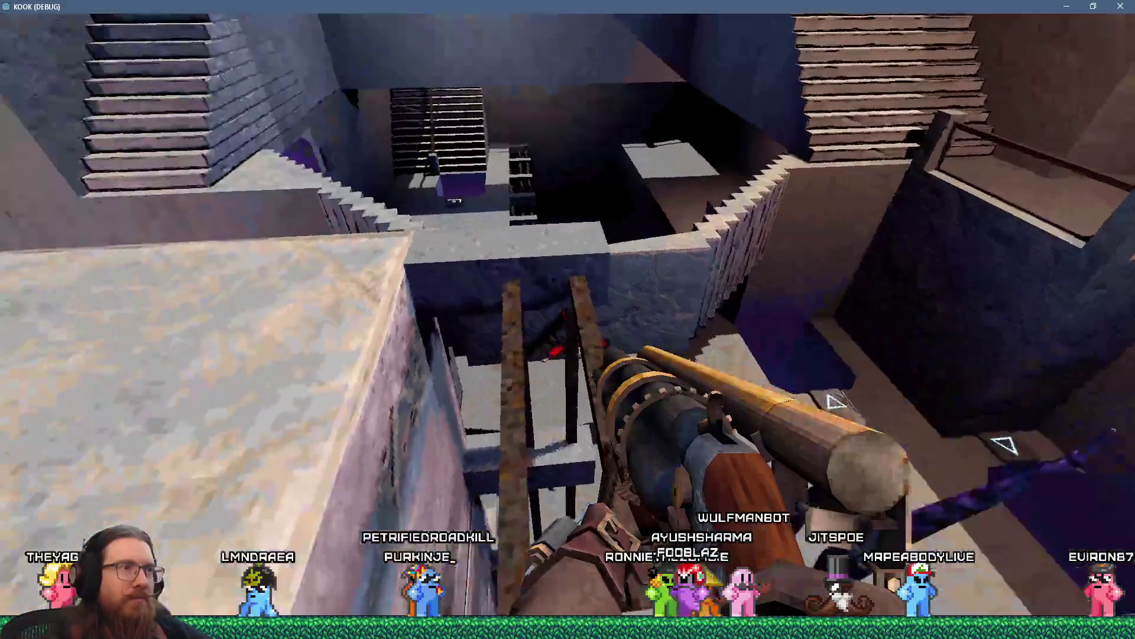
key(w)
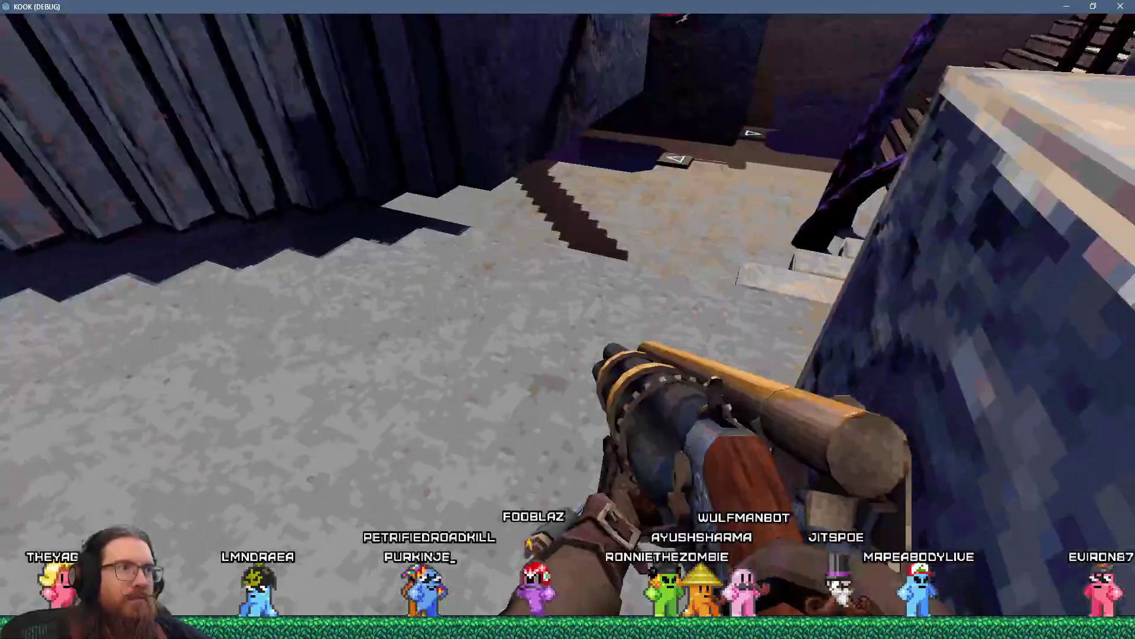
key(w)
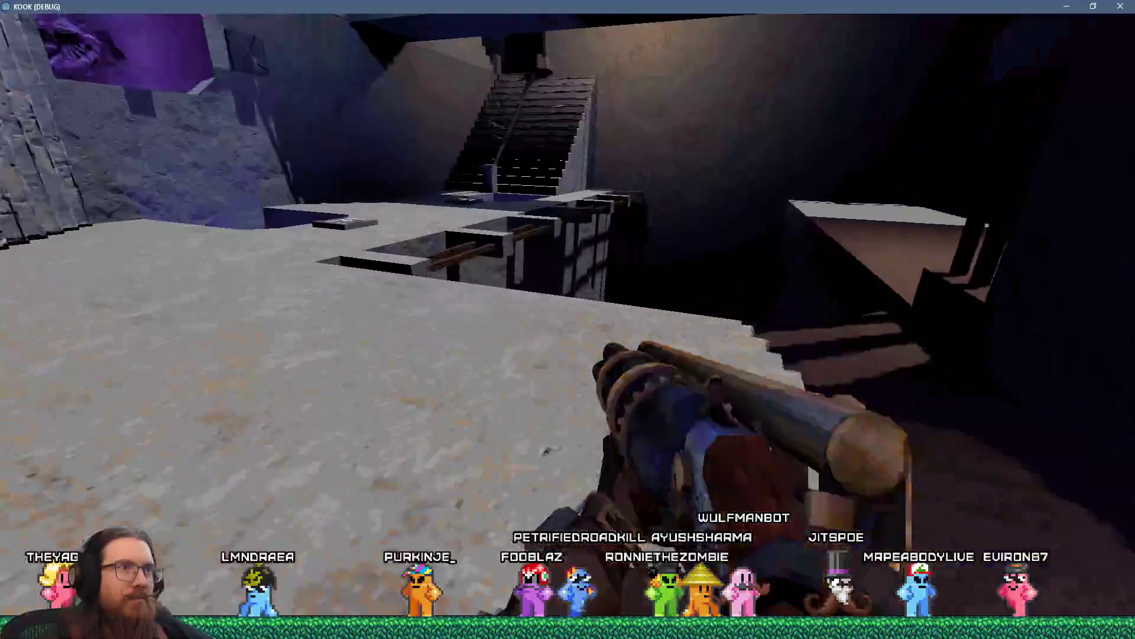
key(w)
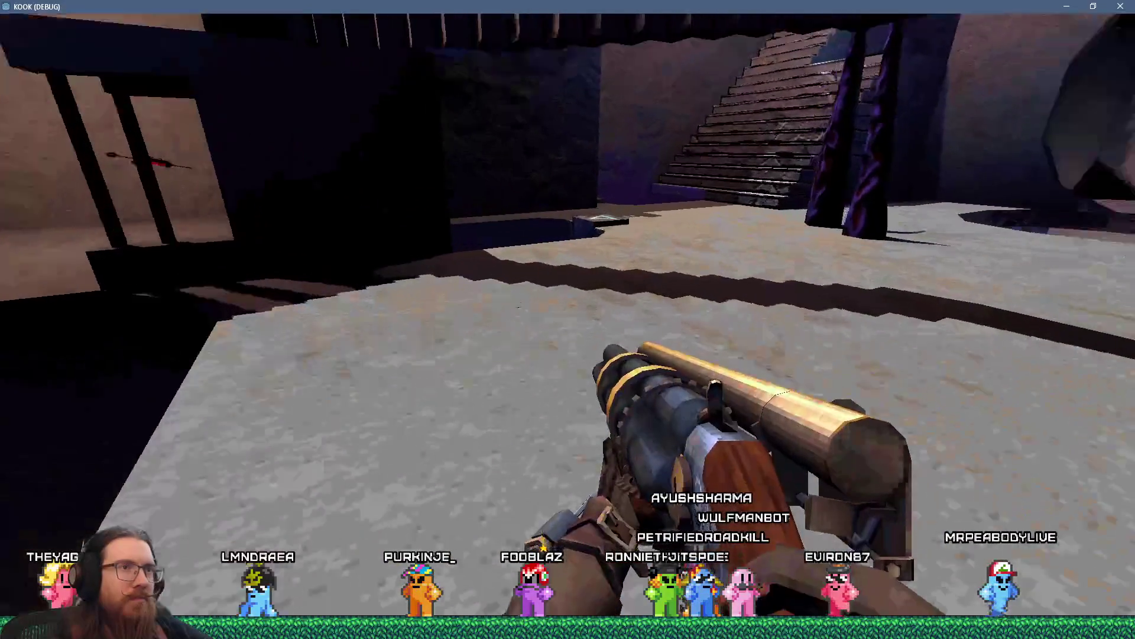
key(w)
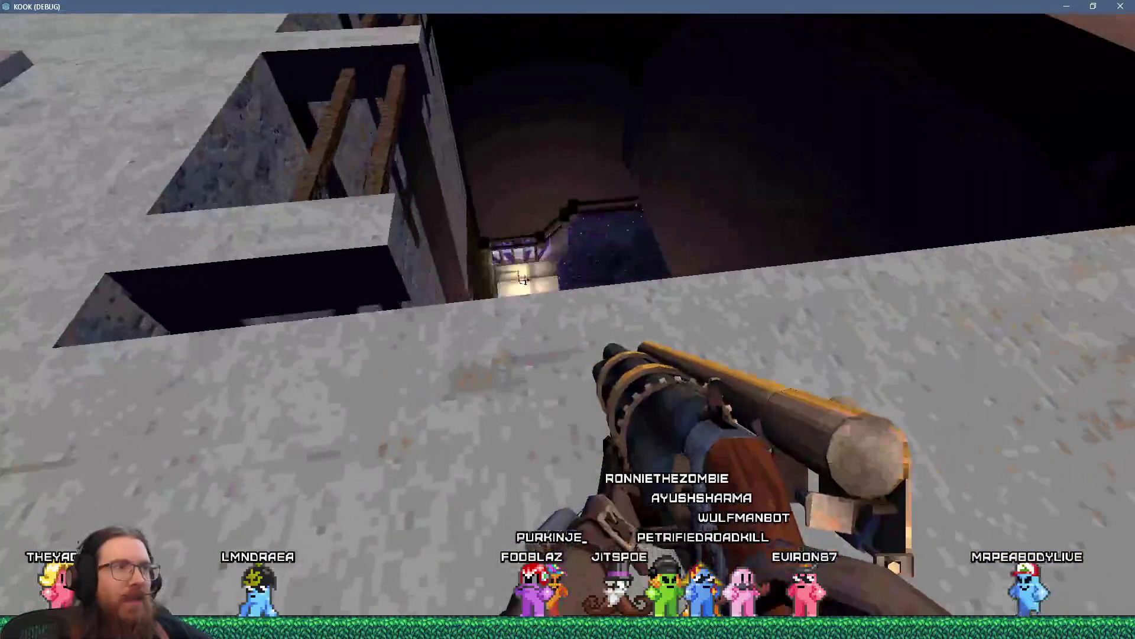
key(w)
key(w)
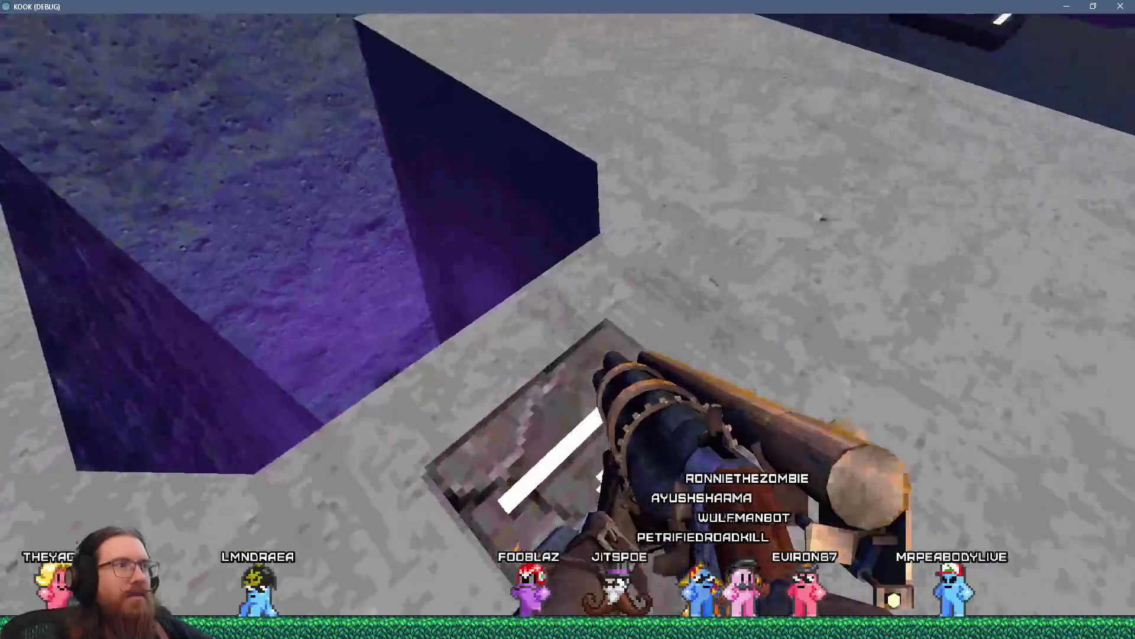
key(w)
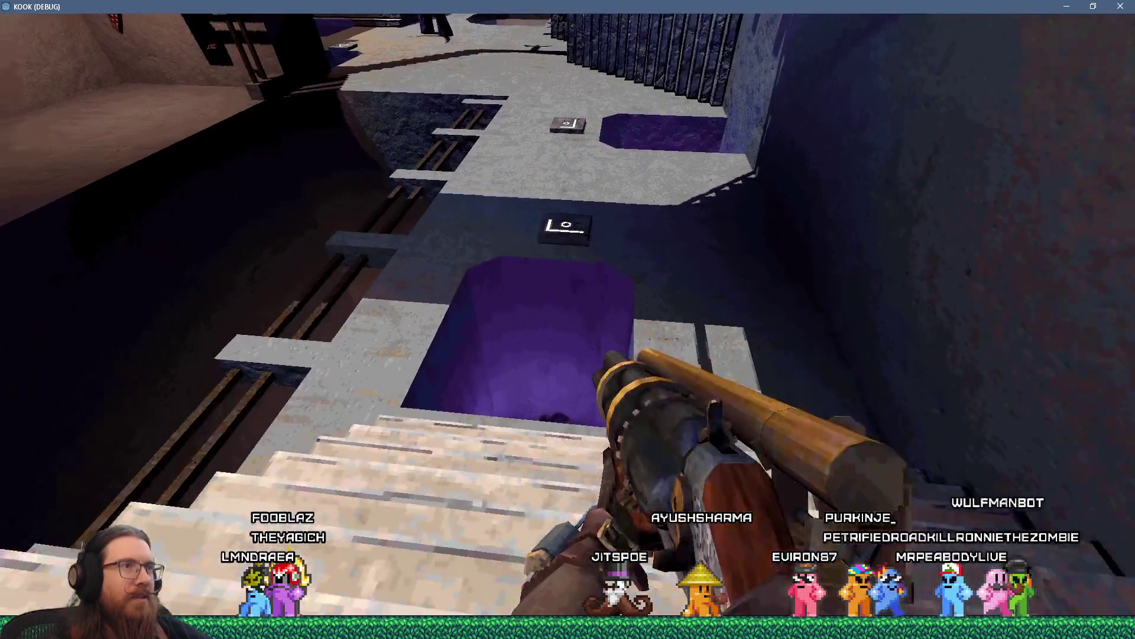
- Back away, walk down the stairs to the pit's edge, and turn toward the stairs
key(s)
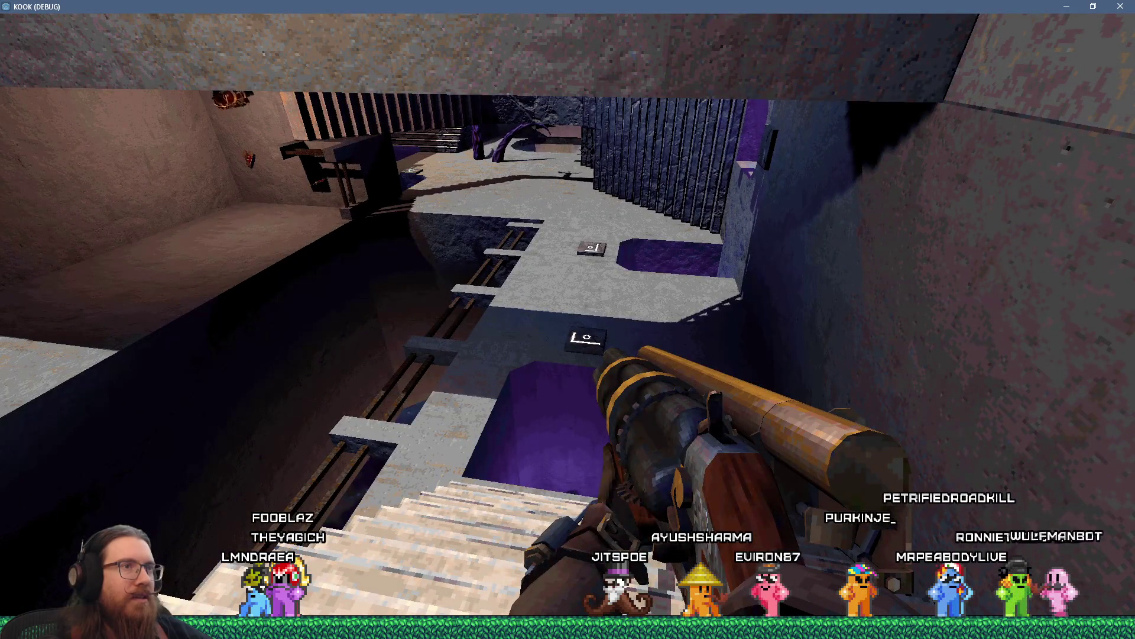
key(w)
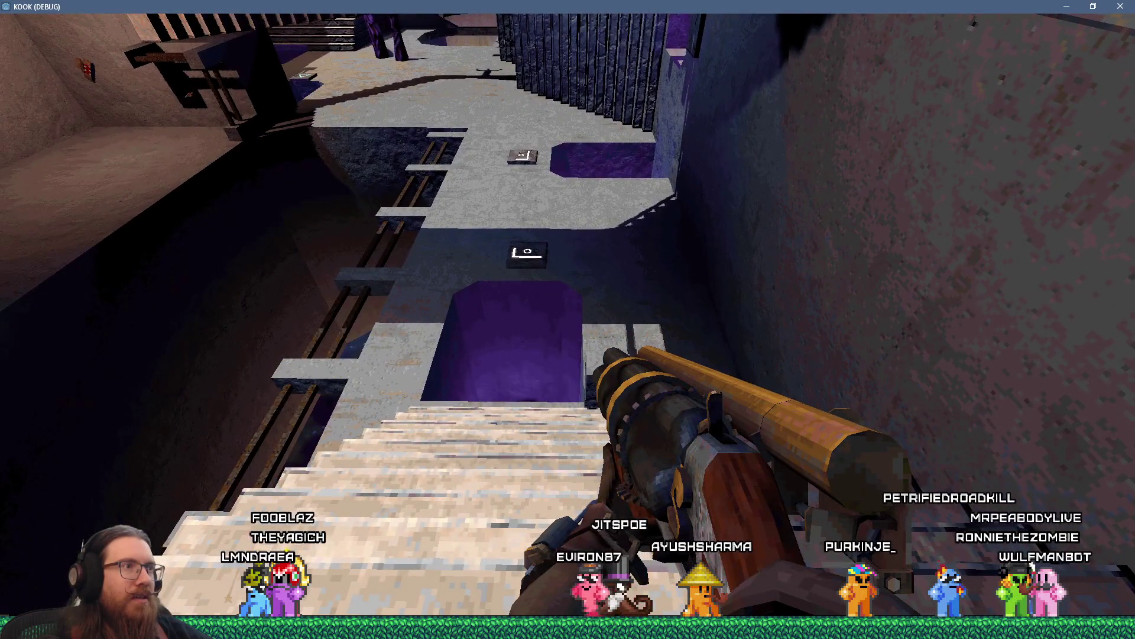
key(w)
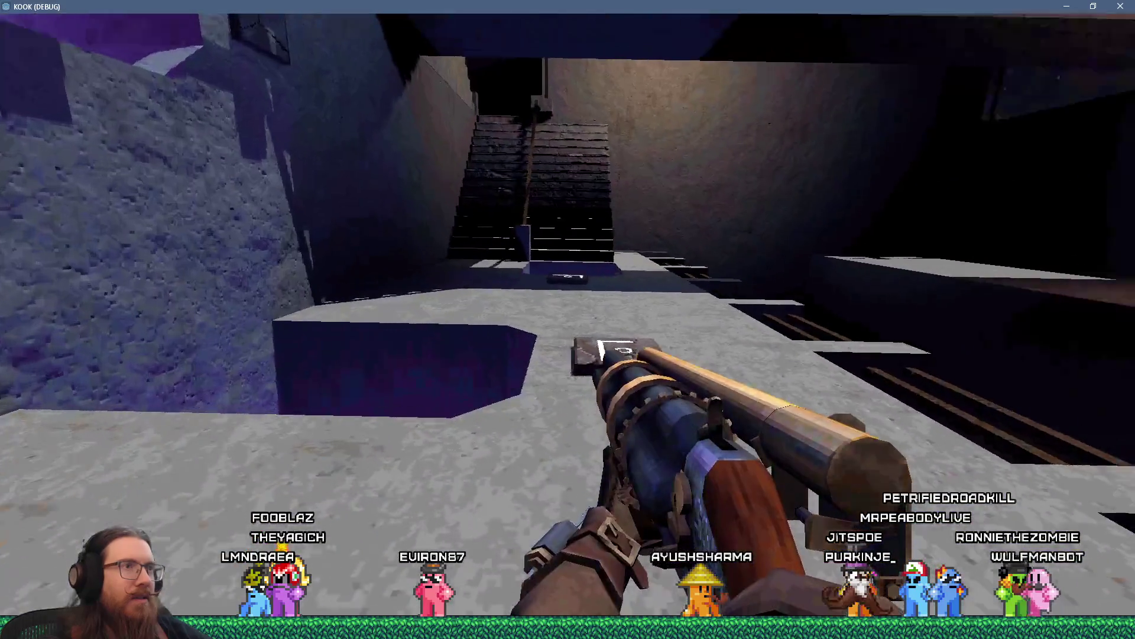
key(w)
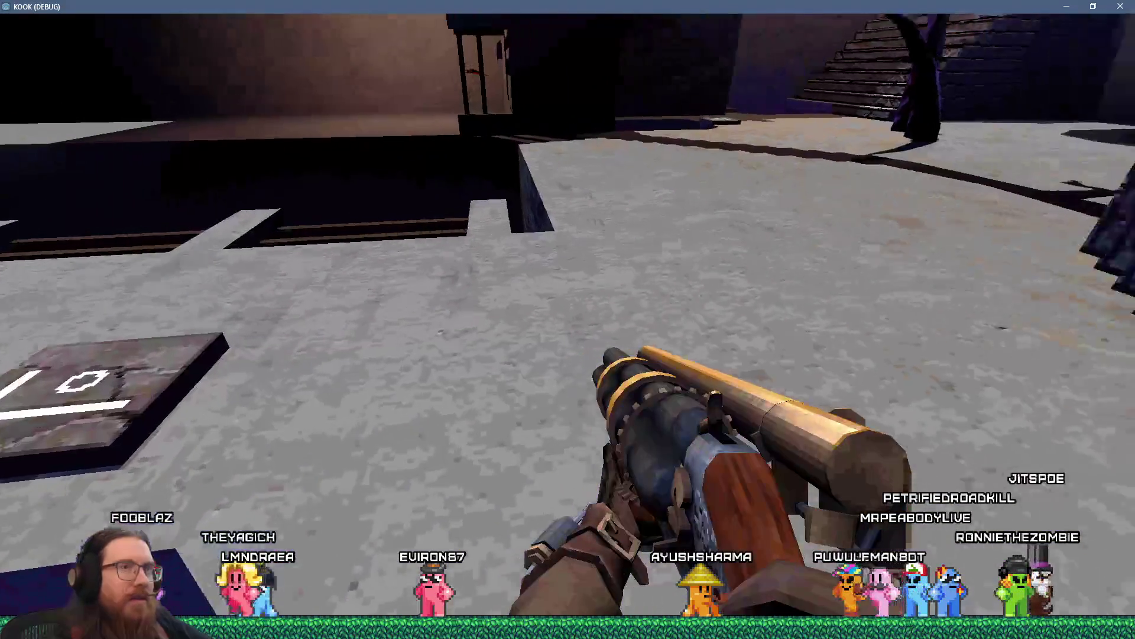
key(w)
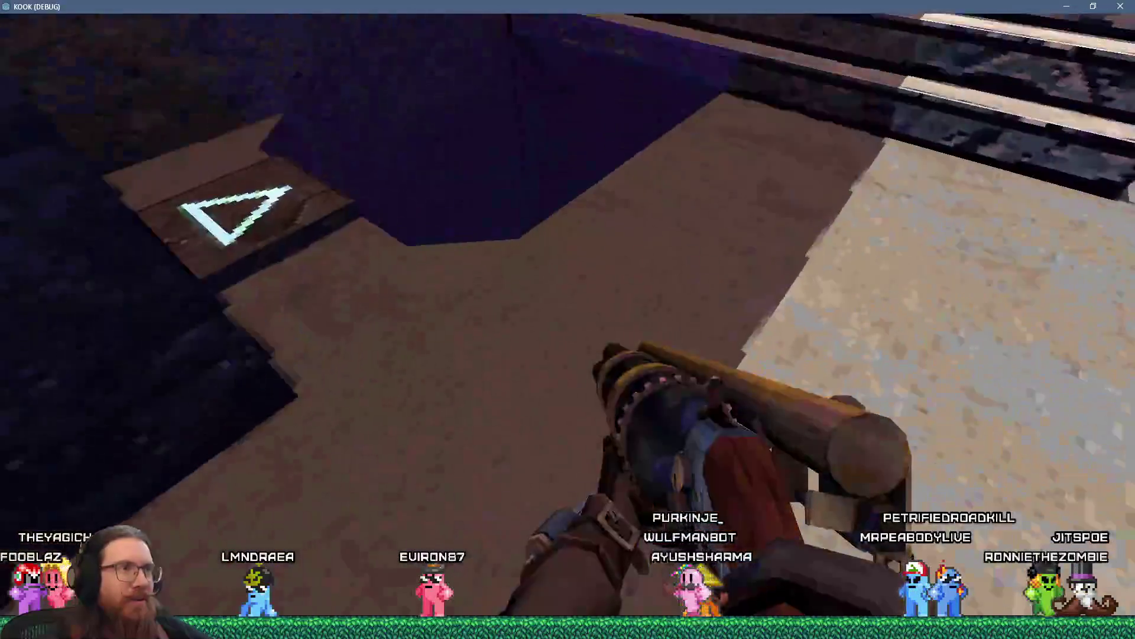
key(w)
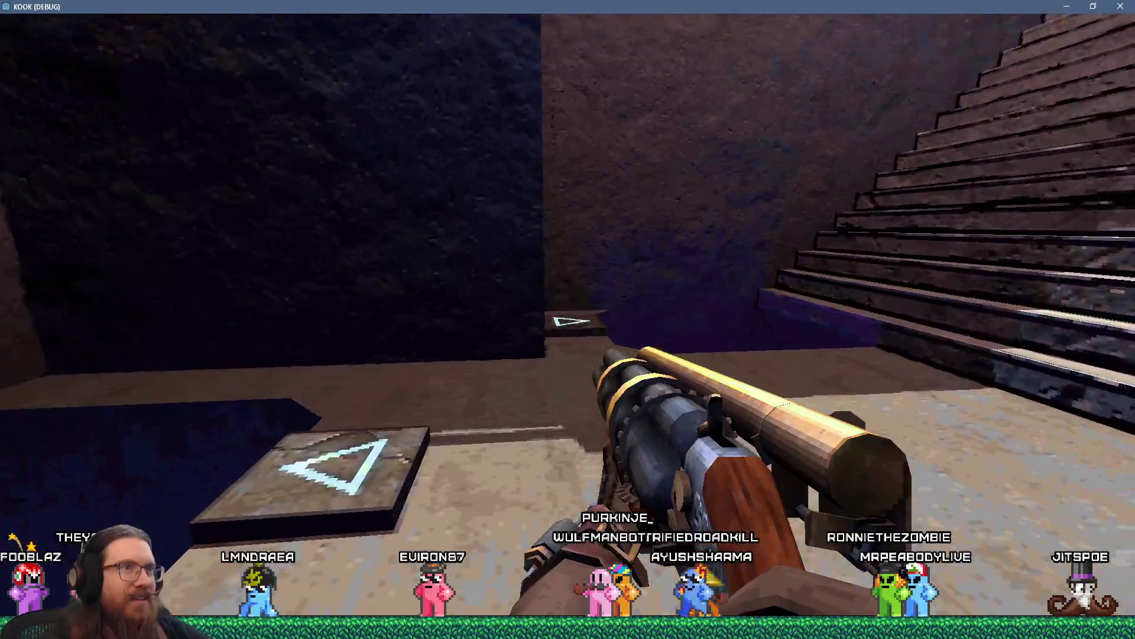
- Teleport into the tentacle courtyard and walk through the corridor to the archway and lamp post
key(w)
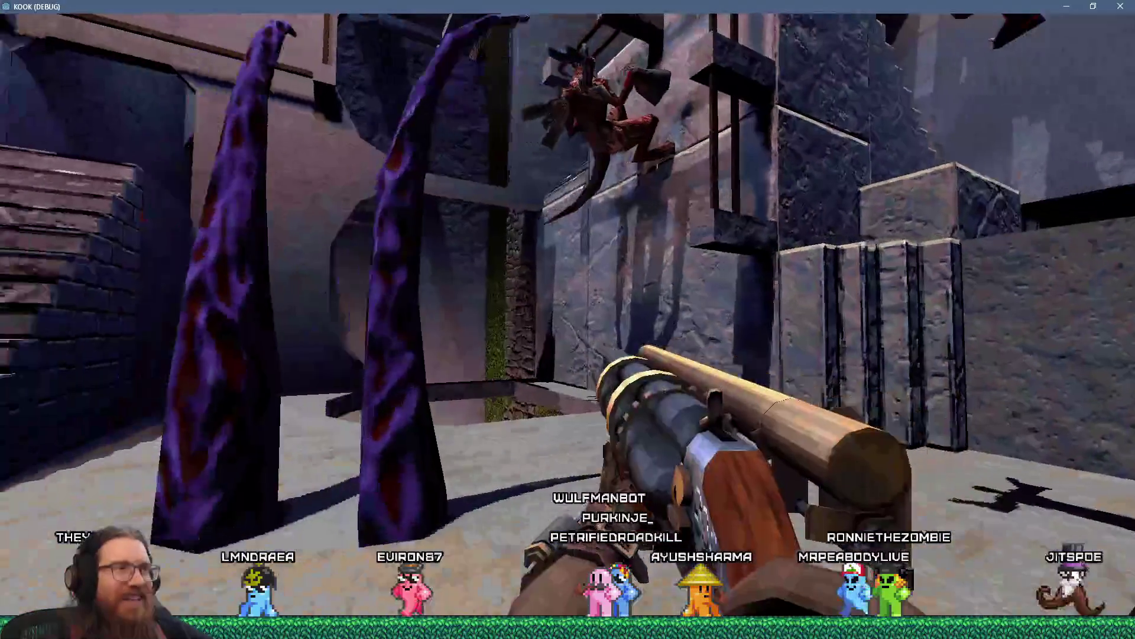
key(w)
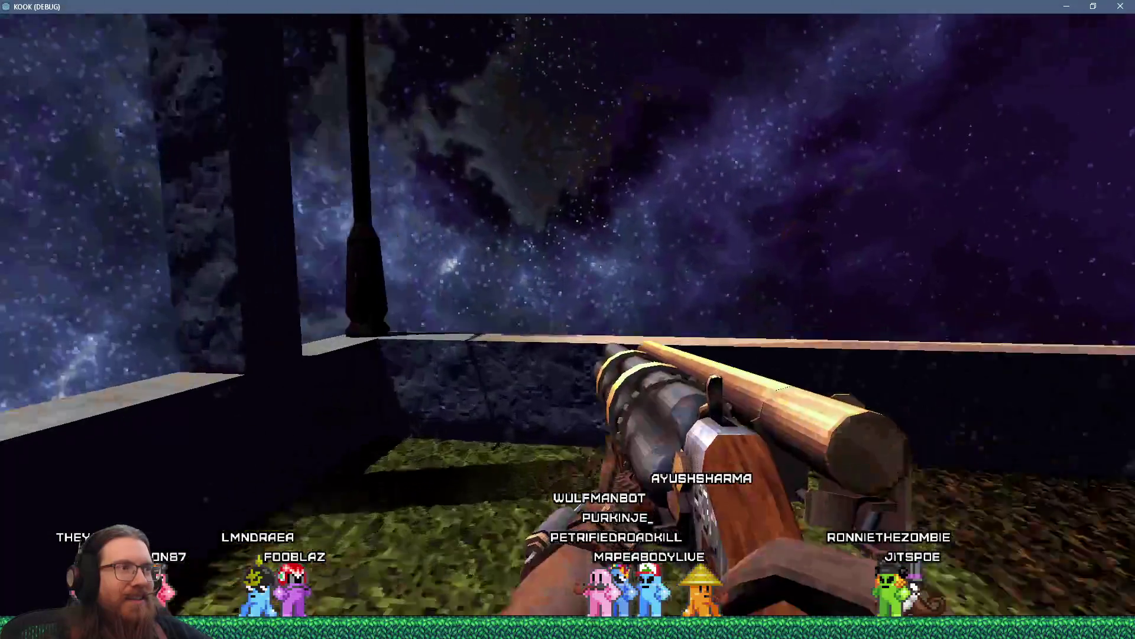
key(w)
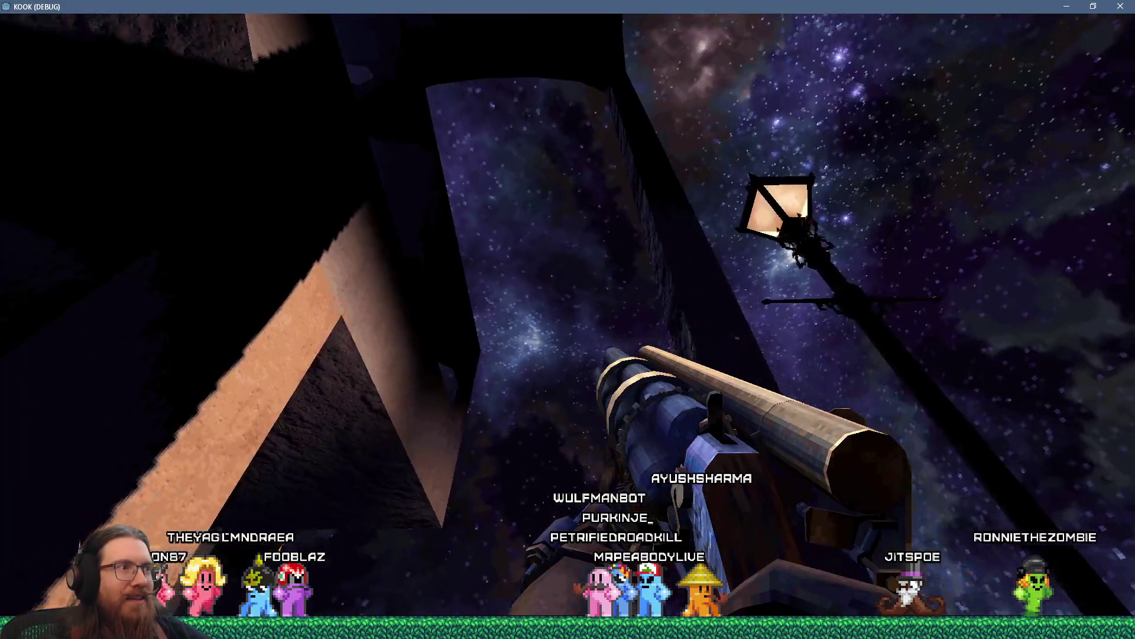
key(w)
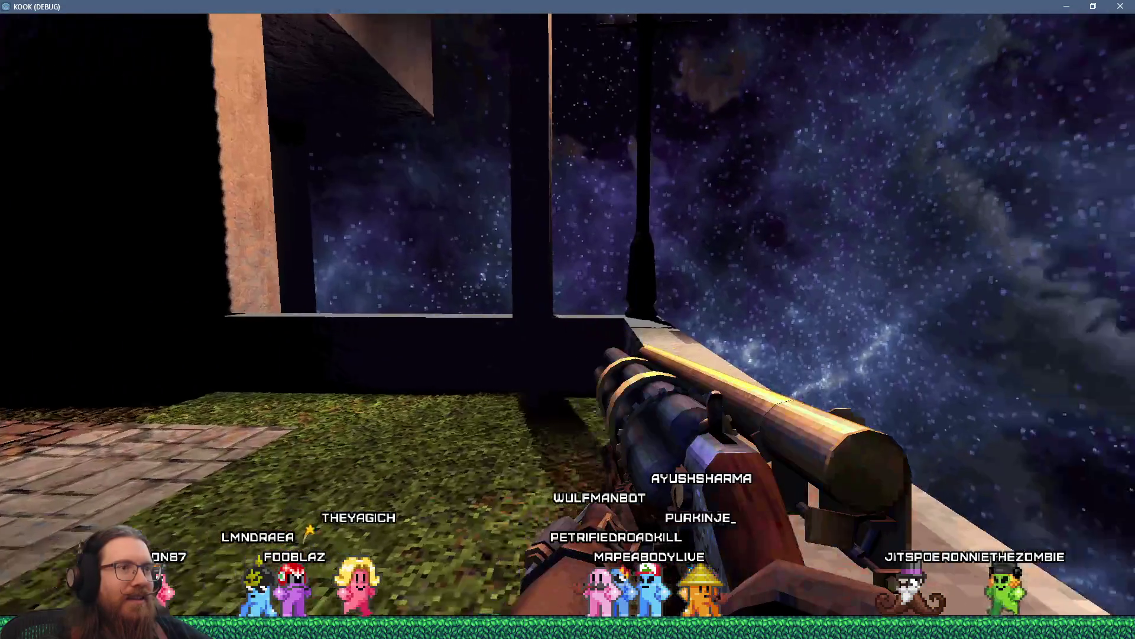
key(w)
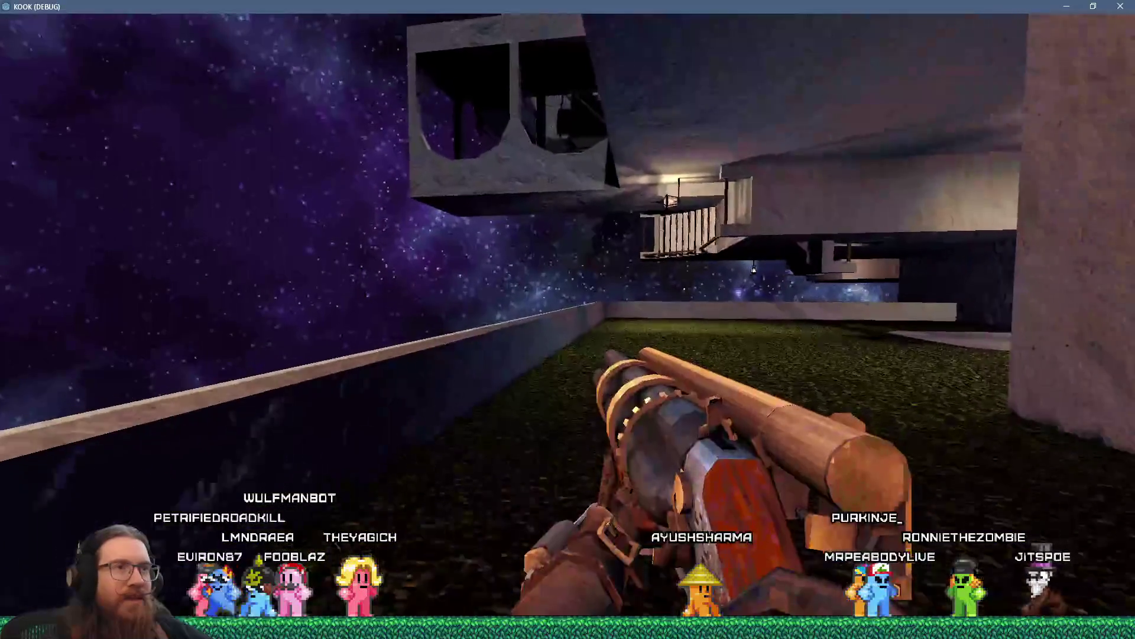
key(w)
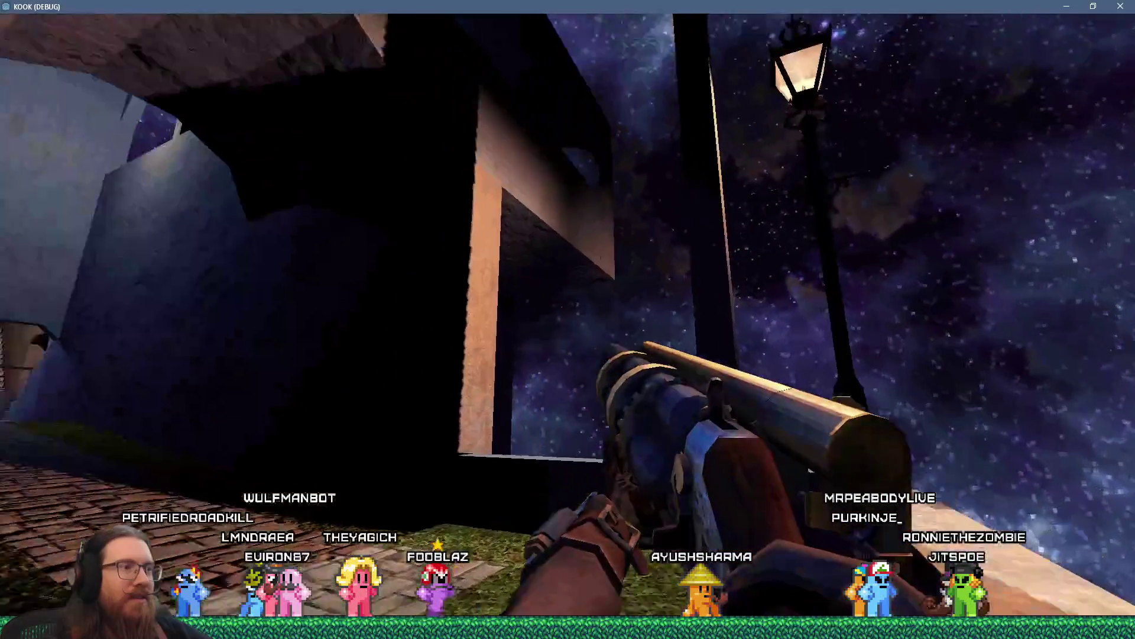
key(w)
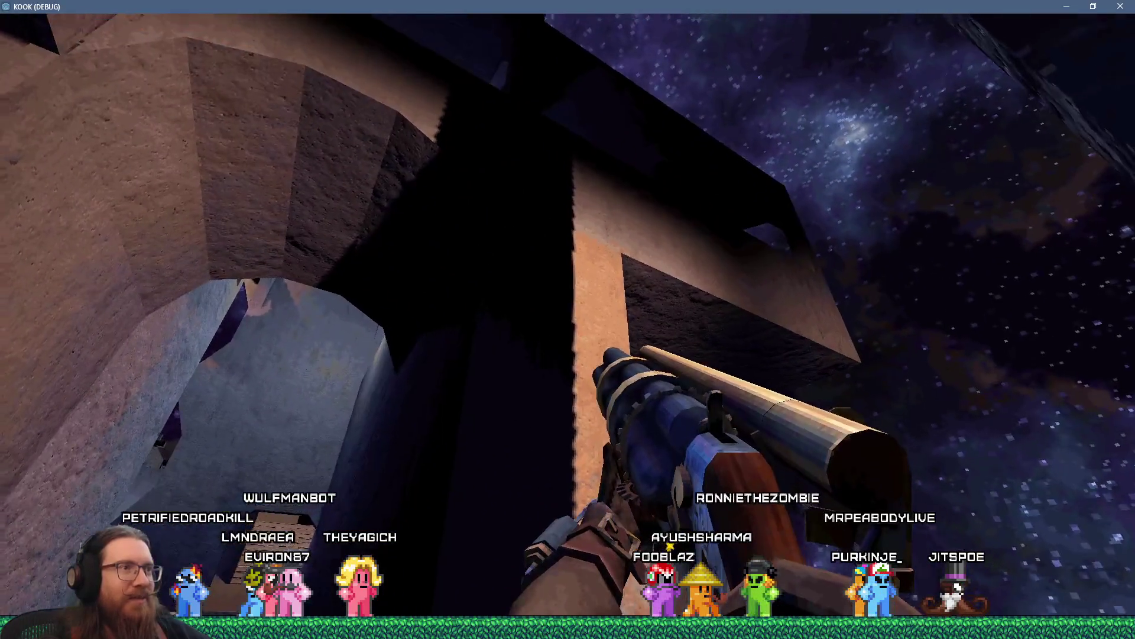
- Walk under the lit stone balcony, along the corridor, and through the dark doorway
key(w)
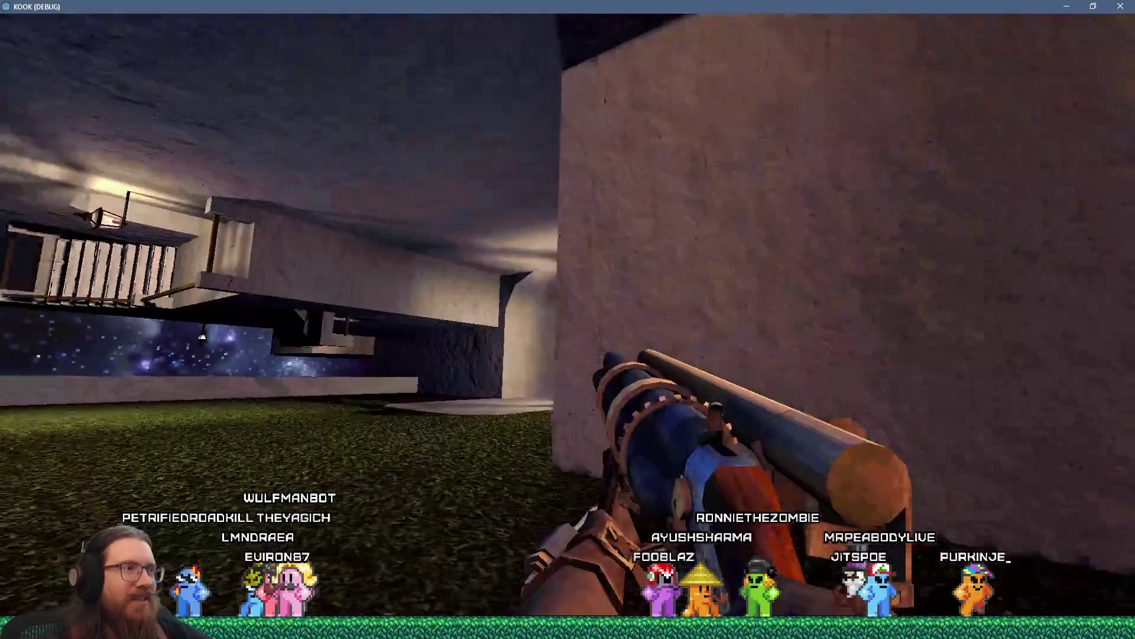
key(w)
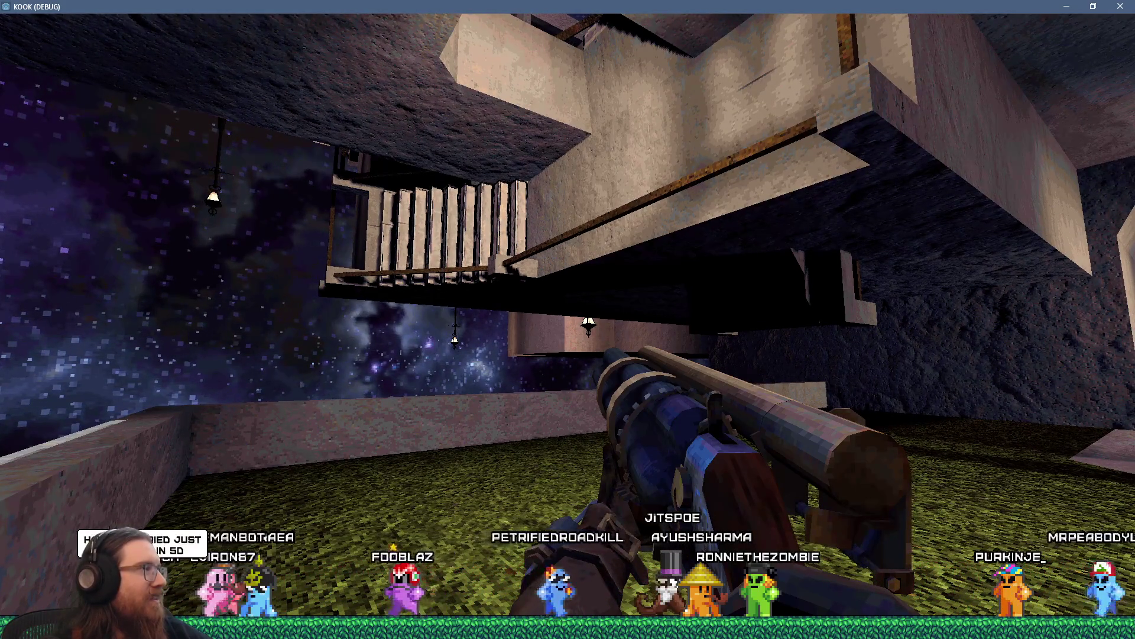
key(w)
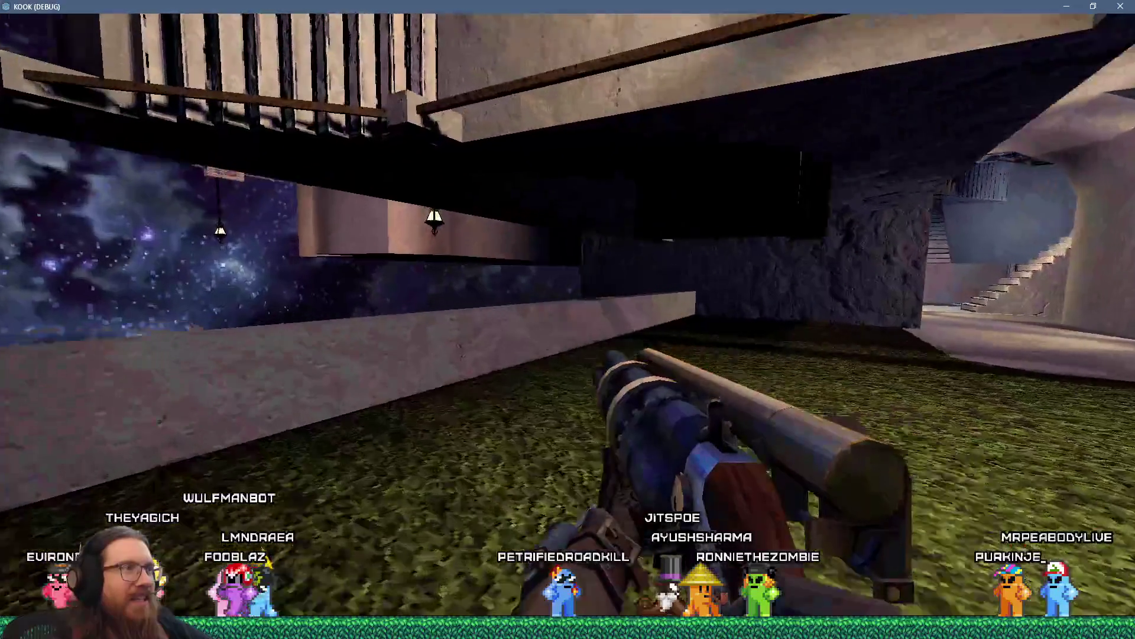
key(w)
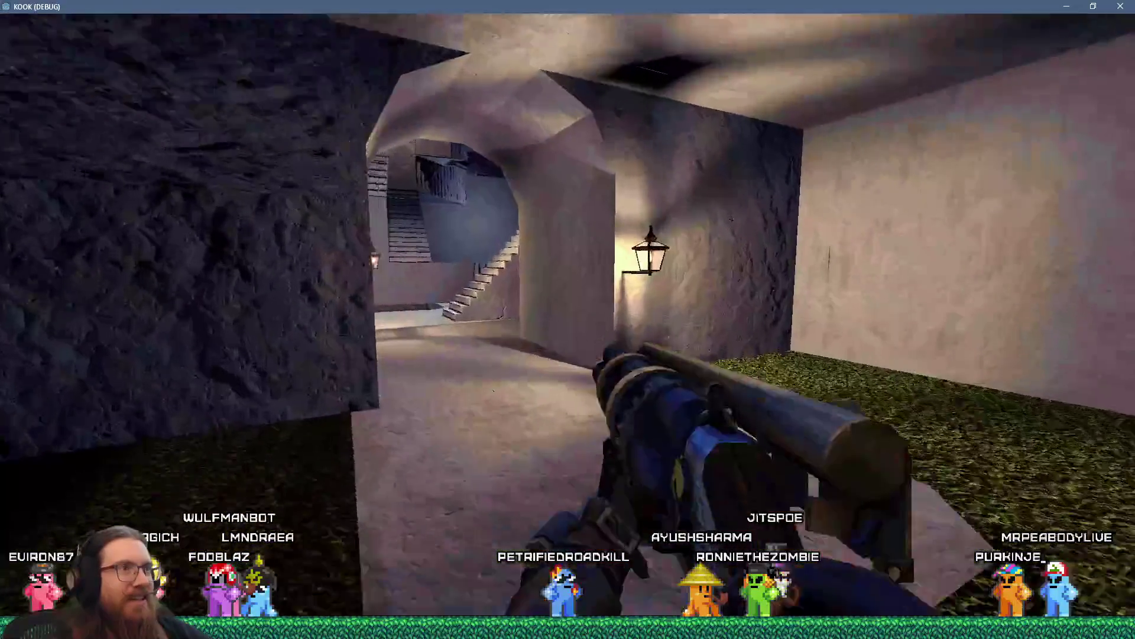
key(w)
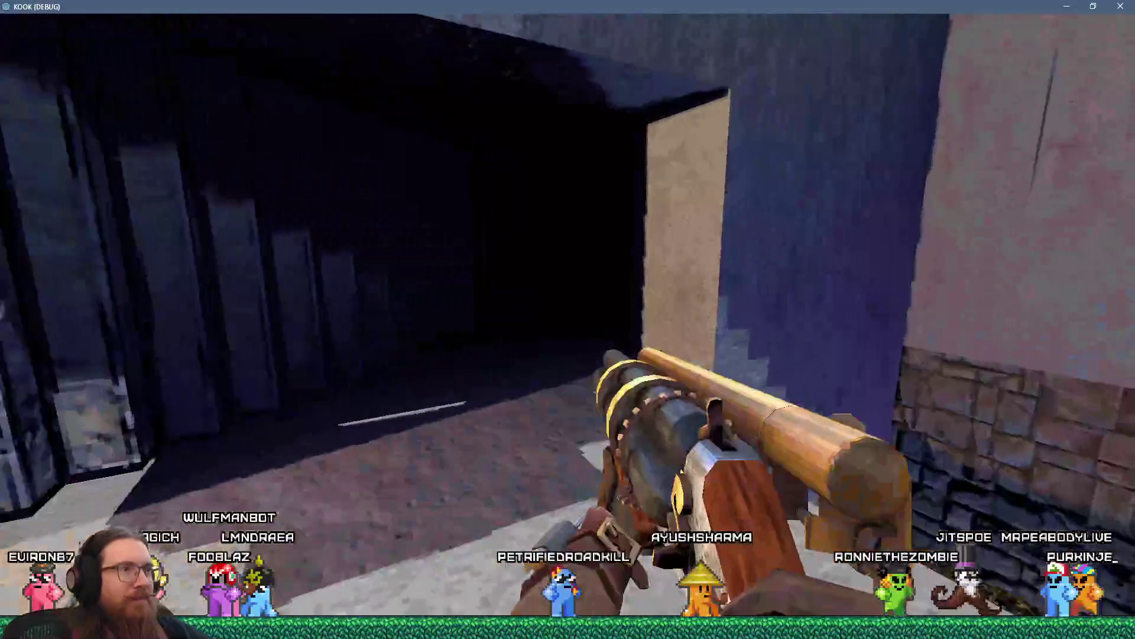
key(w)
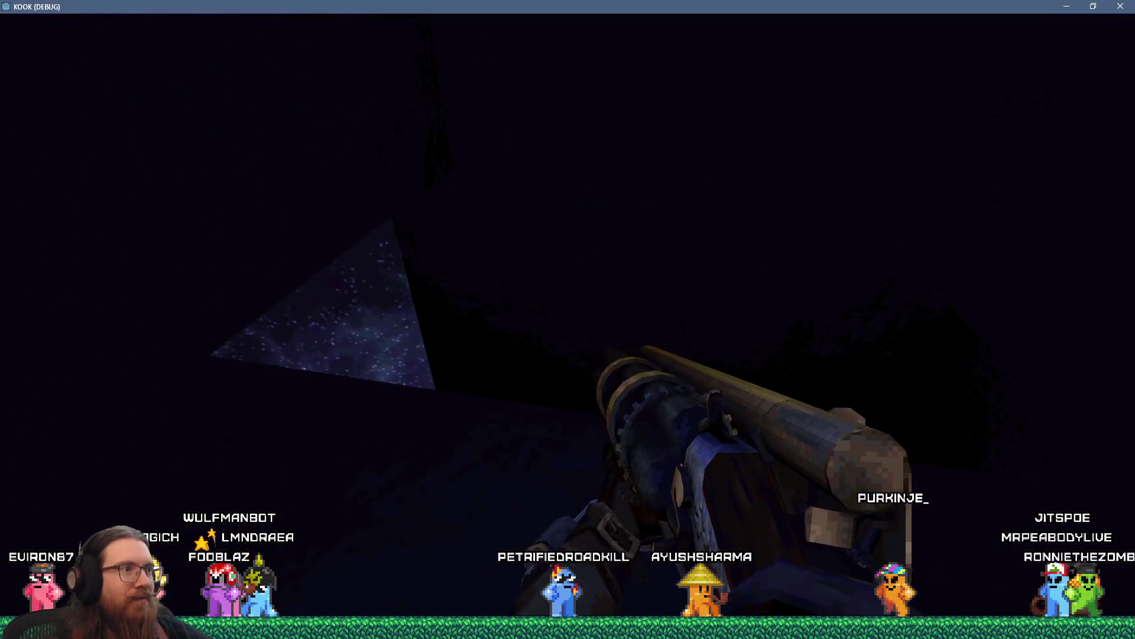
- Cross the courtyard, climb to the ledge, and drop into the pit portal to the two-portal courtyard
key(w)
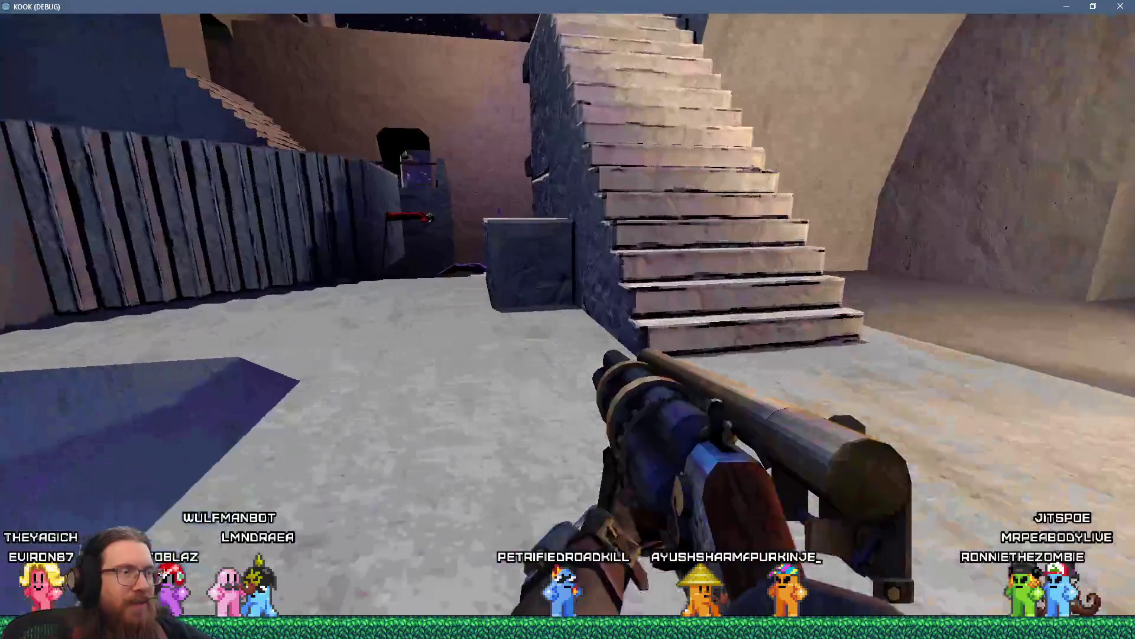
key(w)
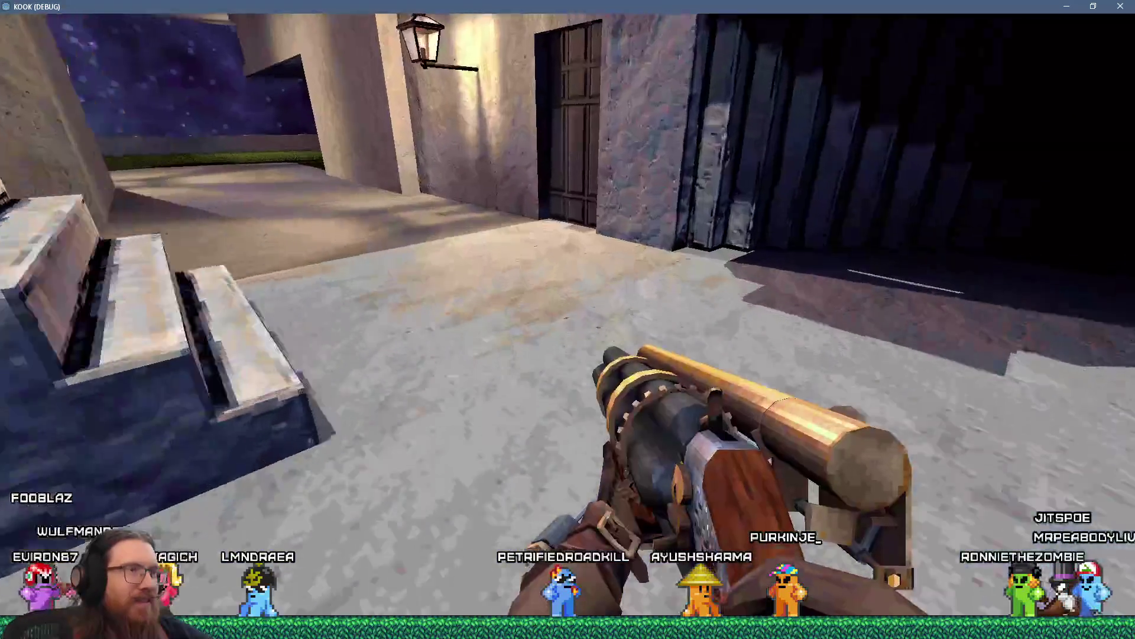
key(w)
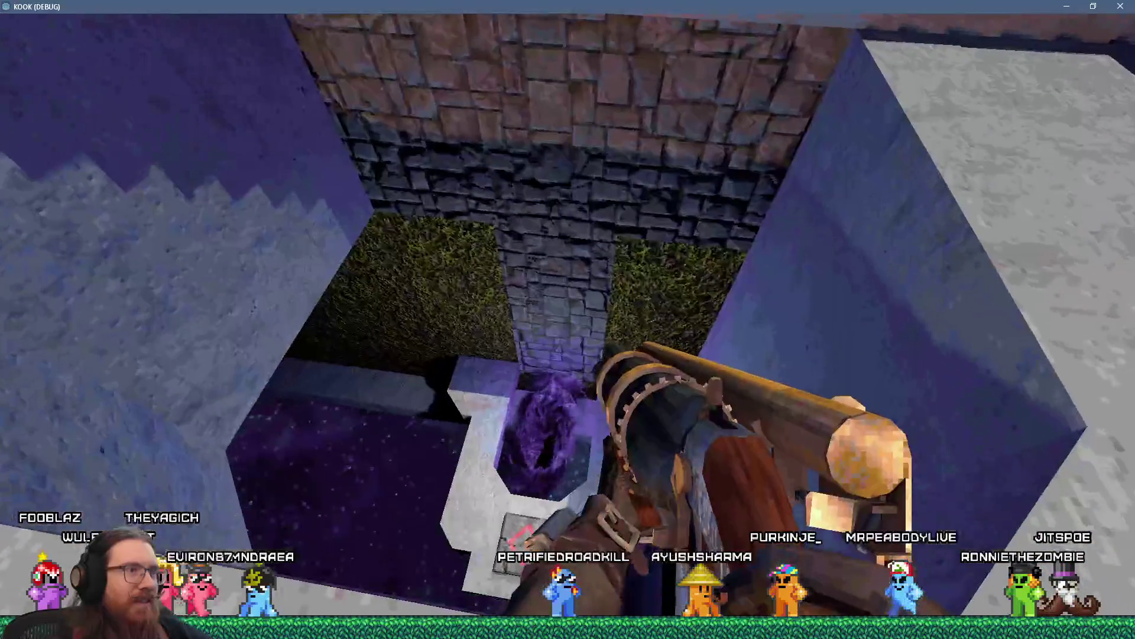
key(w)
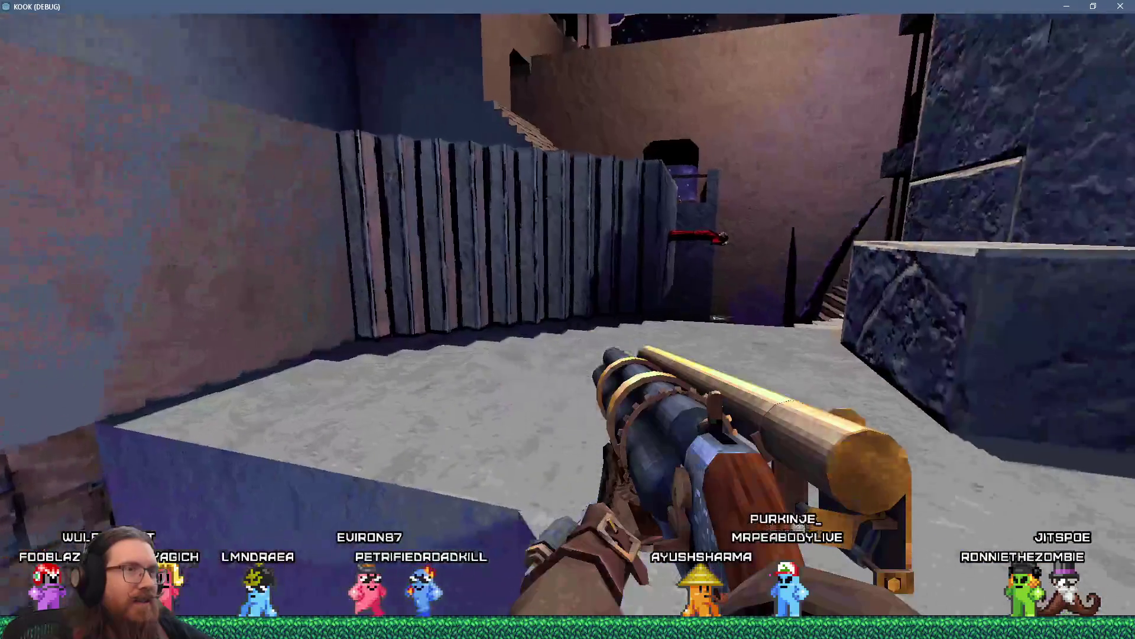
key(w)
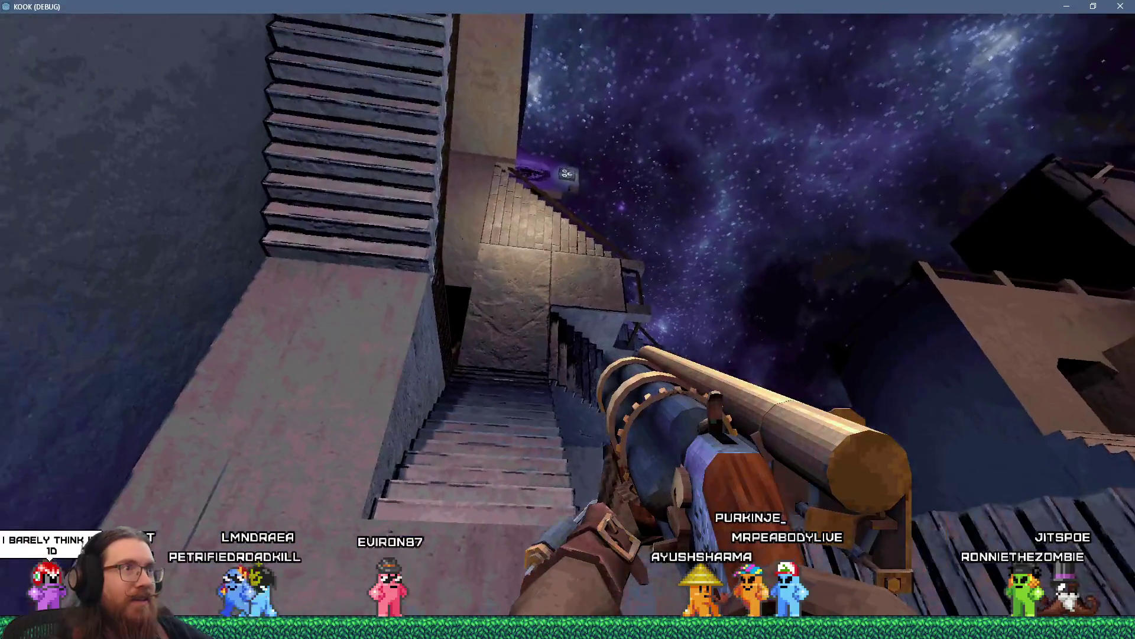
key(w)
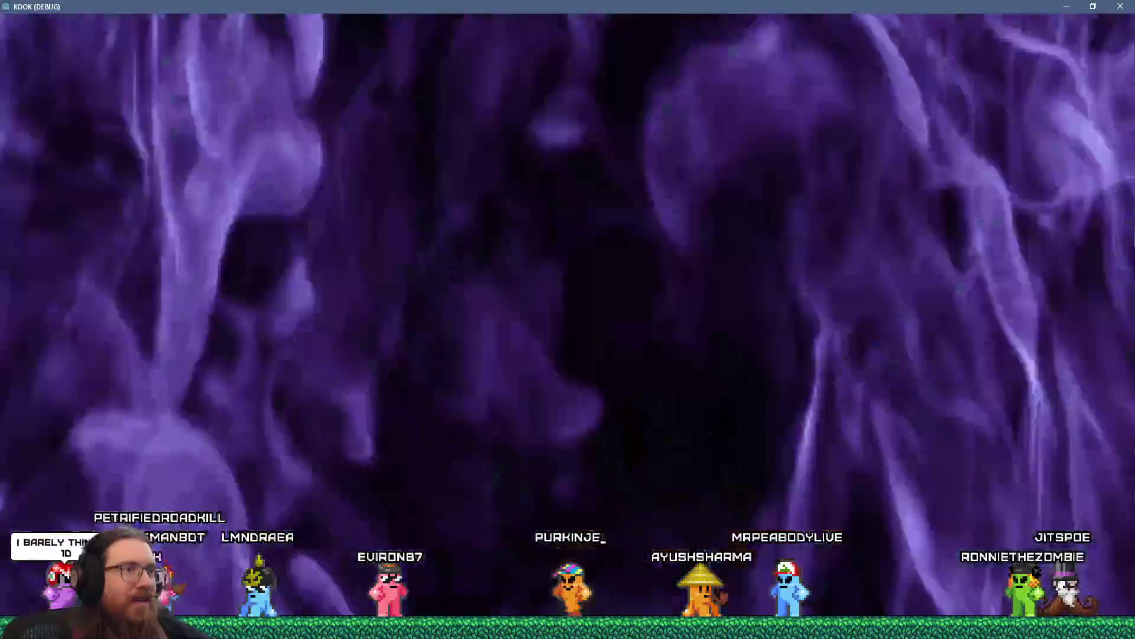
key(w)
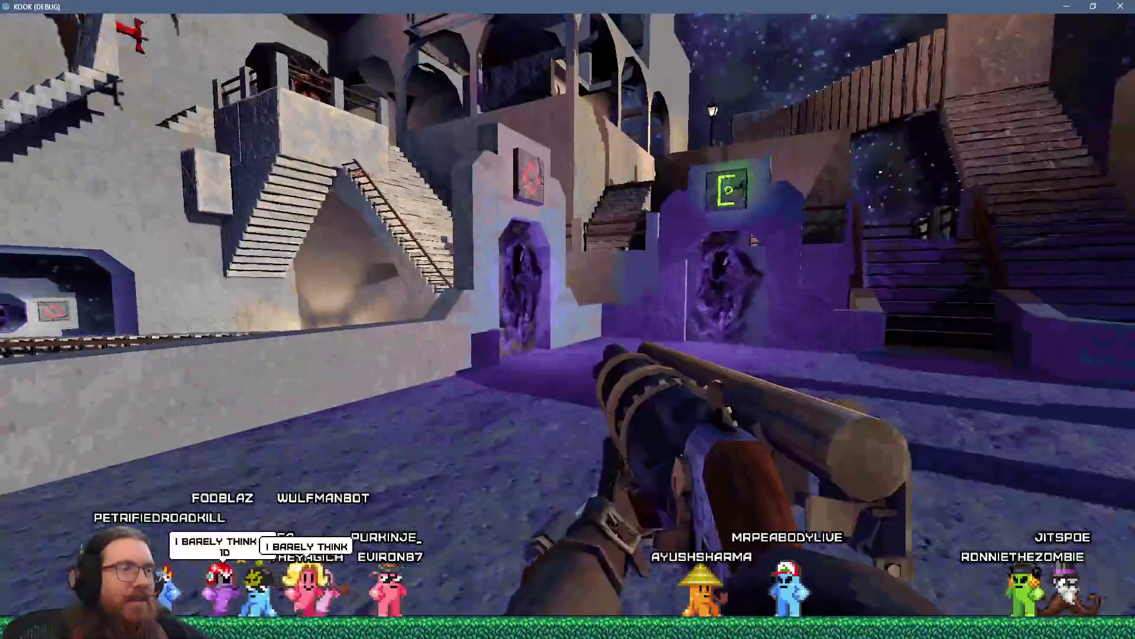
- Go through a portal into the staircase hall and look around toward its purple portal
key(w)
key(w)
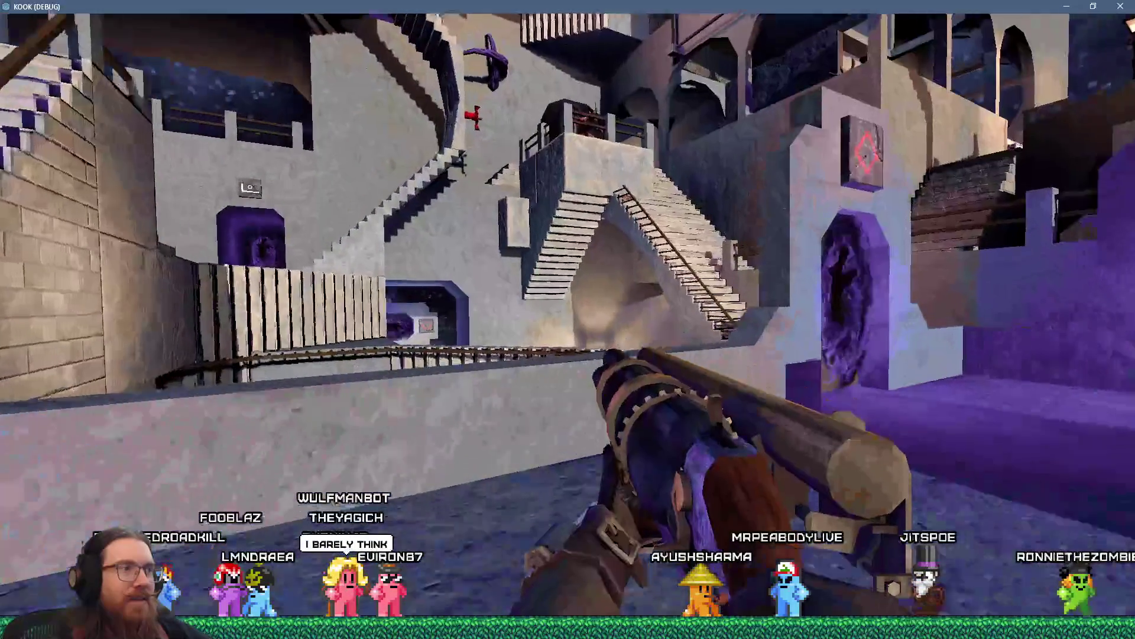
key(w)
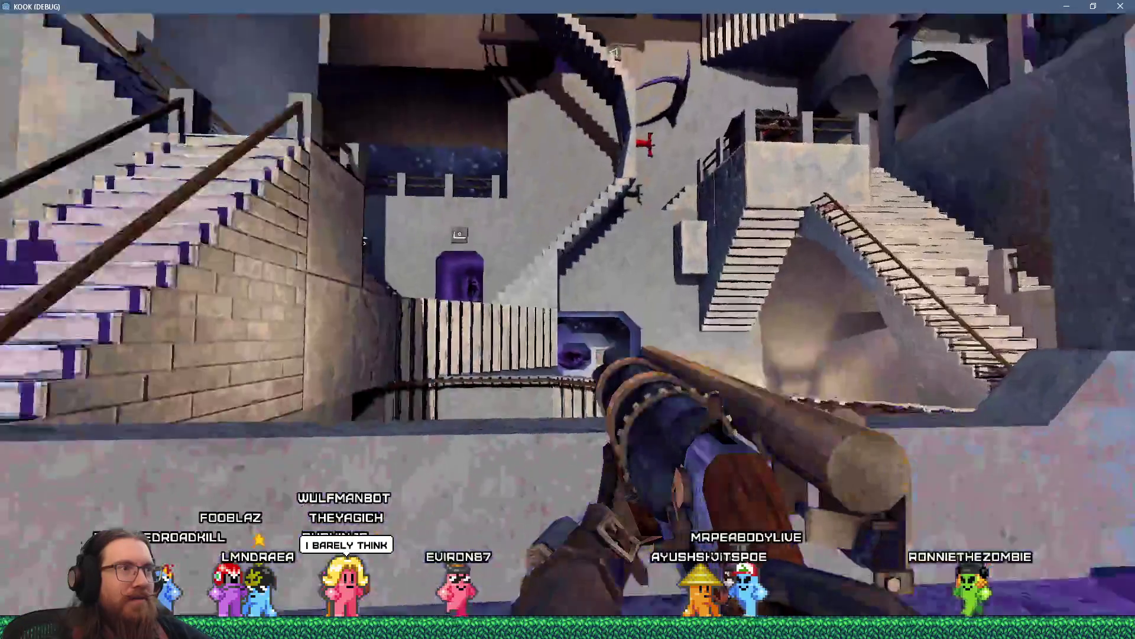
key(w)
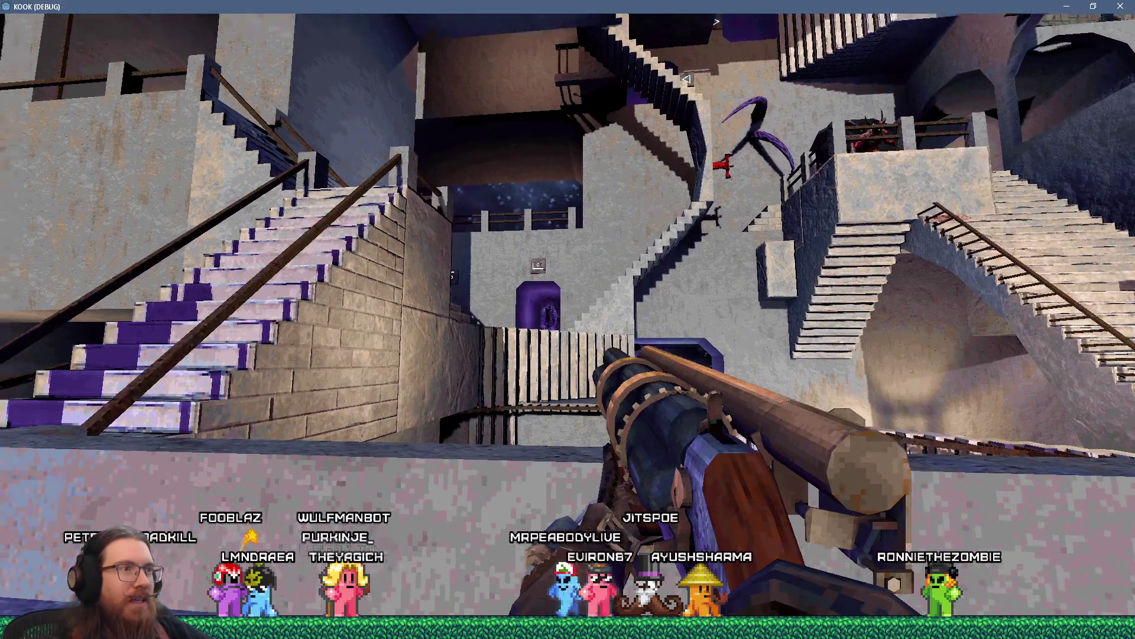
key(w)
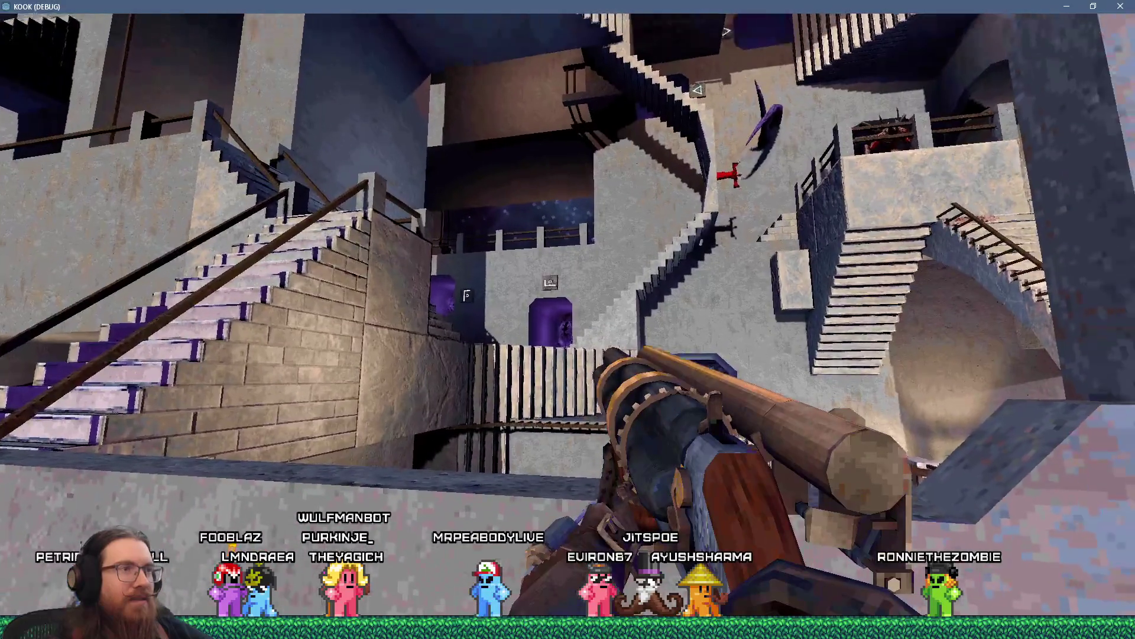
key(w)
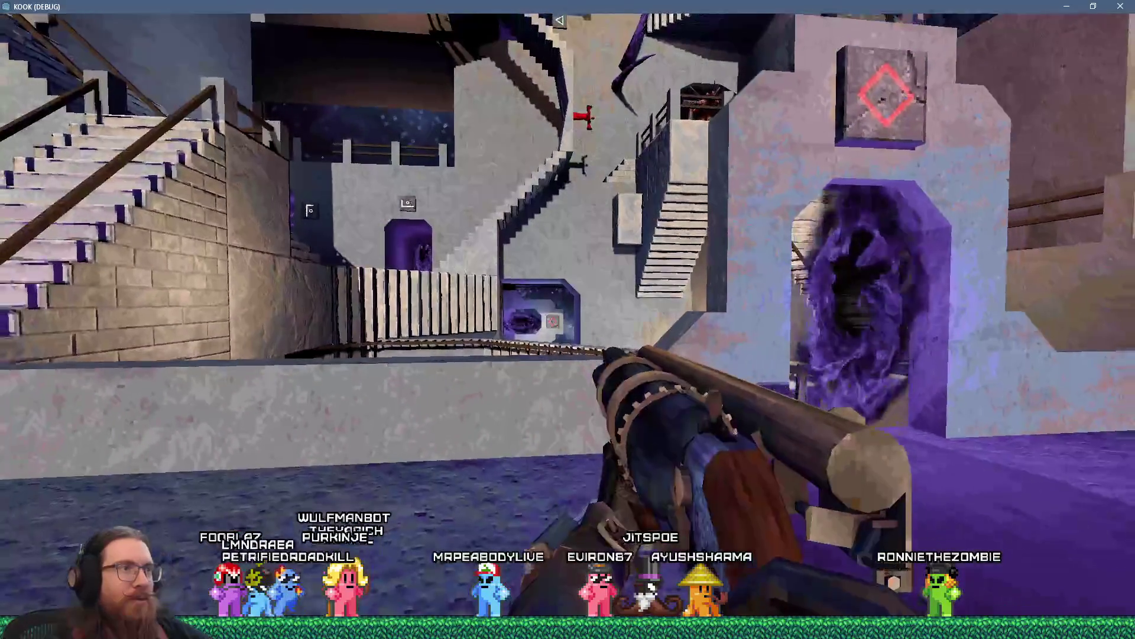
key(w)
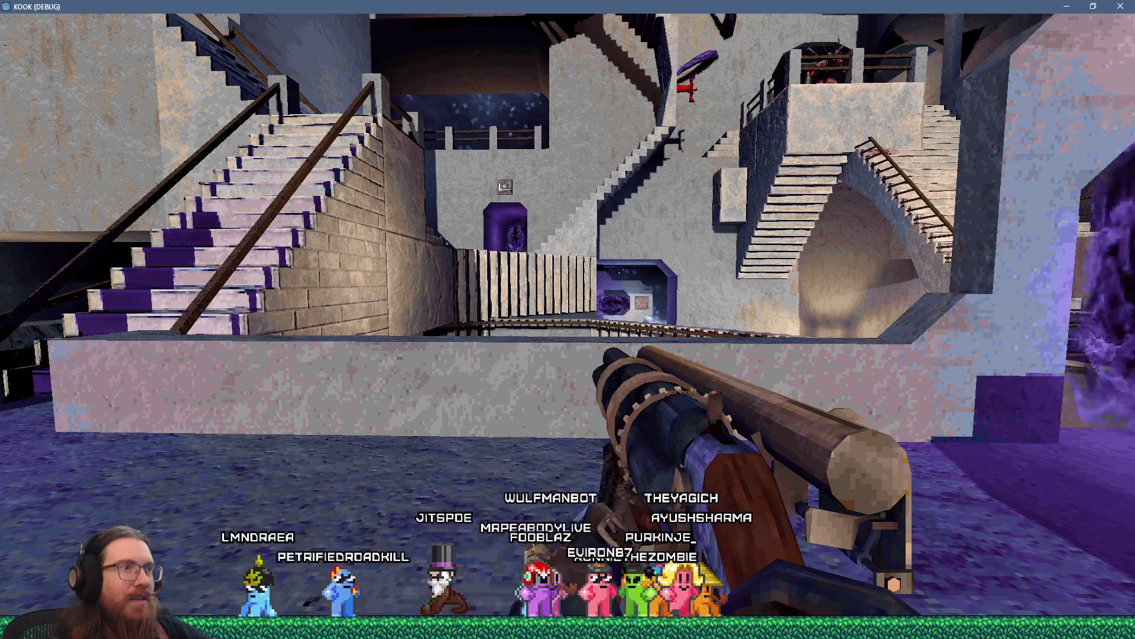
- Climb the staircase through the purple doorway and teleporter back into the stair hall
key(w)
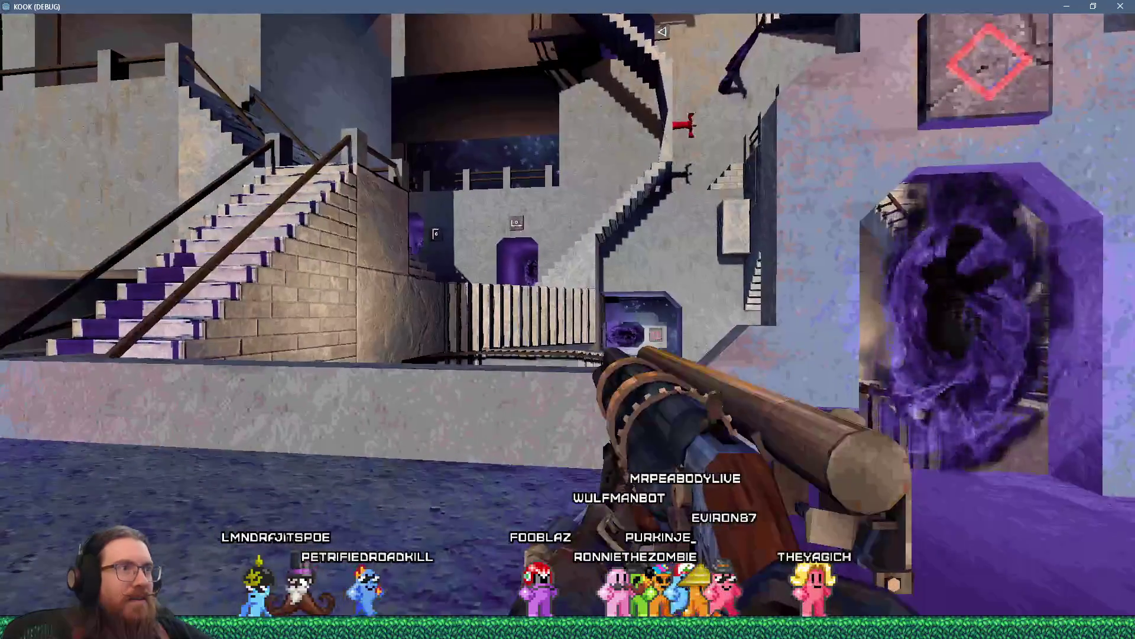
key(w)
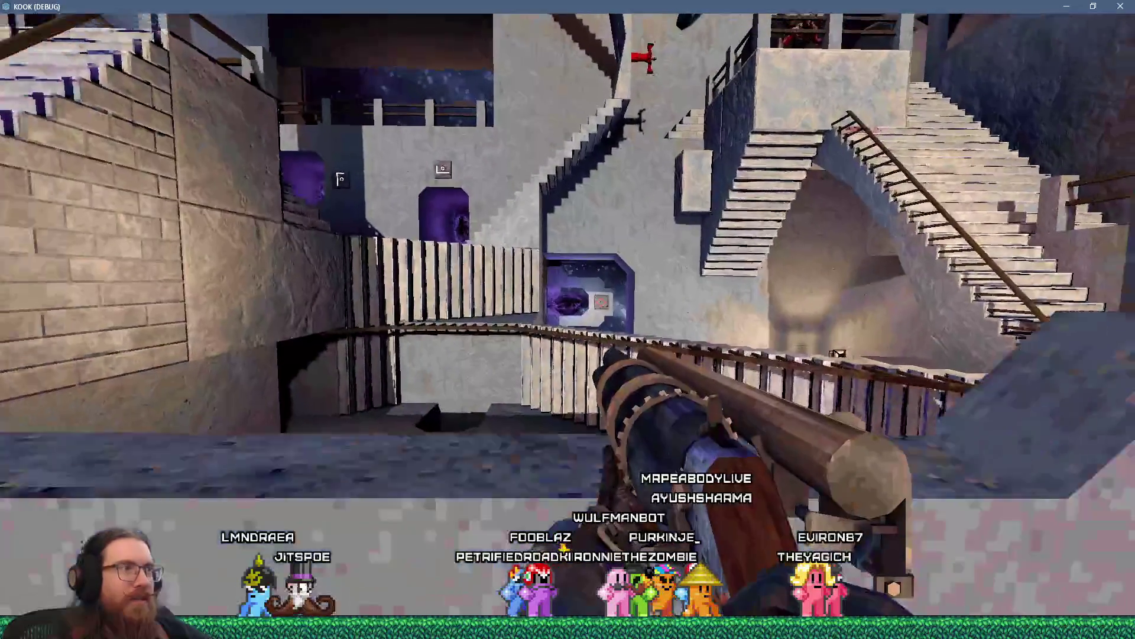
key(w)
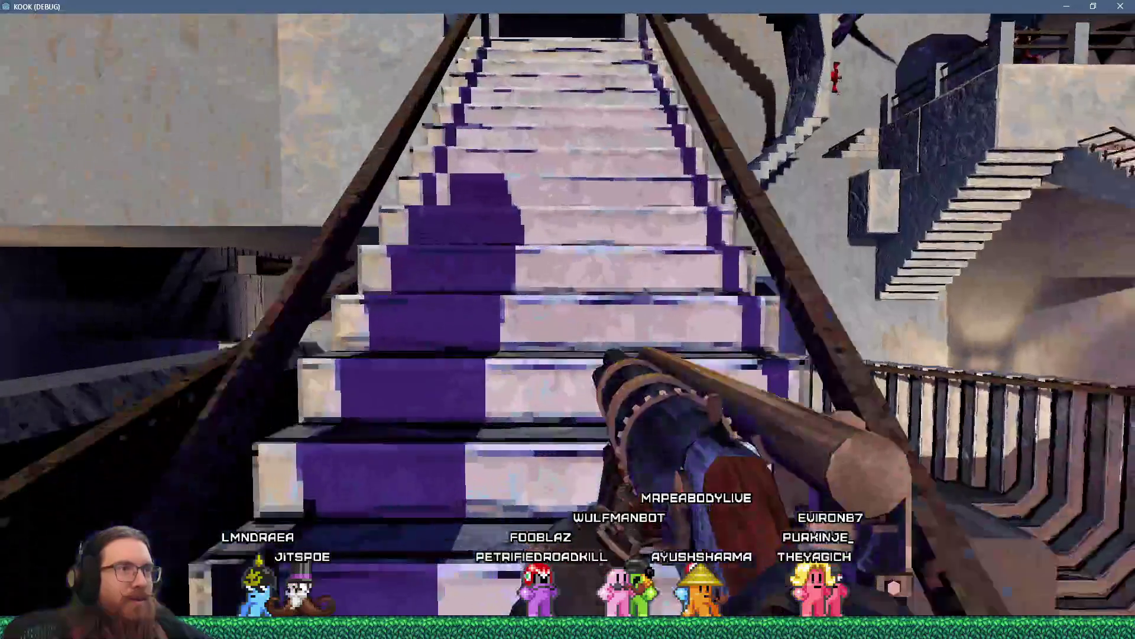
key(w)
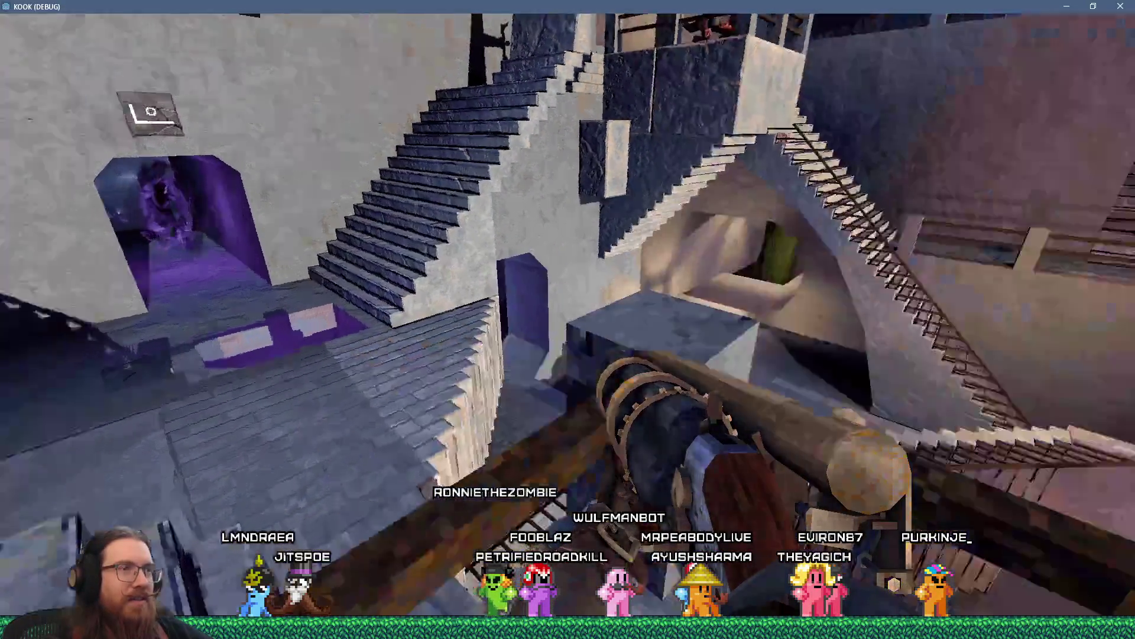
key(w)
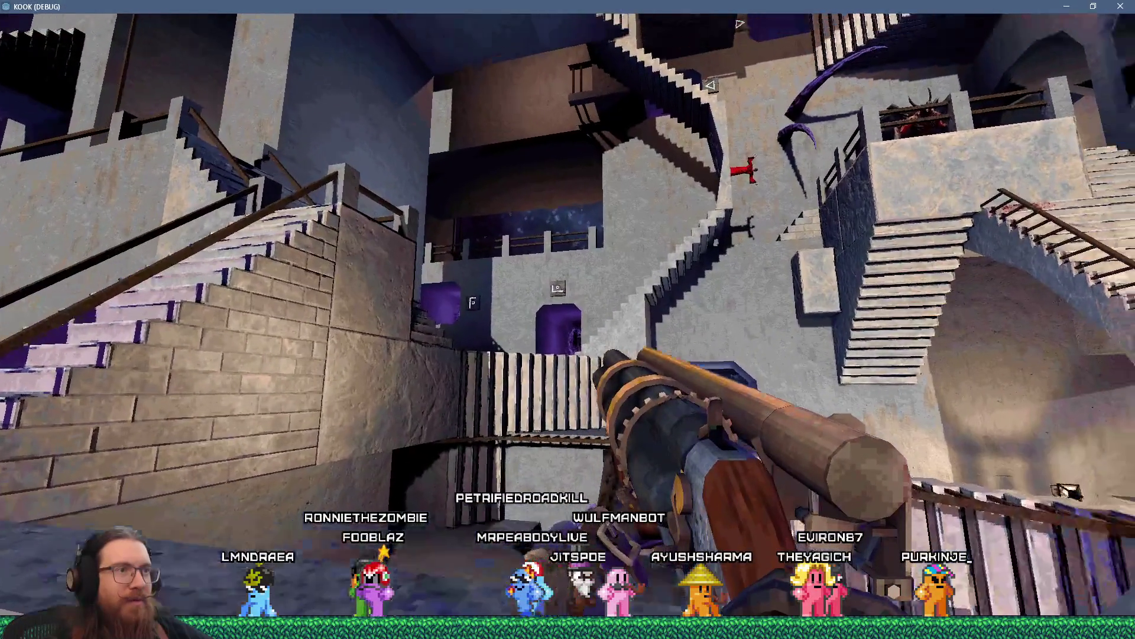
- Fire the shotgun once, then walk past the hall's portal to the arch under the stars
click(568, 320)
key(w)
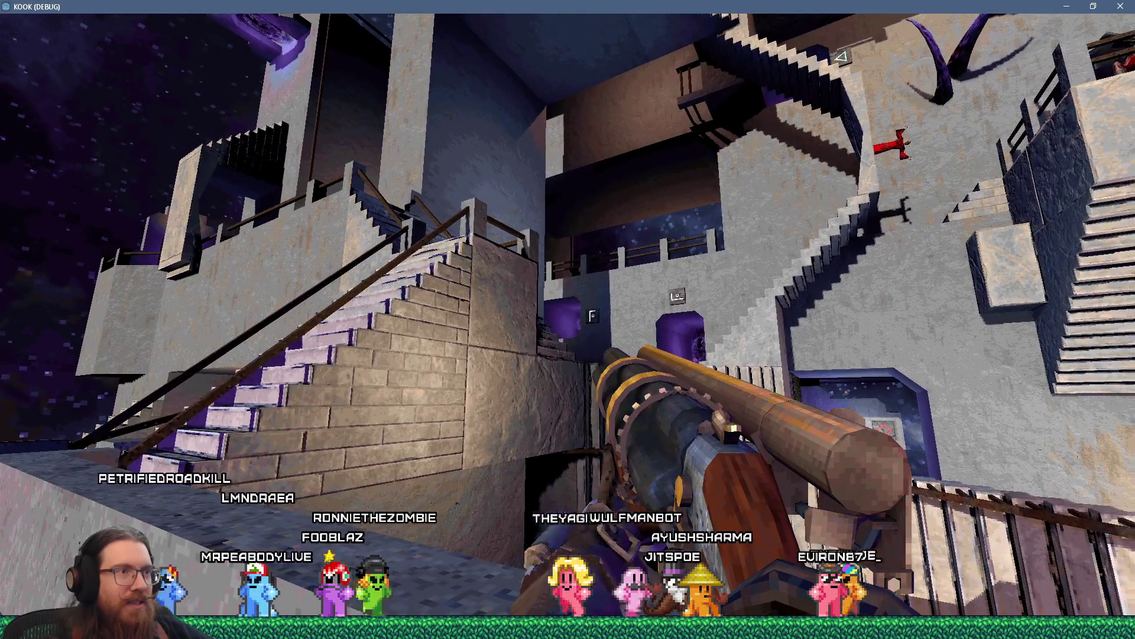
key(w)
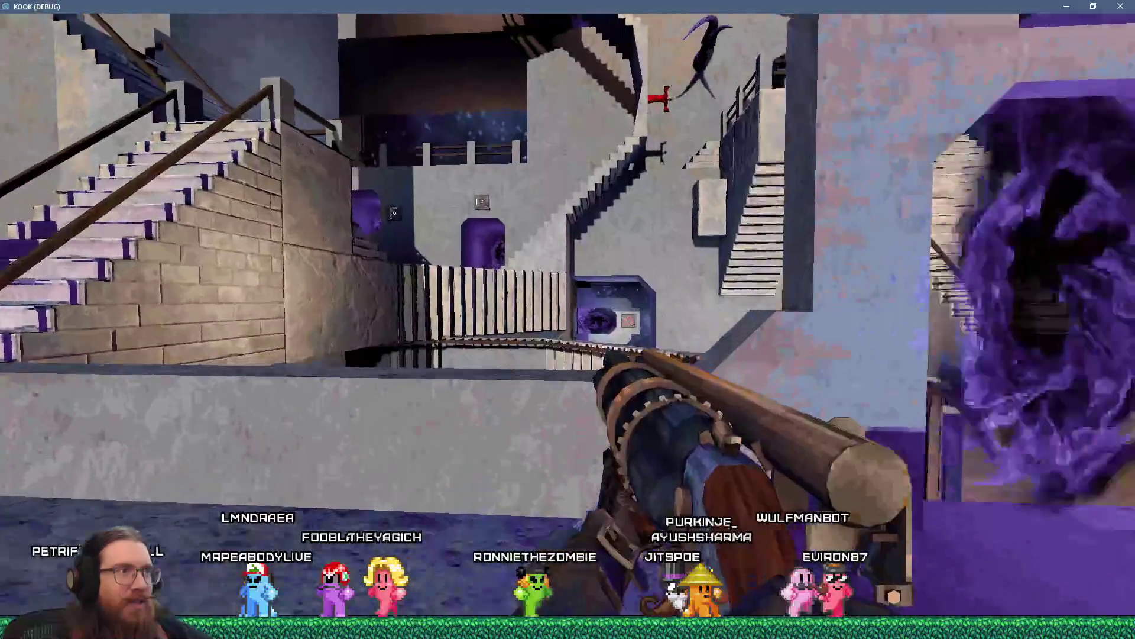
key(w)
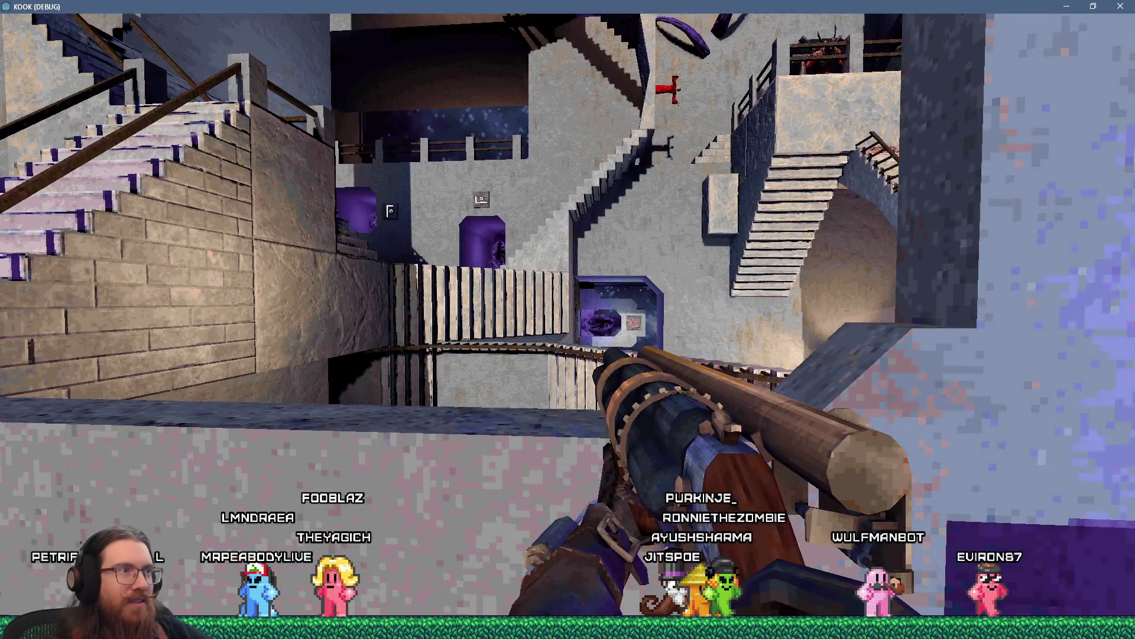
key(w)
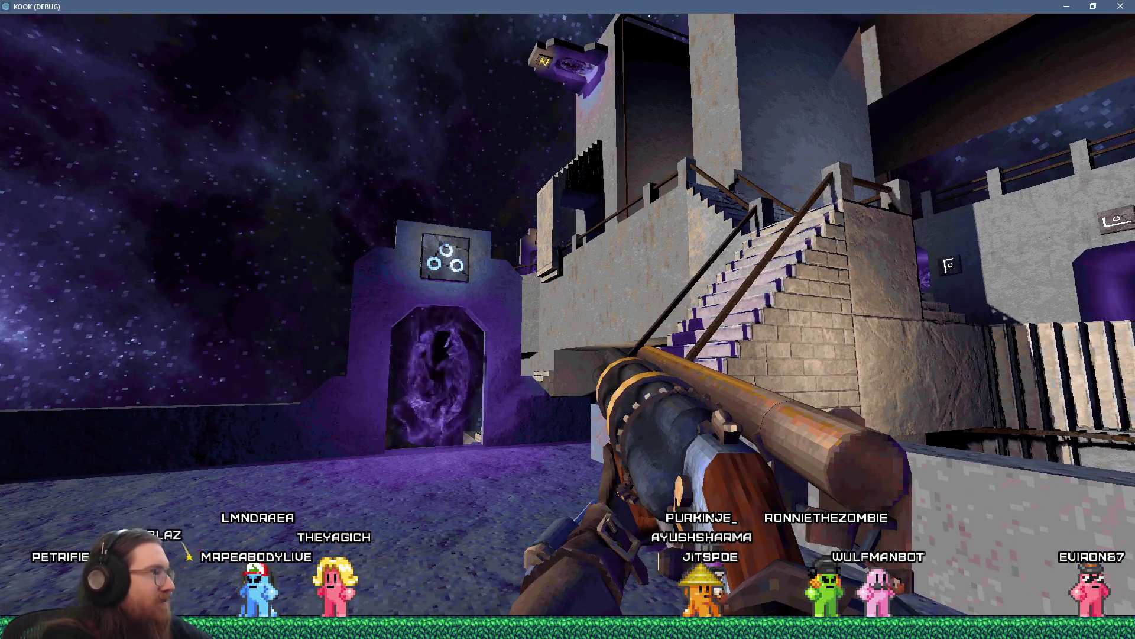
- Explore the three-portal courtyard, climb onto the ledge, and drop back down facing the portal arch
key(d)
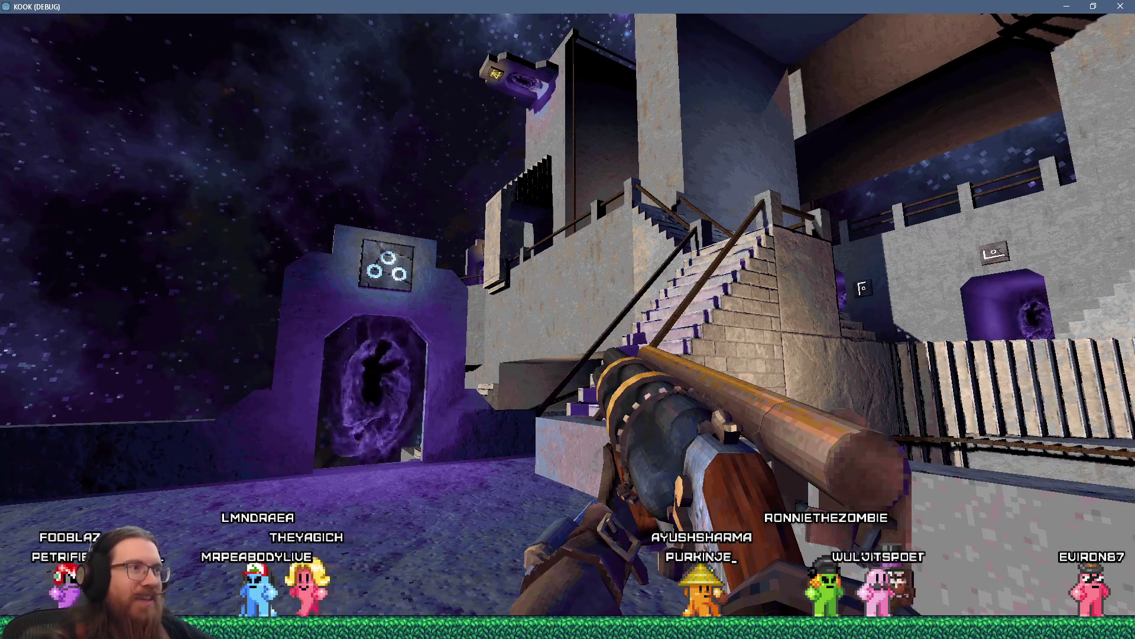
key(w)
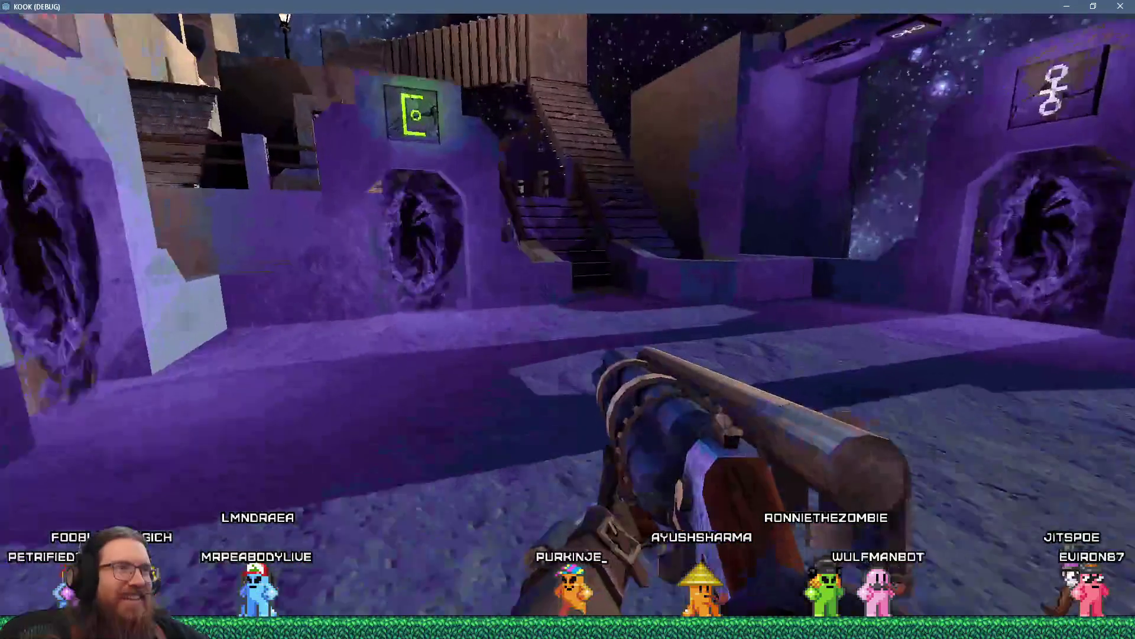
key(w)
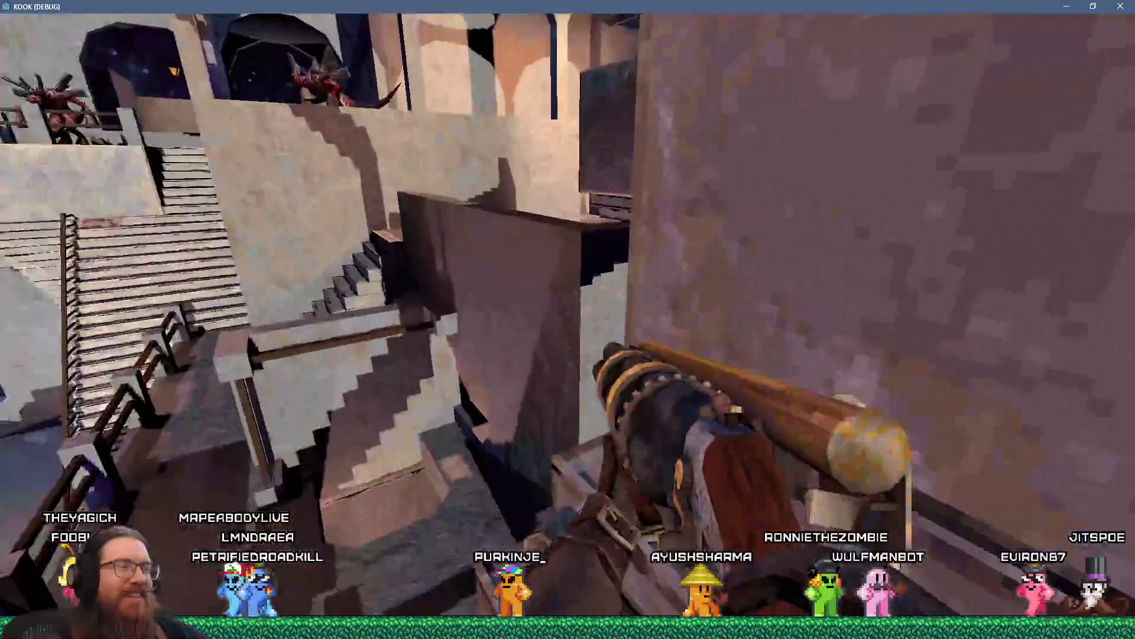
key(w)
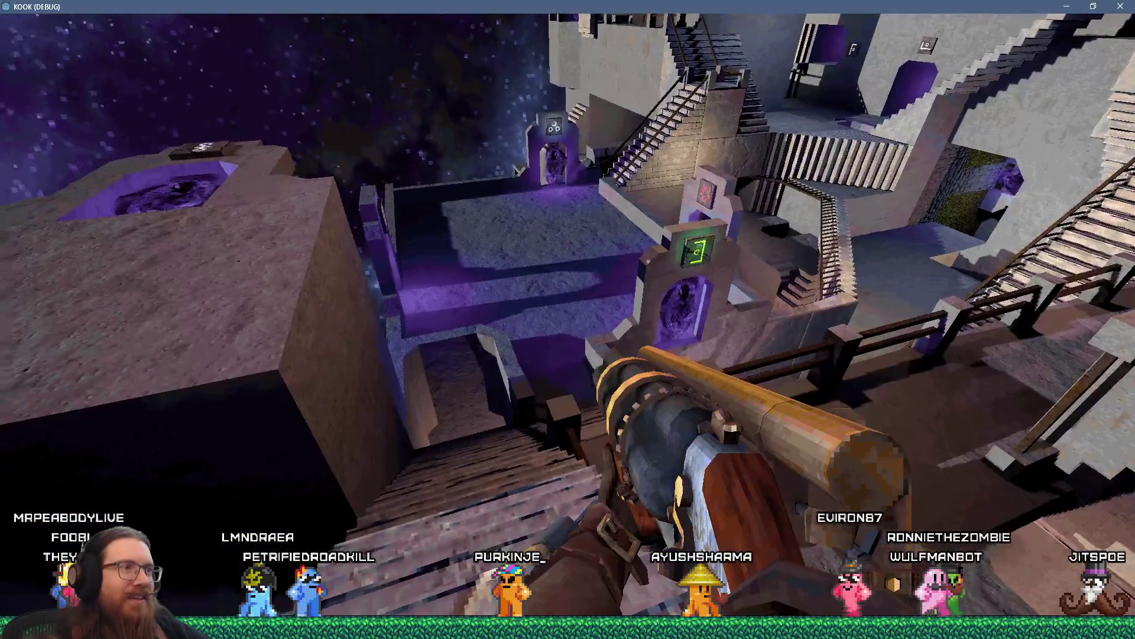
key(w)
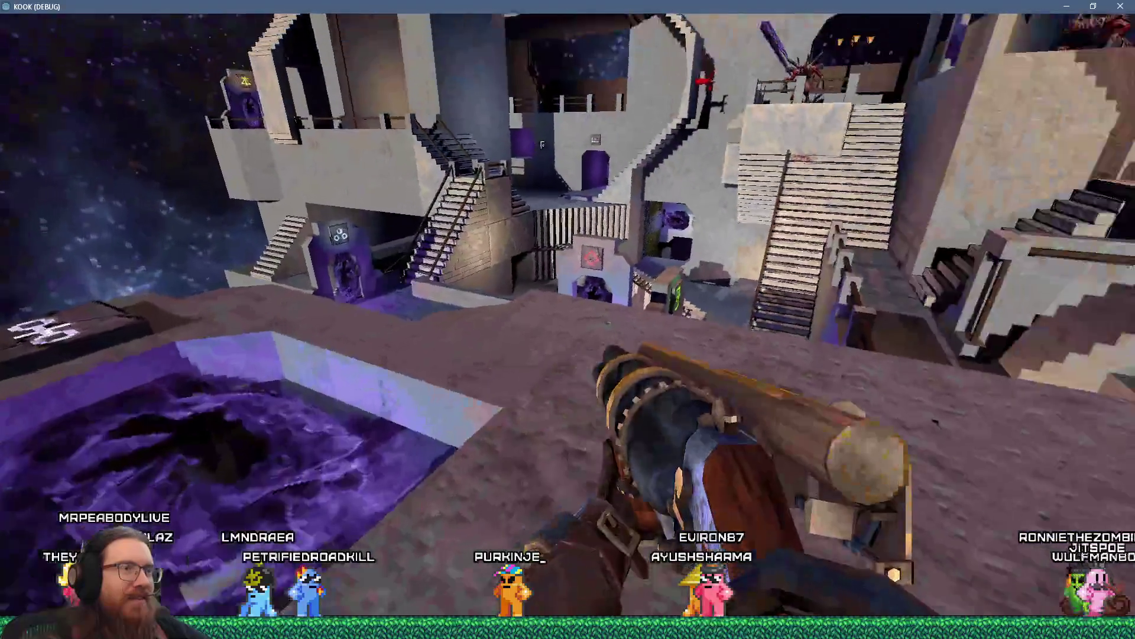
key(w)
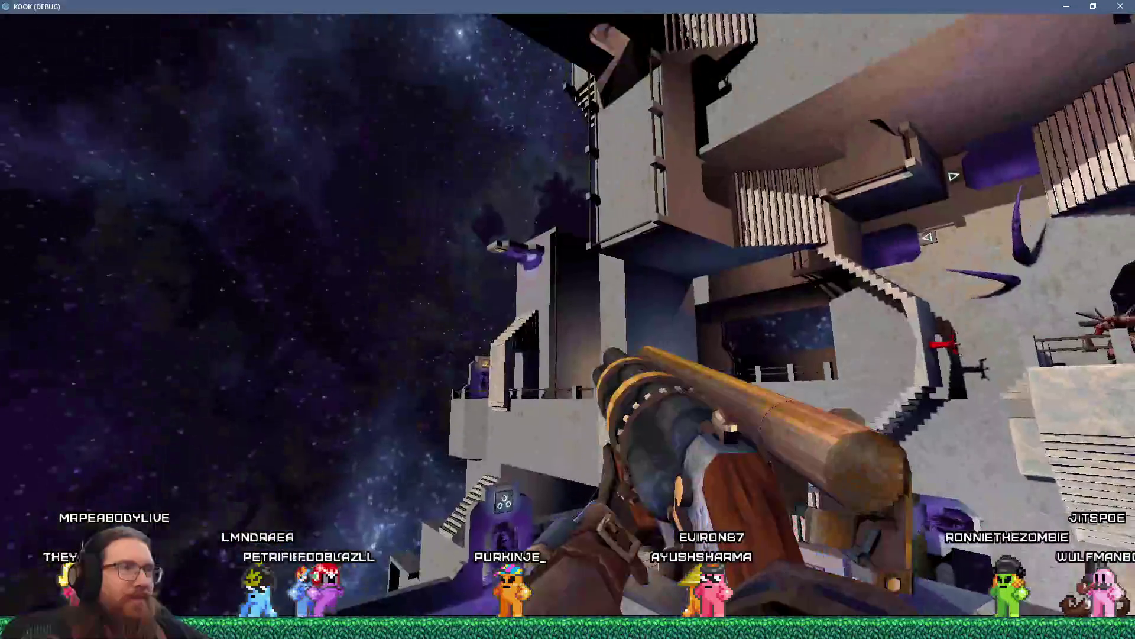
key(w)
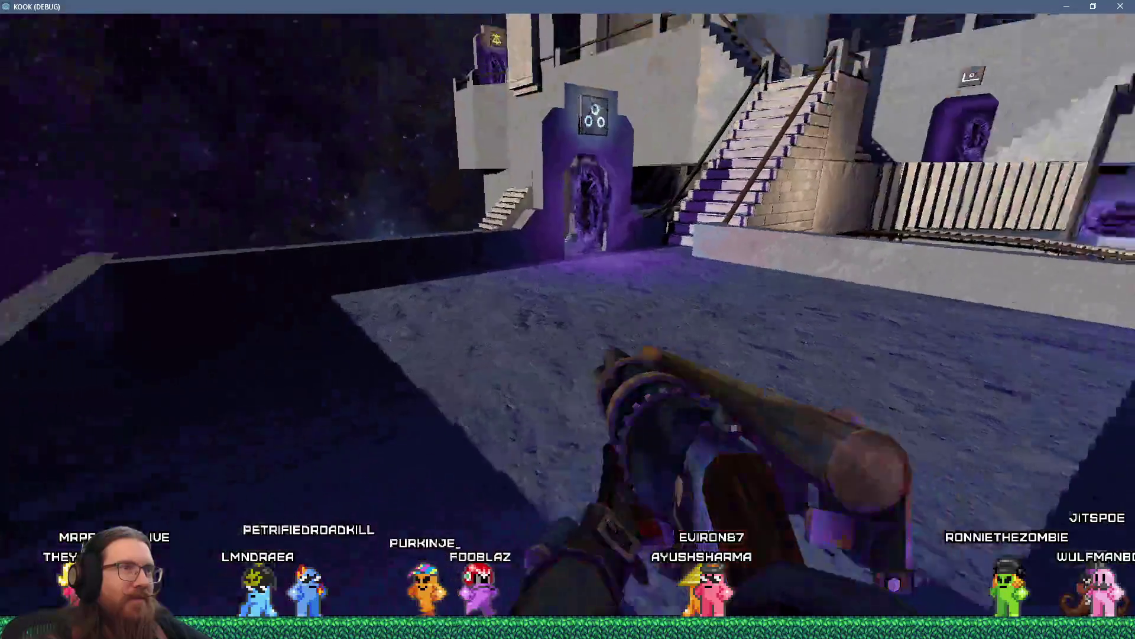
key(w)
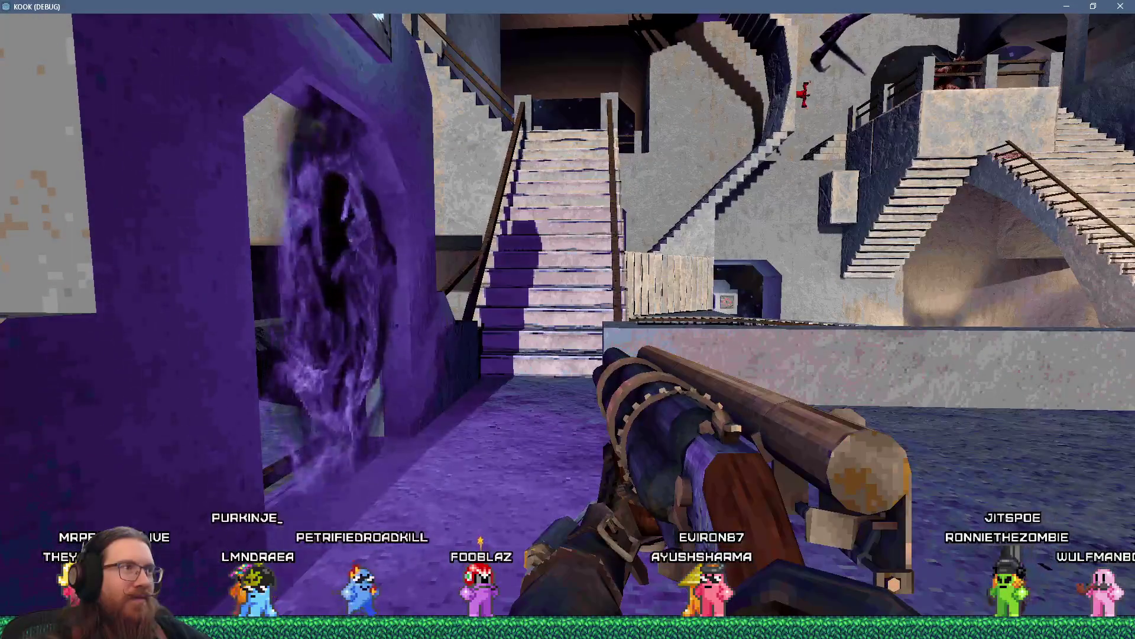
- Sidestep past the portal wall and walk to the staircase foot by the slatted railing
key(a)
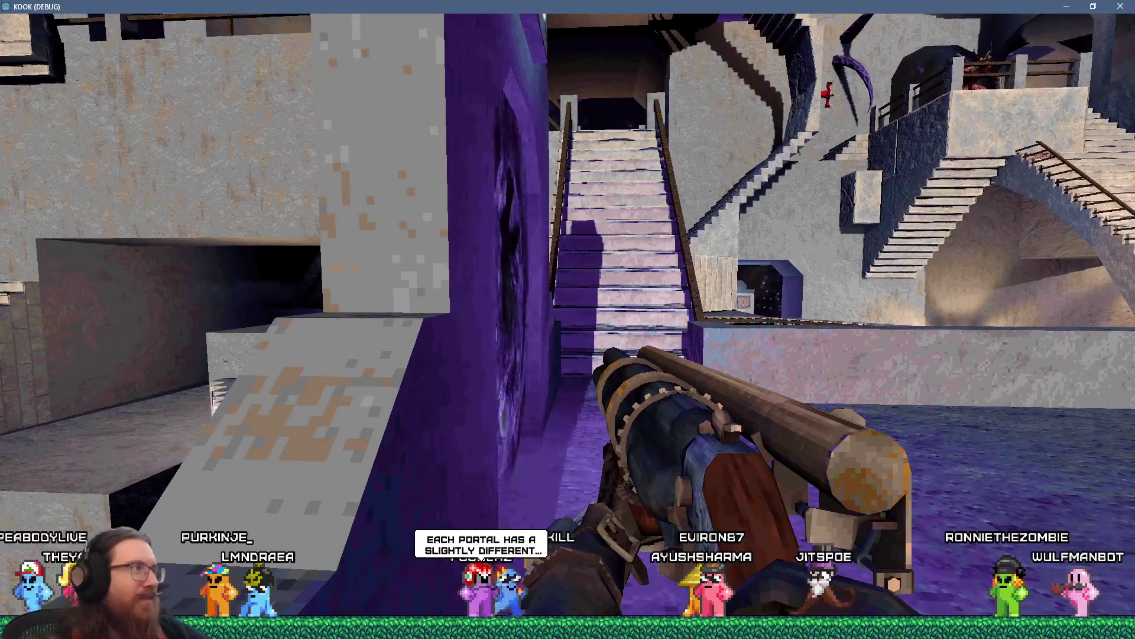
mouse_move(567, 319)
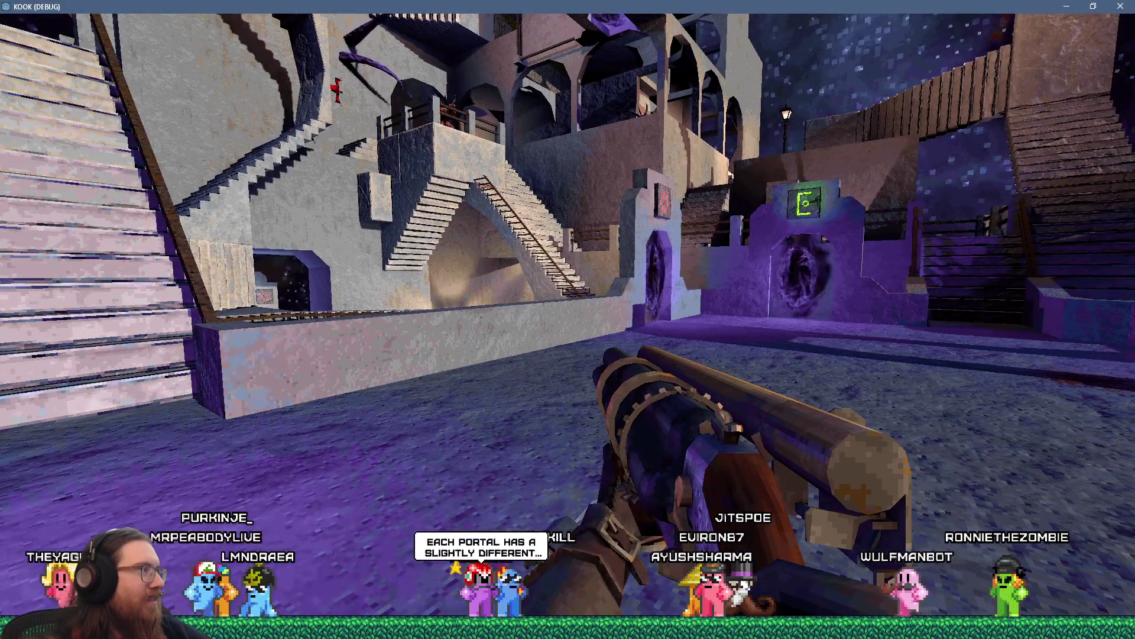
key(d)
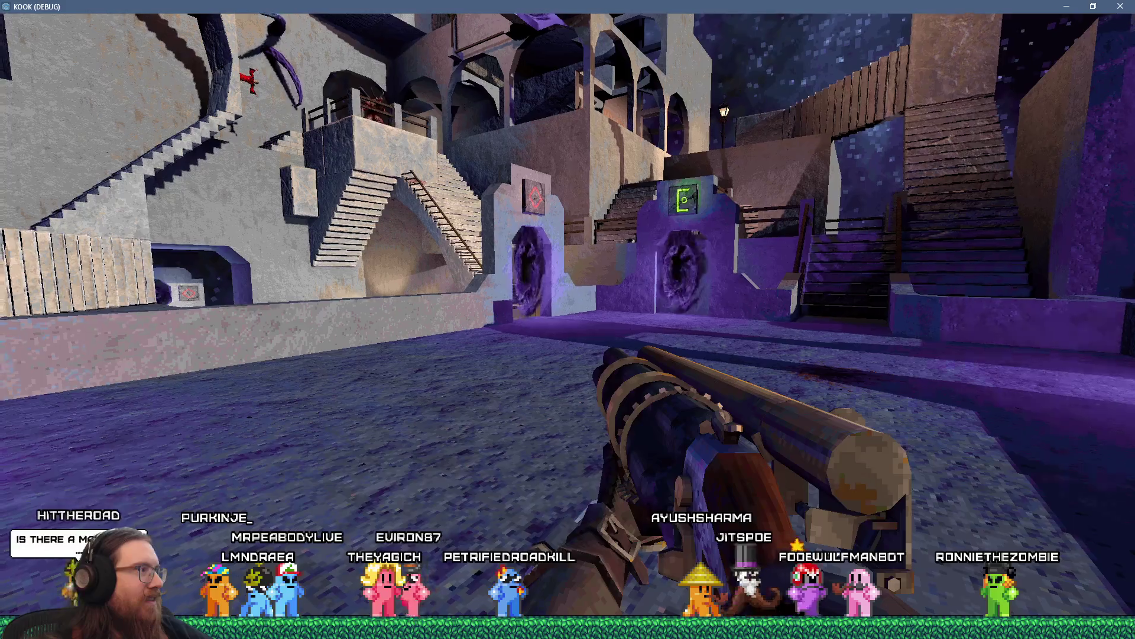
key(w)
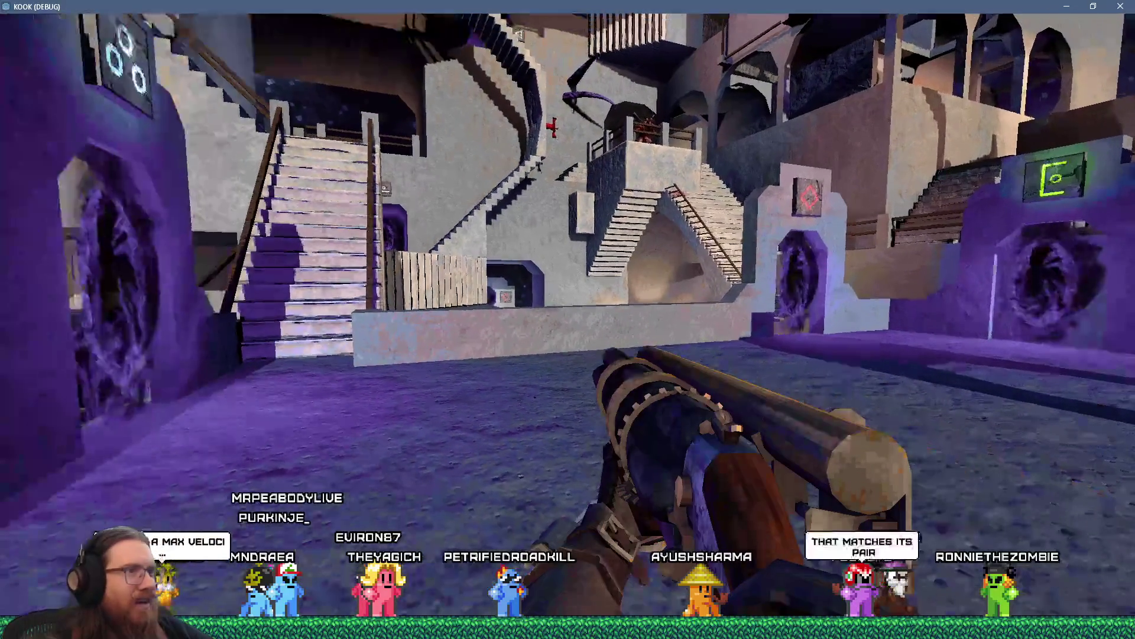
key(w)
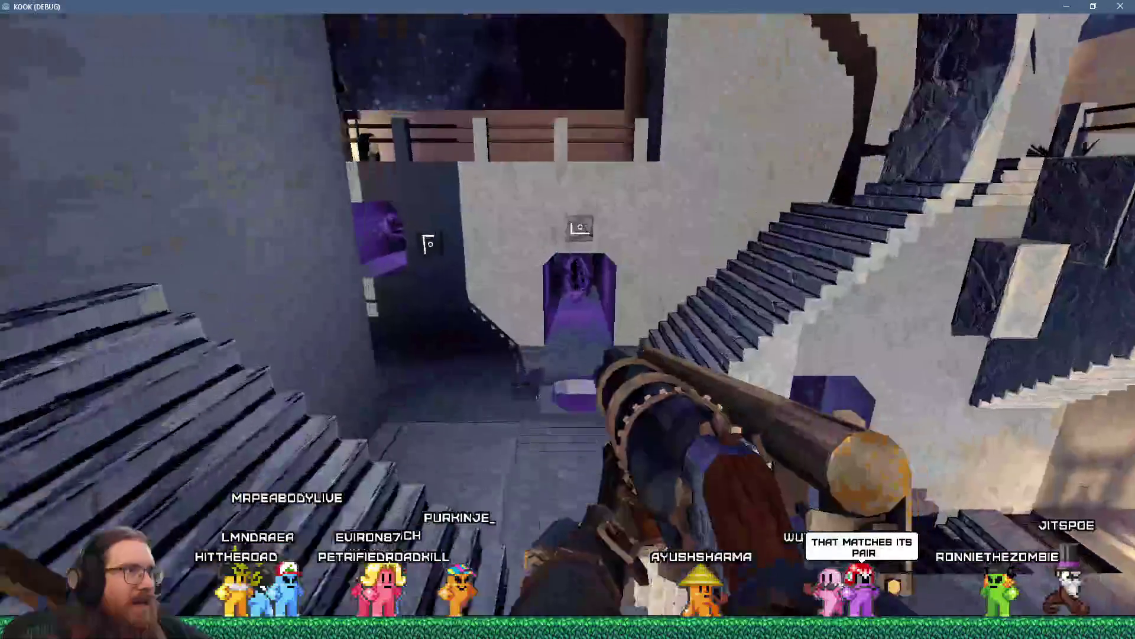
key(w)
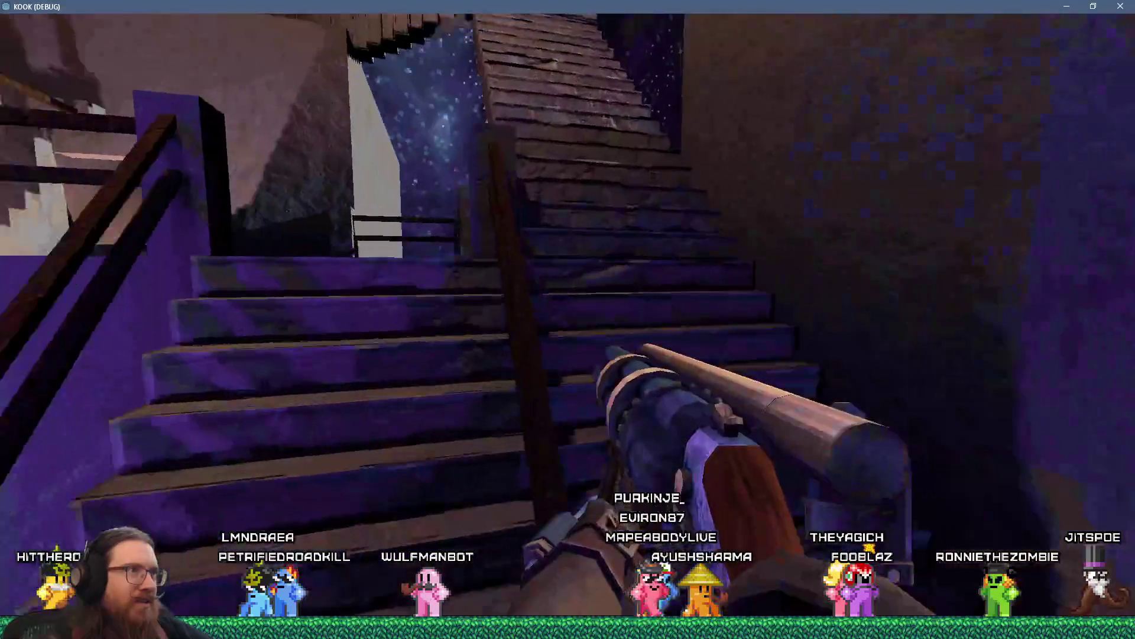
- Climb the staircase into the sandstone room and follow the railing to the tilted wall
key(w)
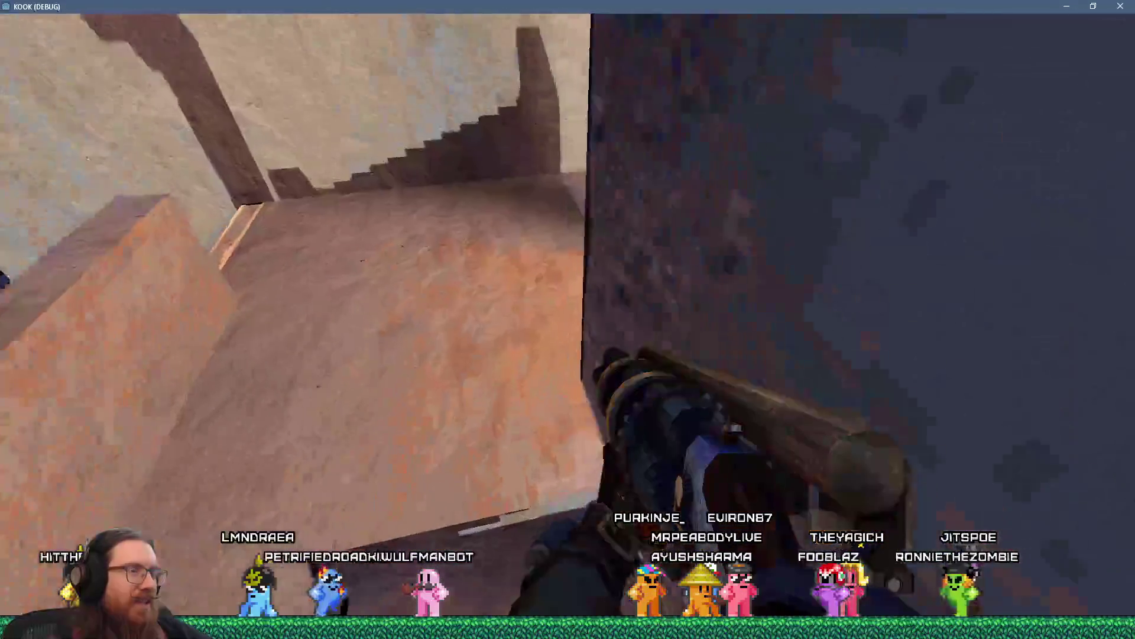
key(w)
key(w)
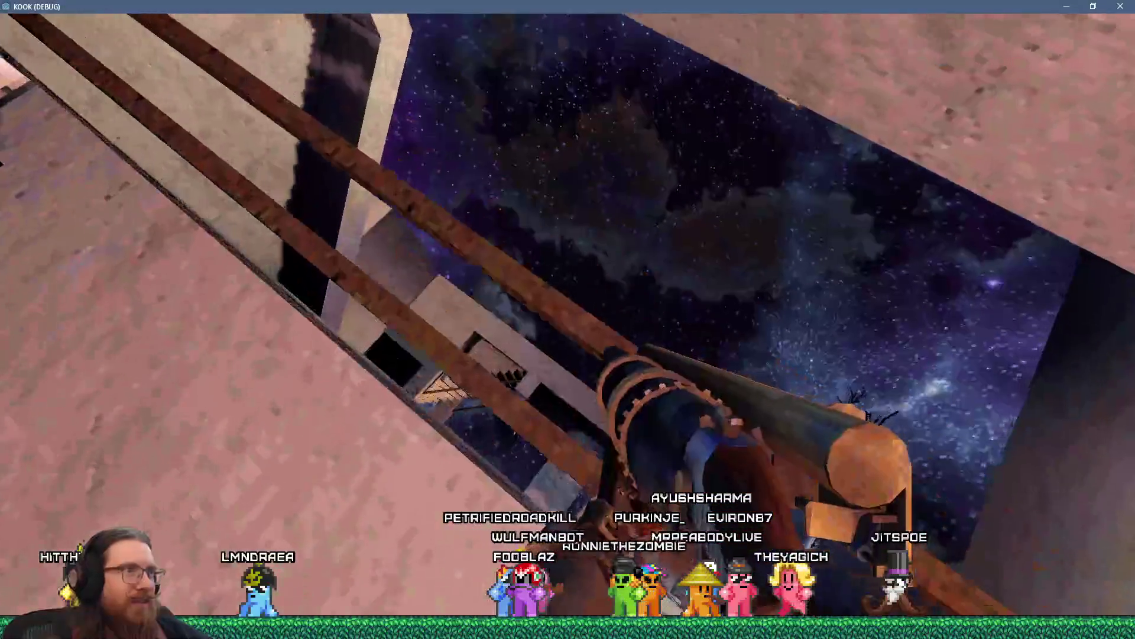
key(w)
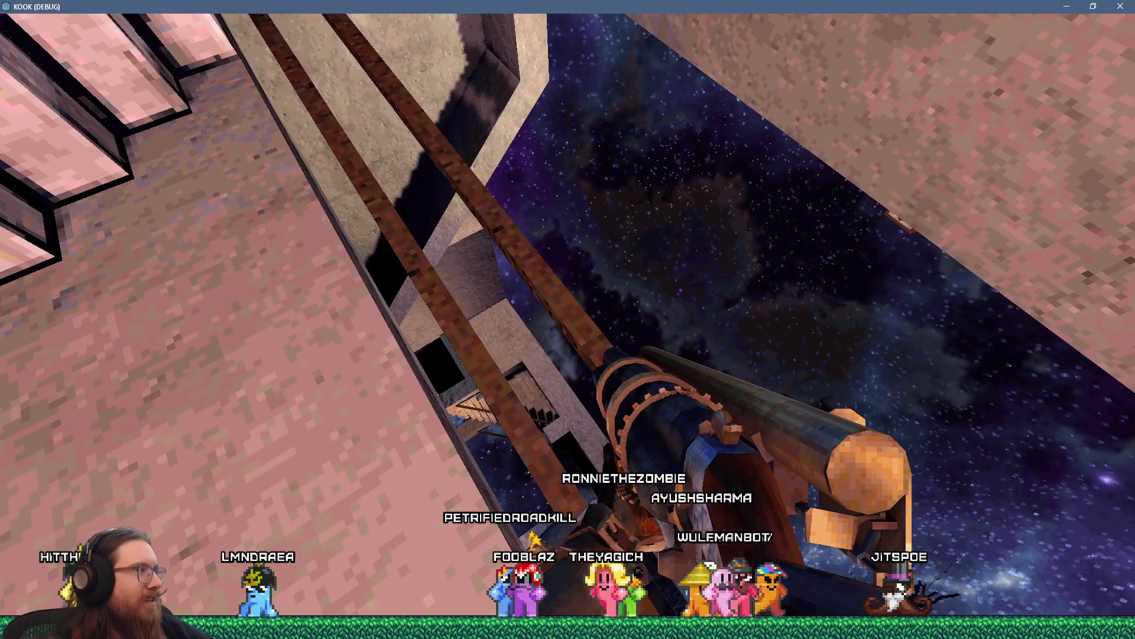
key(w)
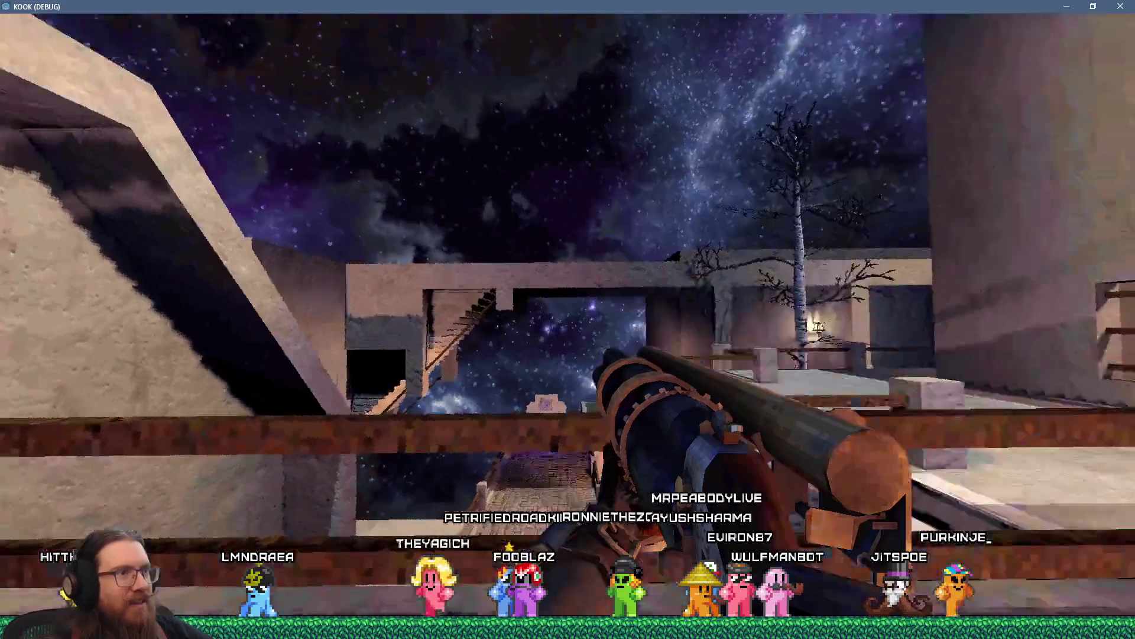
key(w)
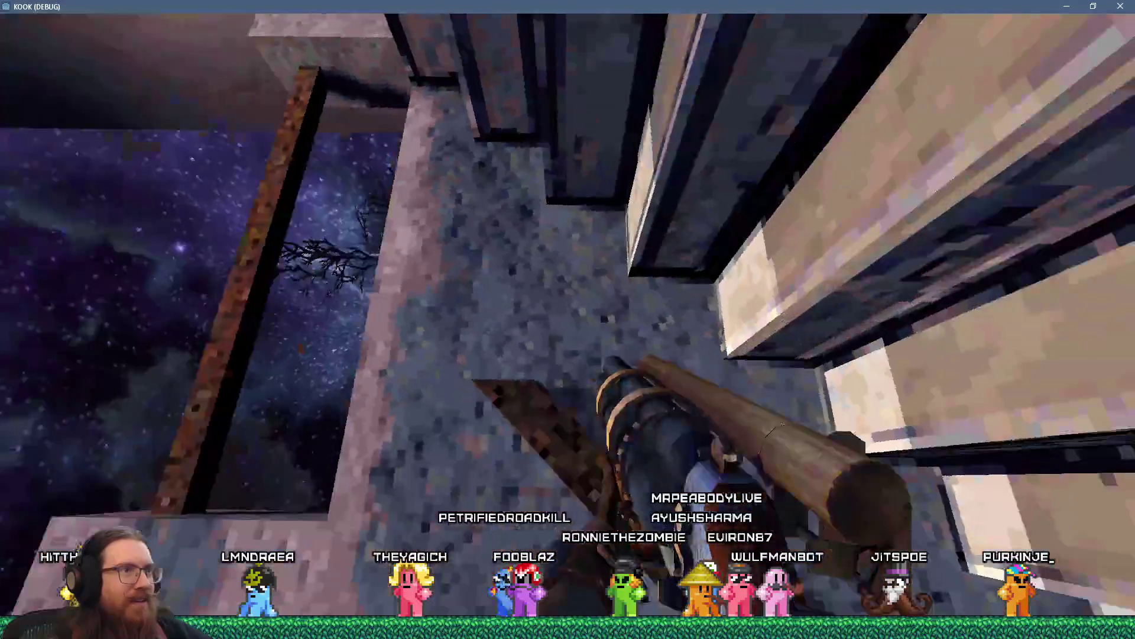
key(w)
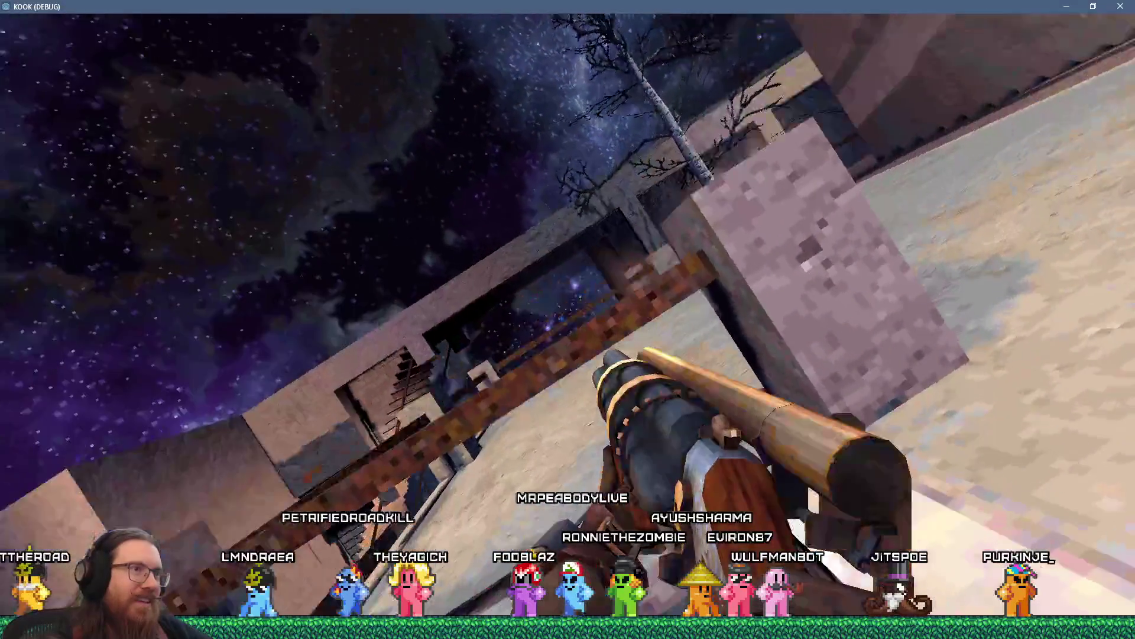
key(w)
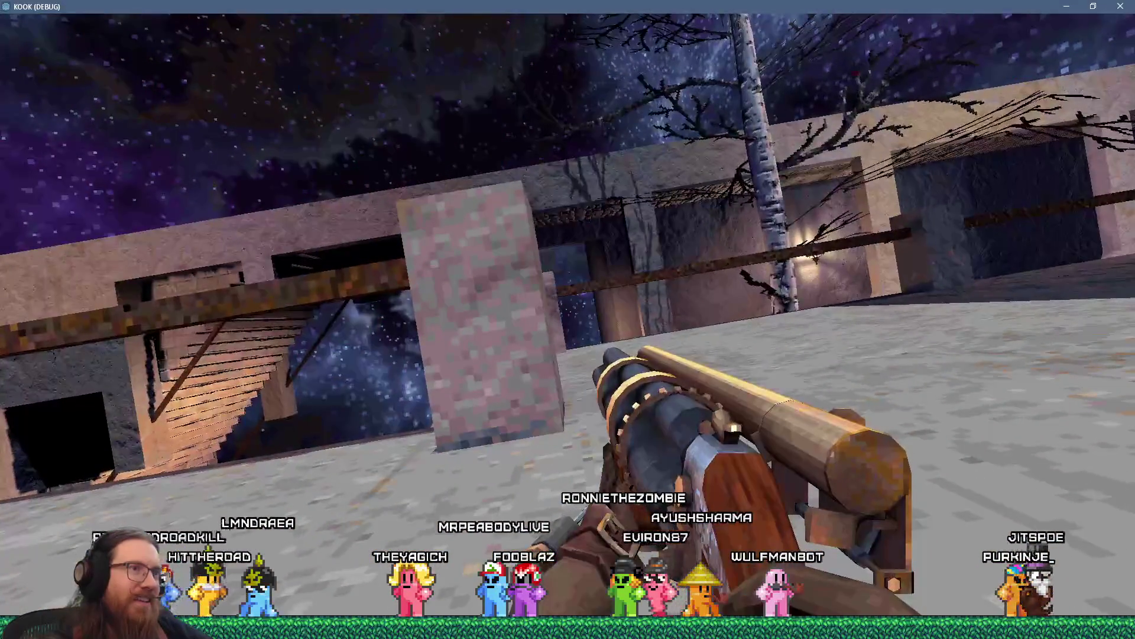
key(w)
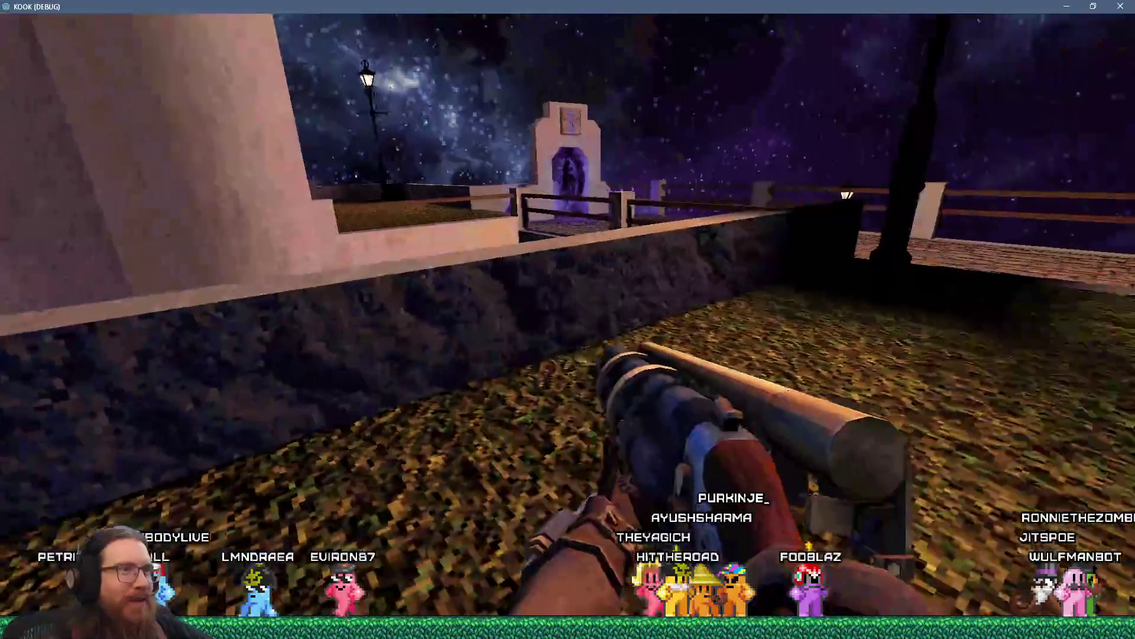
- Walk down into the leafy courtyard and along the cobblestone path to the portal building
key(w)
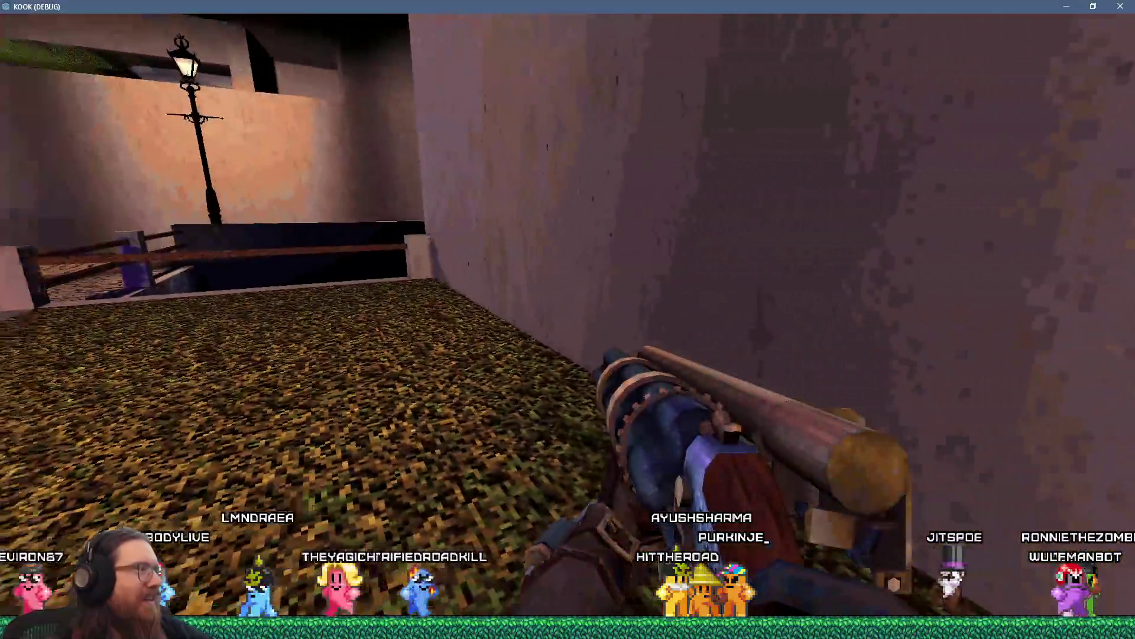
mouse_move(568, 319)
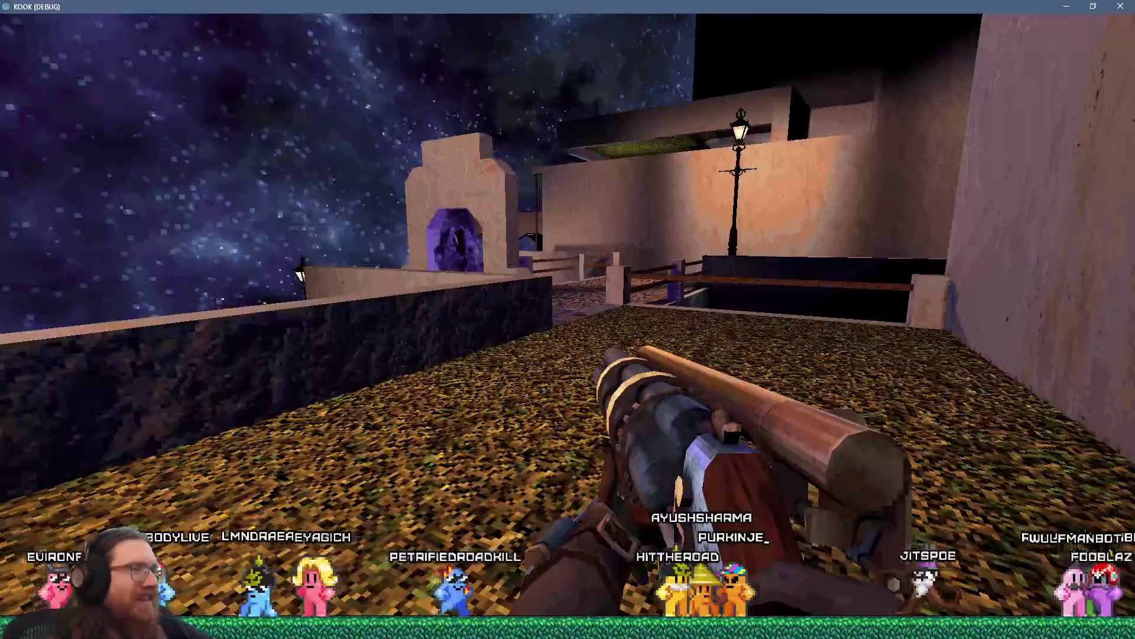
key(w)
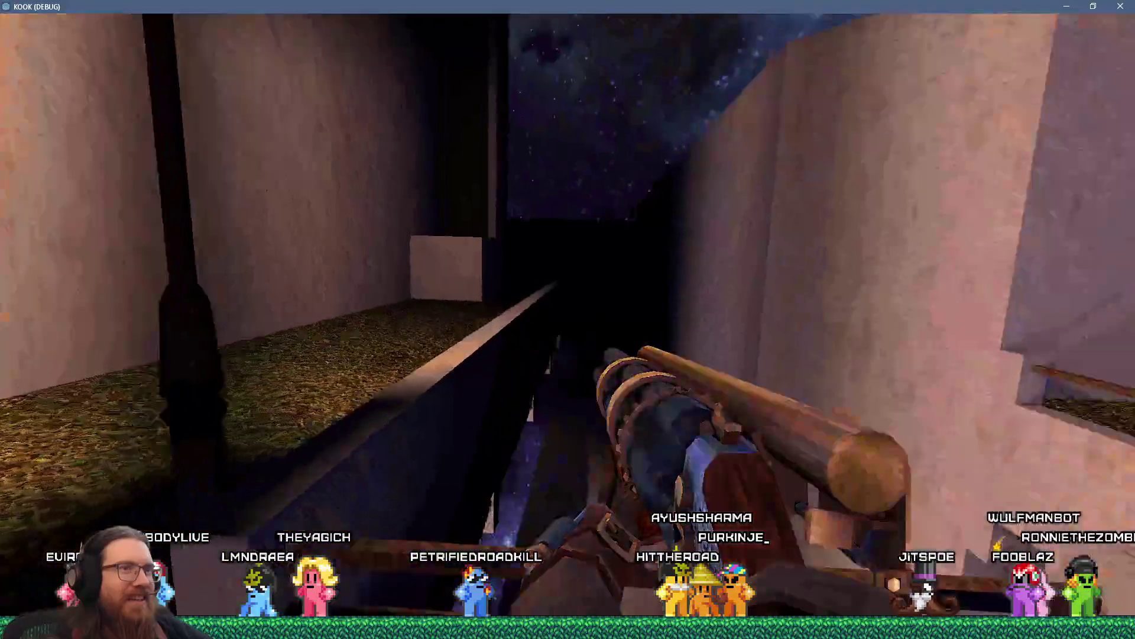
key(w)
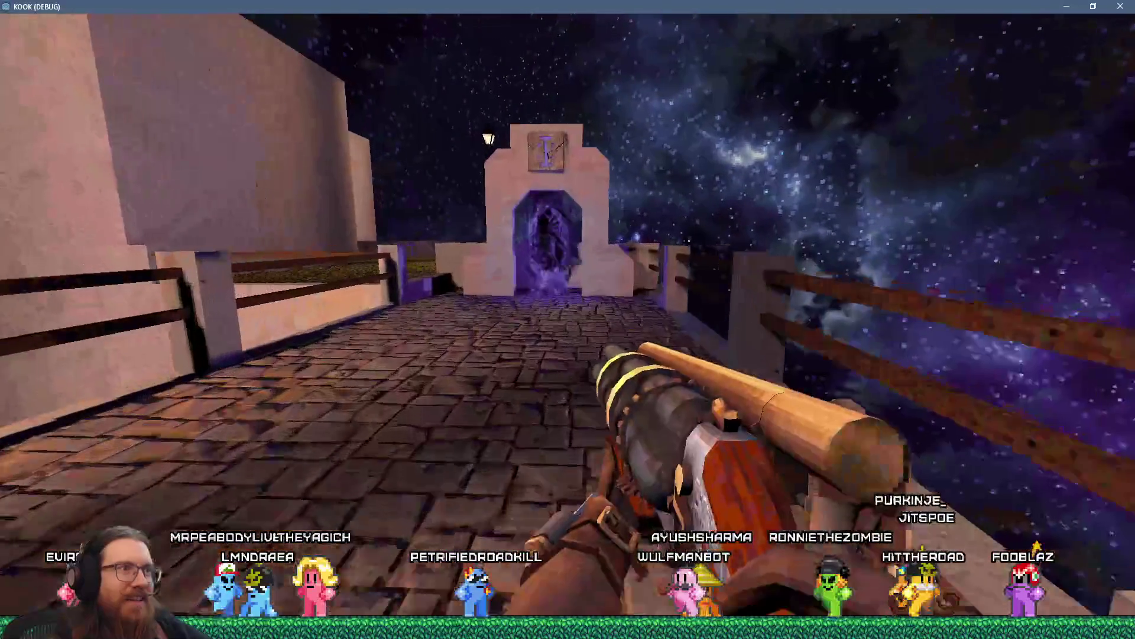
key(w)
key(w)
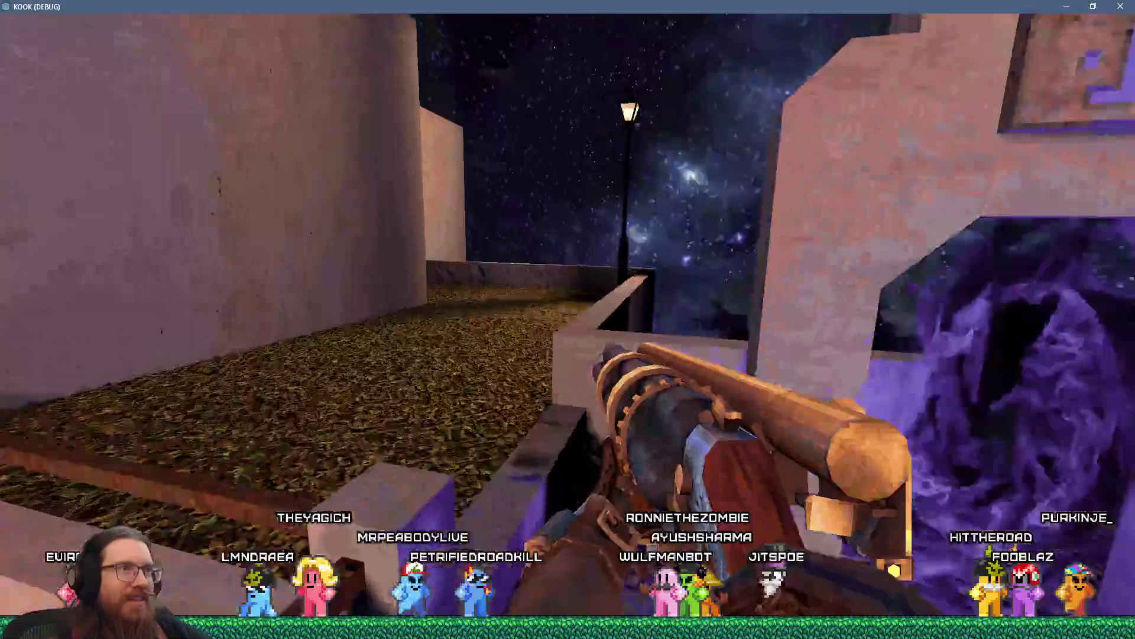
key(w)
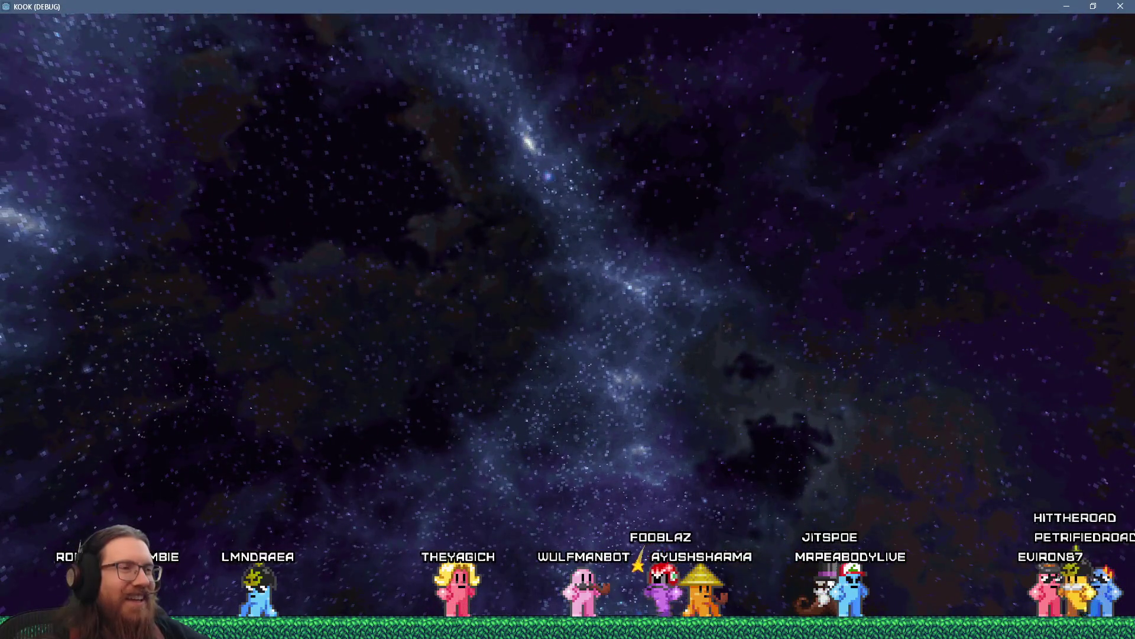
- Dismiss the void failure to reload the level, then open the game's development console
key(Return)
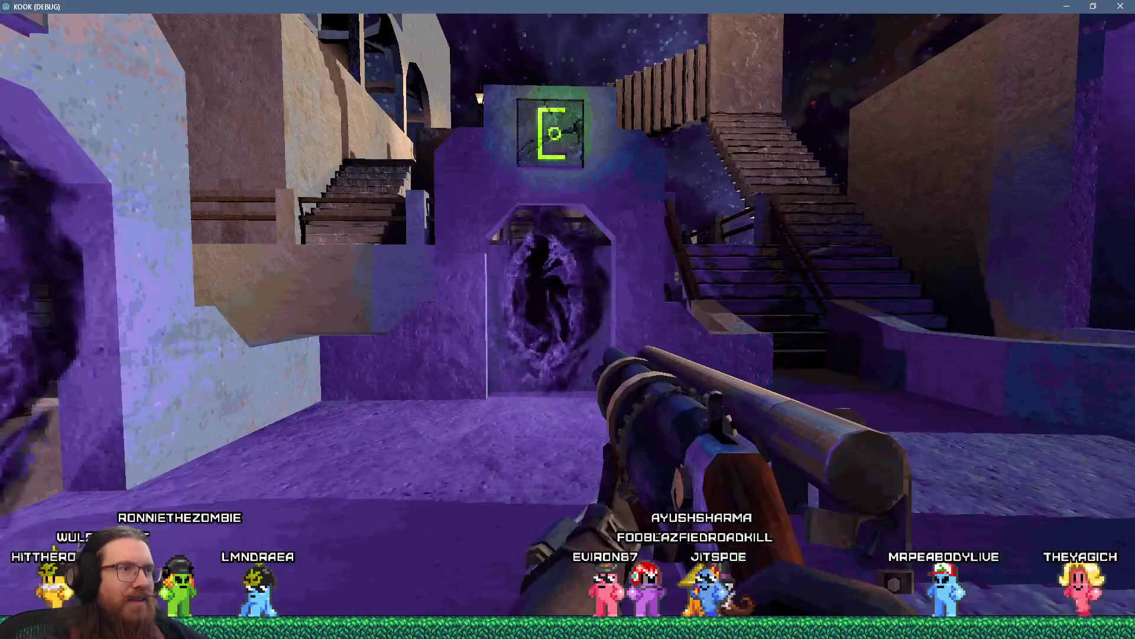
key(grave)
- Back in the editor, select TeleporterTriggerE1 and frame it in the 3D viewport
key(alt+Tab)
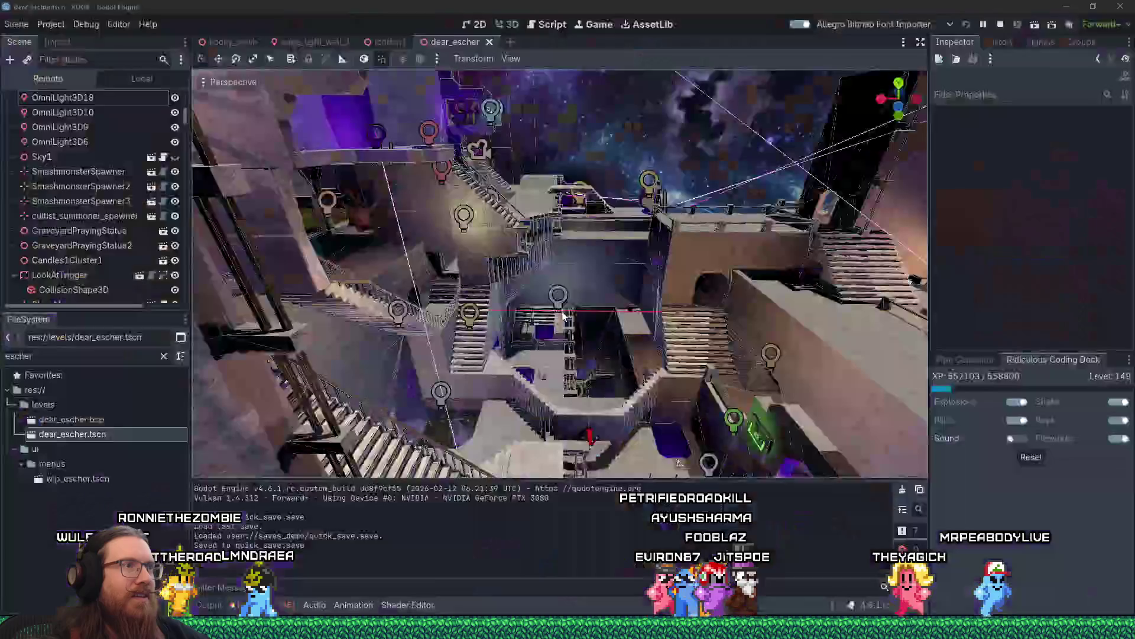
scroll(631, 279, up, 5)
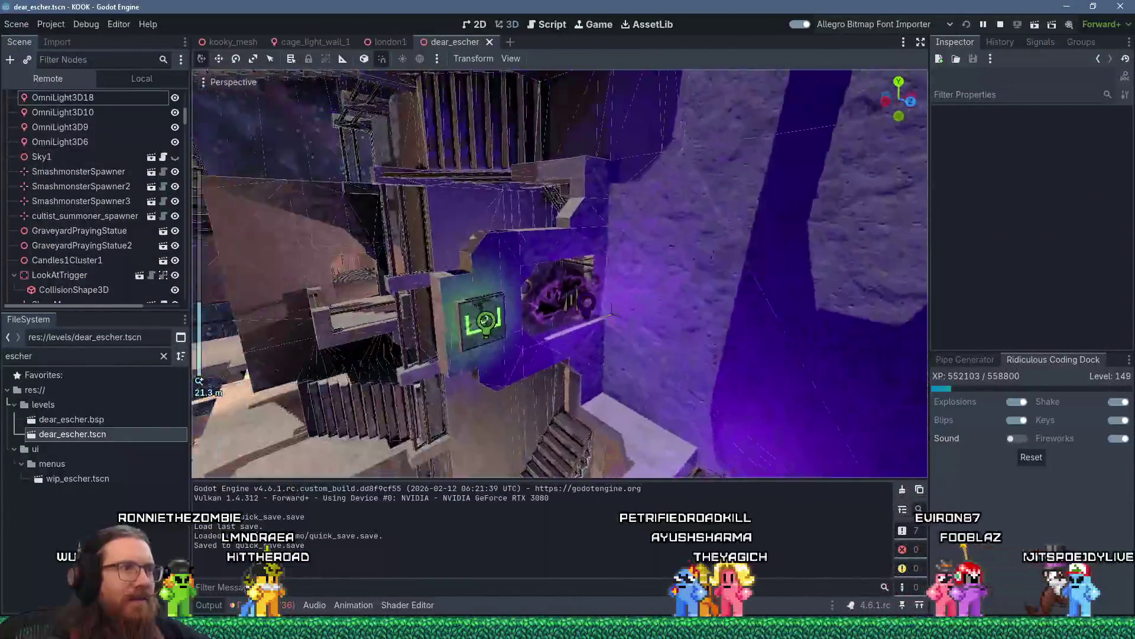
drag(615, 295, 588, 264)
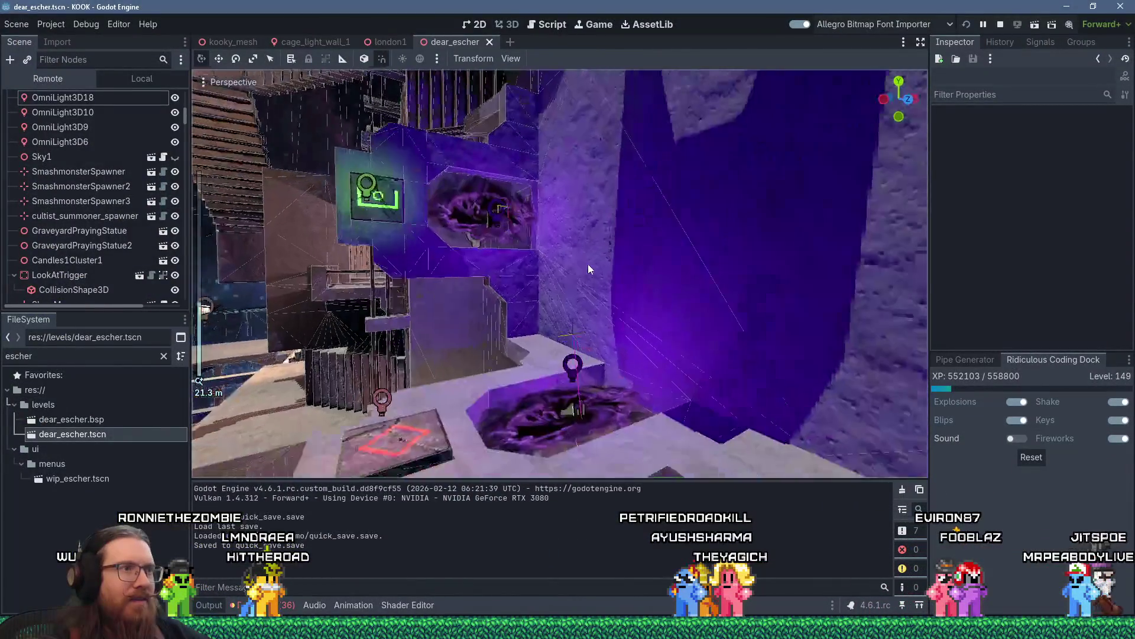
click(484, 211)
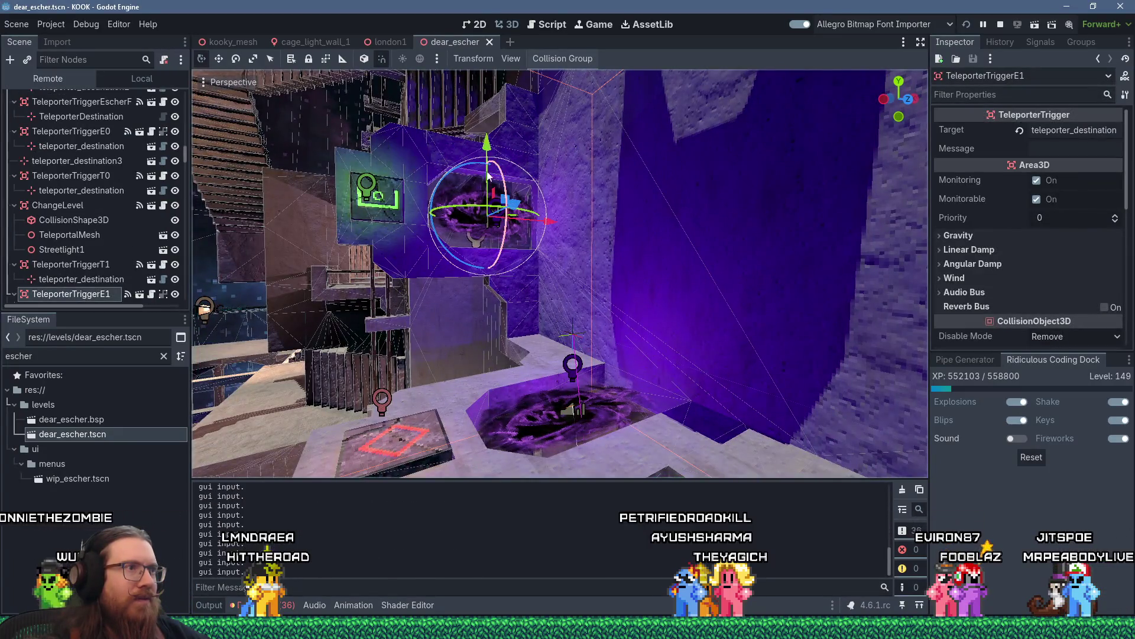
key(f)
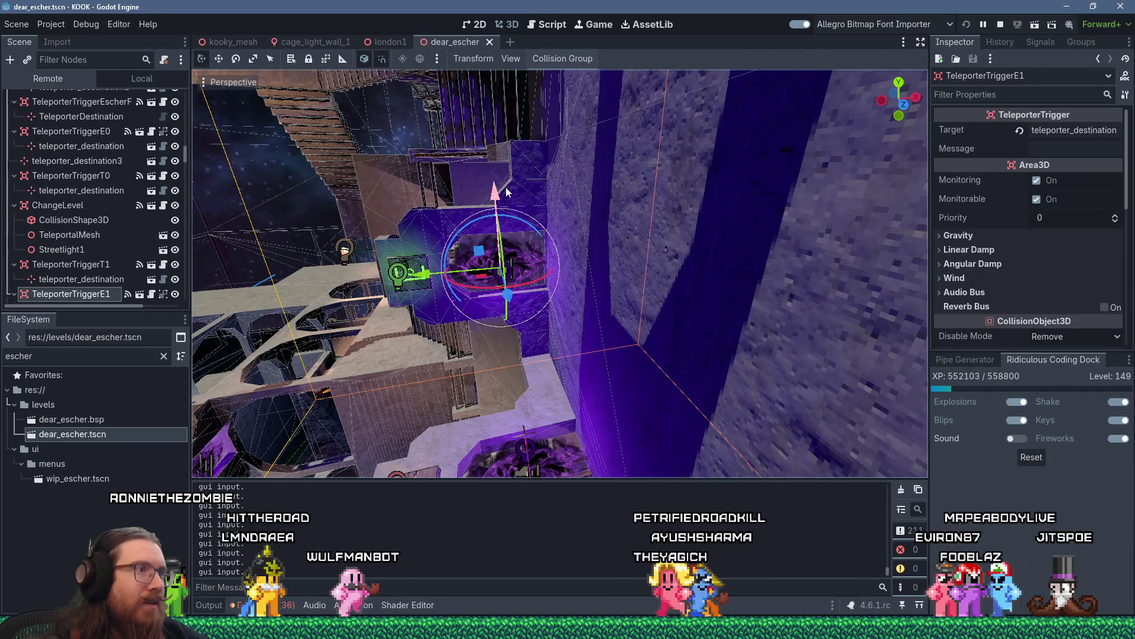
scroll(501, 198, up, 5)
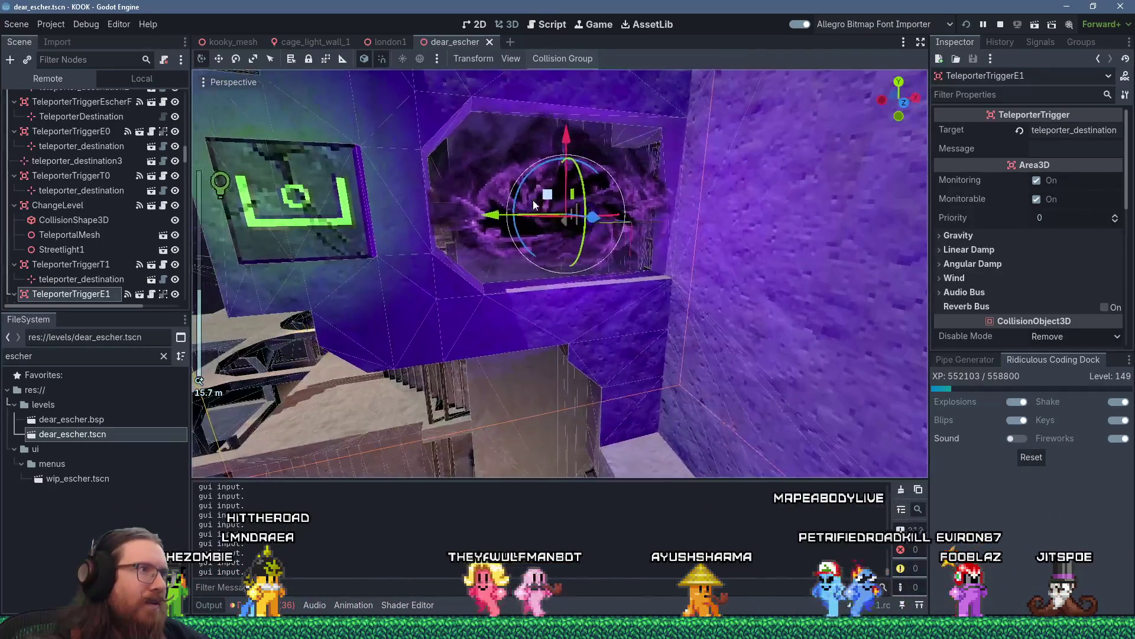
scroll(533, 200, down, 4)
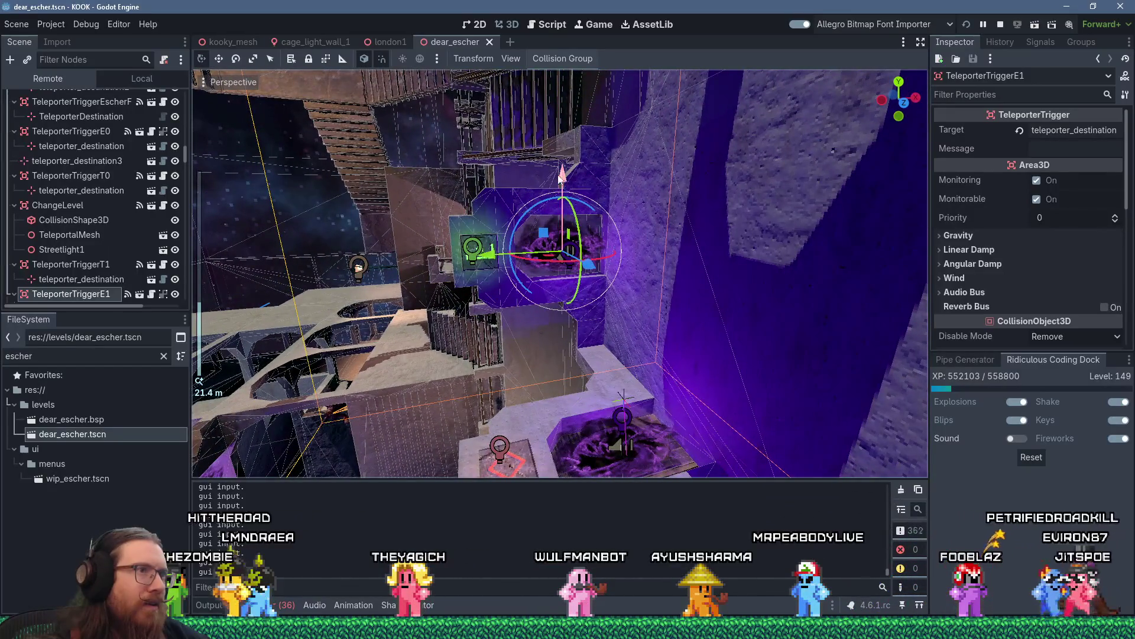
scroll(557, 208, up, 3)
scroll(557, 208, down, 5)
scroll(557, 208, up, 2)
- Select TeleporterTrigger0000 and inspect its teleporter_destination target from a steeper angle
mouse_move(557, 208)
mouse_down()
mouse_move(791, 226)
mouse_move(672, 269)
mouse_move(701, 281)
mouse_move(722, 263)
mouse_move(710, 231)
mouse_move(680, 197)
mouse_move(647, 208)
mouse_up()
scroll(672, 264, up, 3)
scroll(681, 235, up, 3)
click(746, 258)
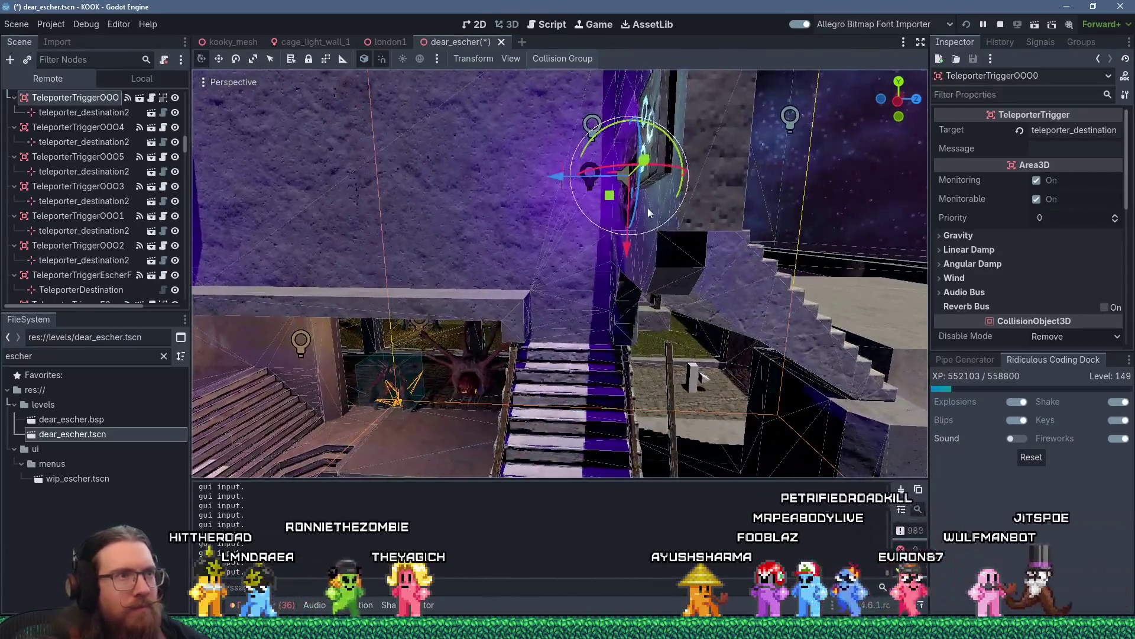
click(563, 179)
mouse_move(595, 182)
mouse_down()
mouse_move(546, 188)
mouse_move(550, 226)
mouse_move(648, 256)
mouse_move(748, 235)
mouse_move(890, 177)
mouse_move(724, 190)
mouse_up()
scroll(579, 237, up, 2)
scroll(890, 178, down, 3)
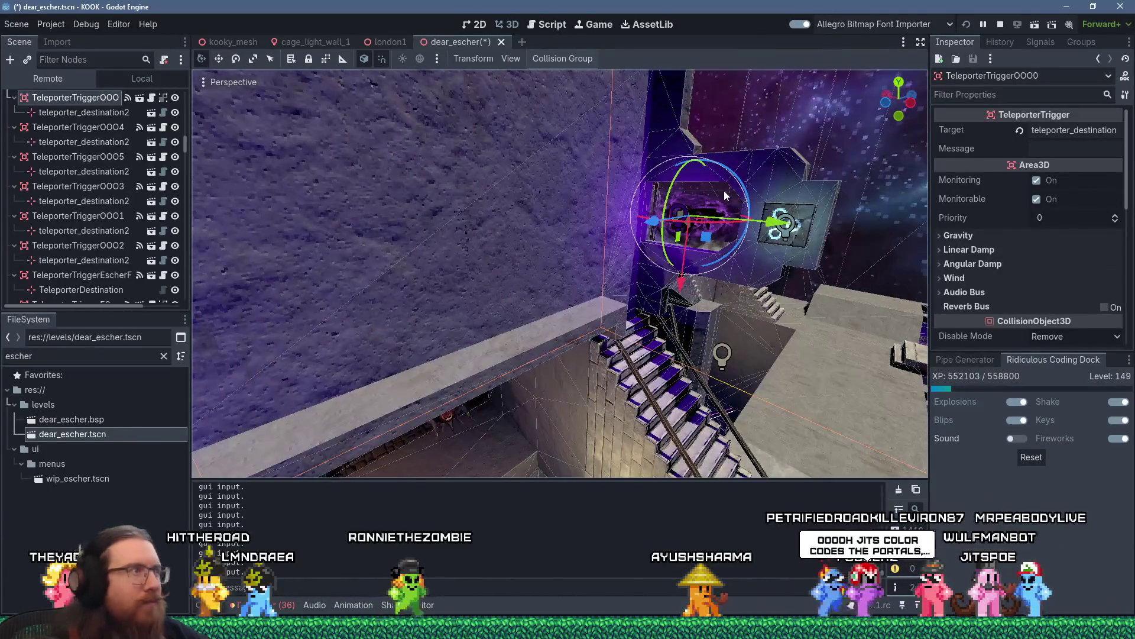
- Save dear_escher.tscn, then orbit the view around the teleporter
key(ctrl+s)
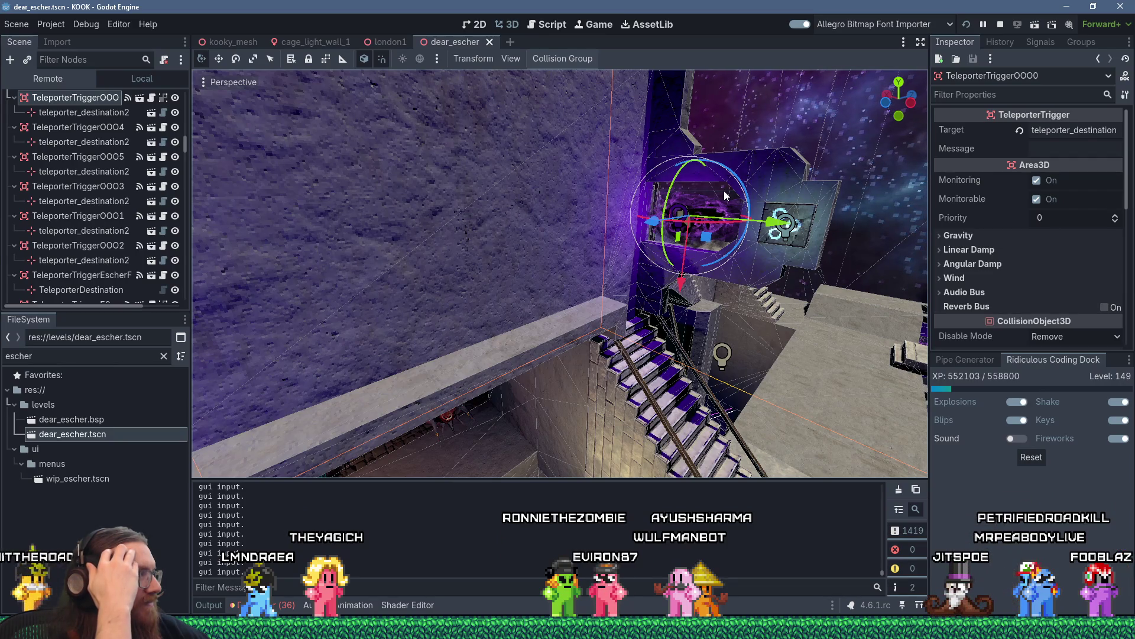
scroll(878, 213, down, 5)
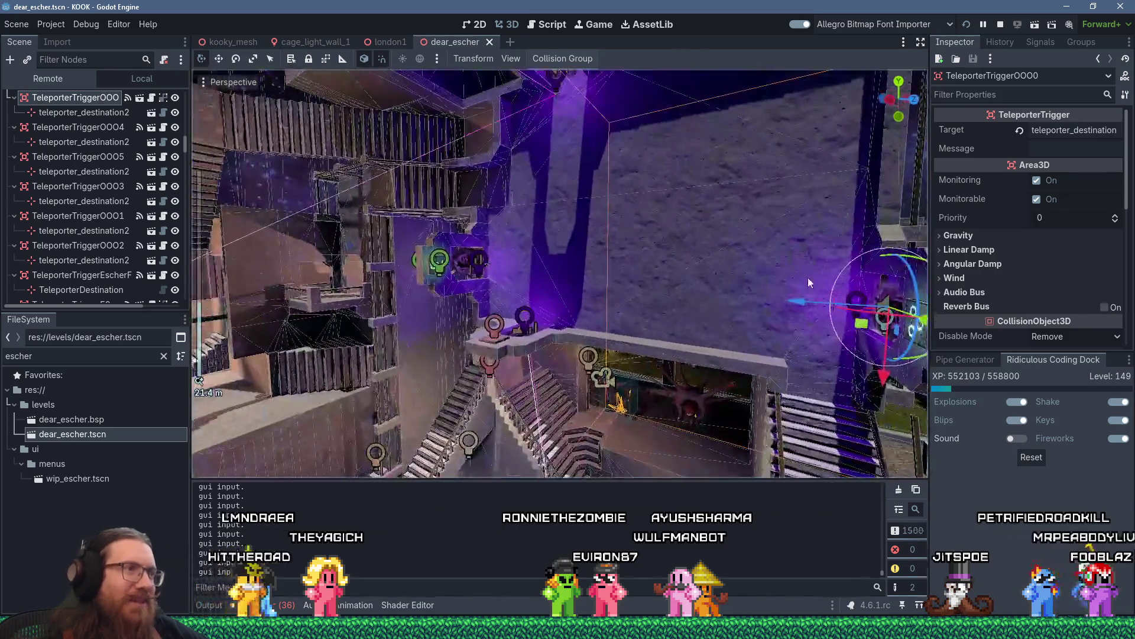
mouse_move(808, 278)
mouse_down()
mouse_move(679, 292)
mouse_move(629, 247)
mouse_up()
scroll(679, 292, up, 3)
scroll(638, 264, down, 3)
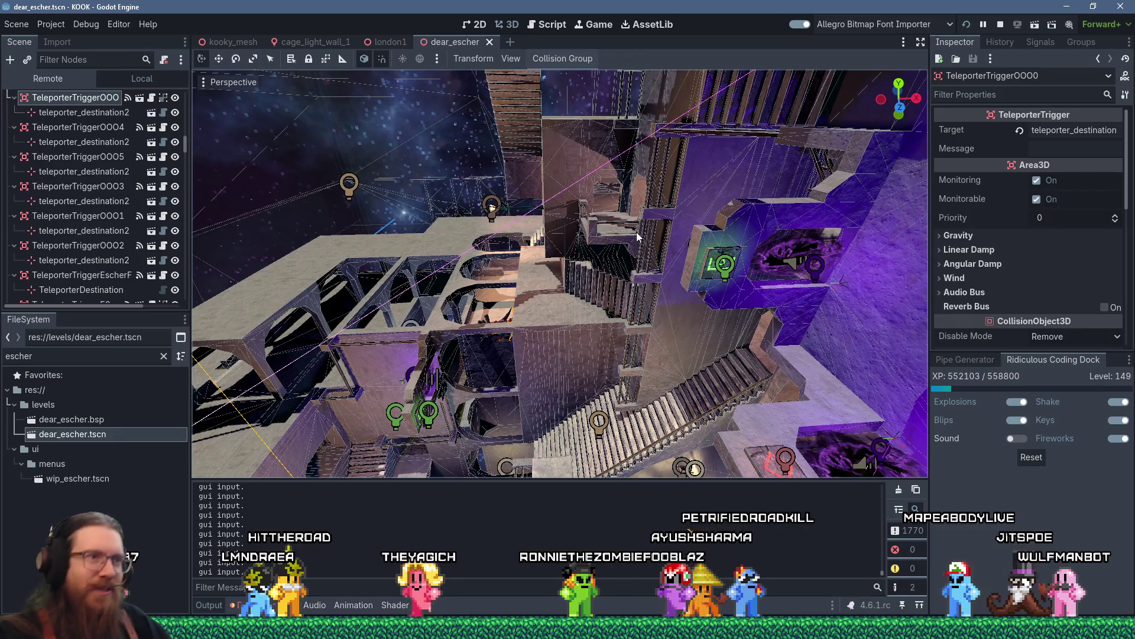
- Zoom and orbit to look down on a staircase and the purple wall
scroll(736, 293, up, 5)
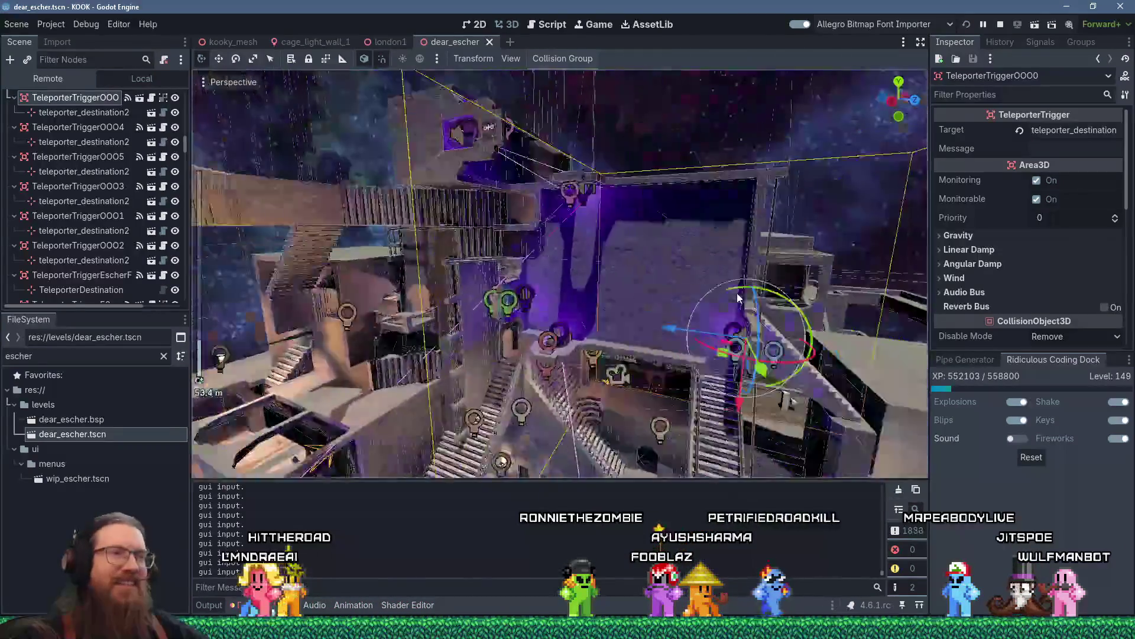
scroll(680, 233, up, 5)
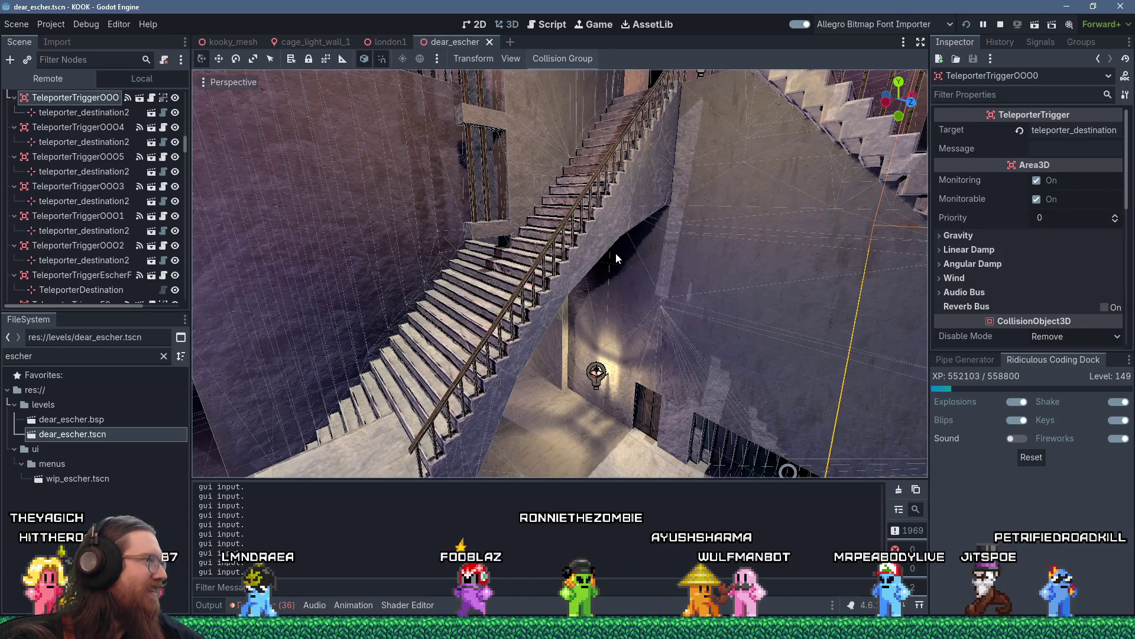
drag(586, 289, 586, 290)
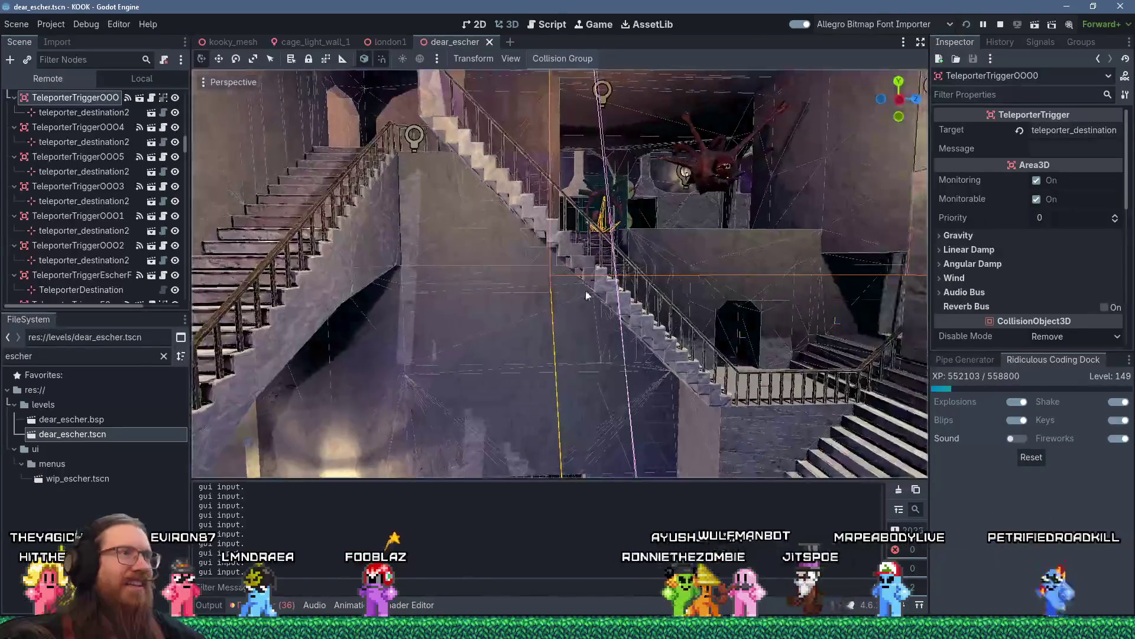
scroll(585, 290, down, 5)
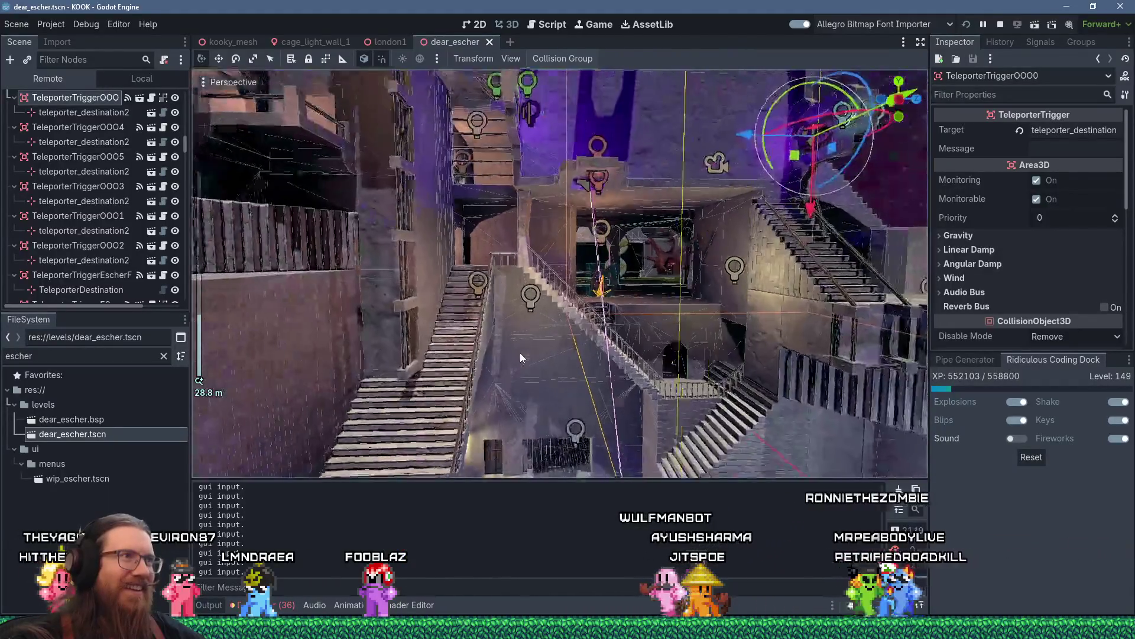
mouse_move(558, 276)
mouse_down()
mouse_move(449, 377)
mouse_move(544, 308)
mouse_move(465, 285)
mouse_move(594, 283)
mouse_move(573, 313)
mouse_up()
scroll(550, 331, up, 5)
- View the purple portal wall and stairs close and wide, then return to KOOK
drag(529, 346, 613, 289)
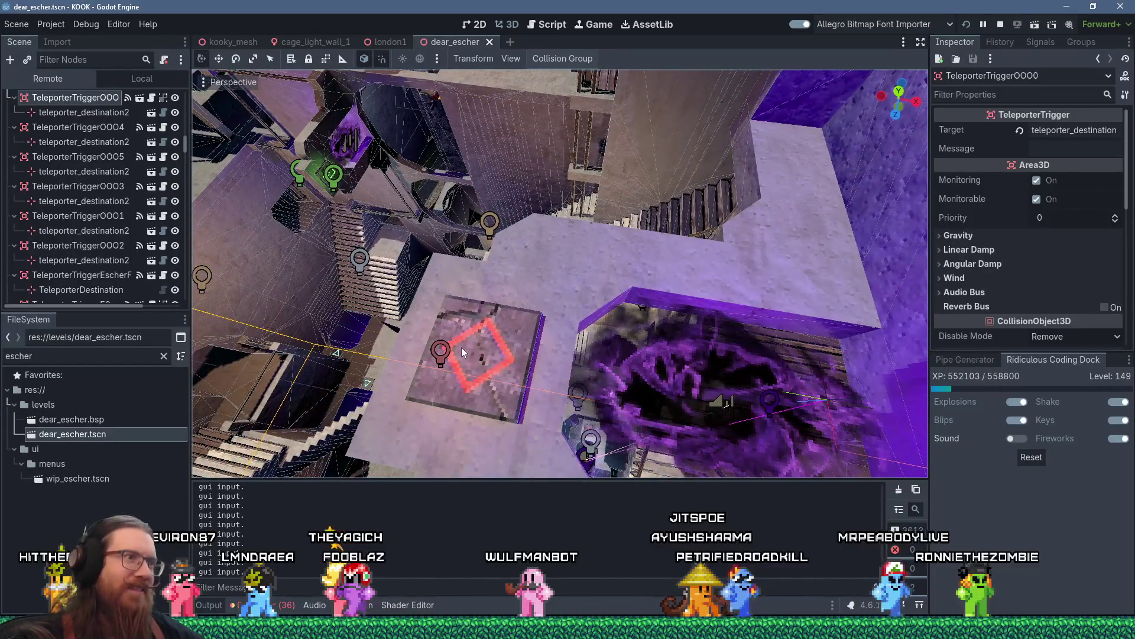
drag(464, 346, 467, 344)
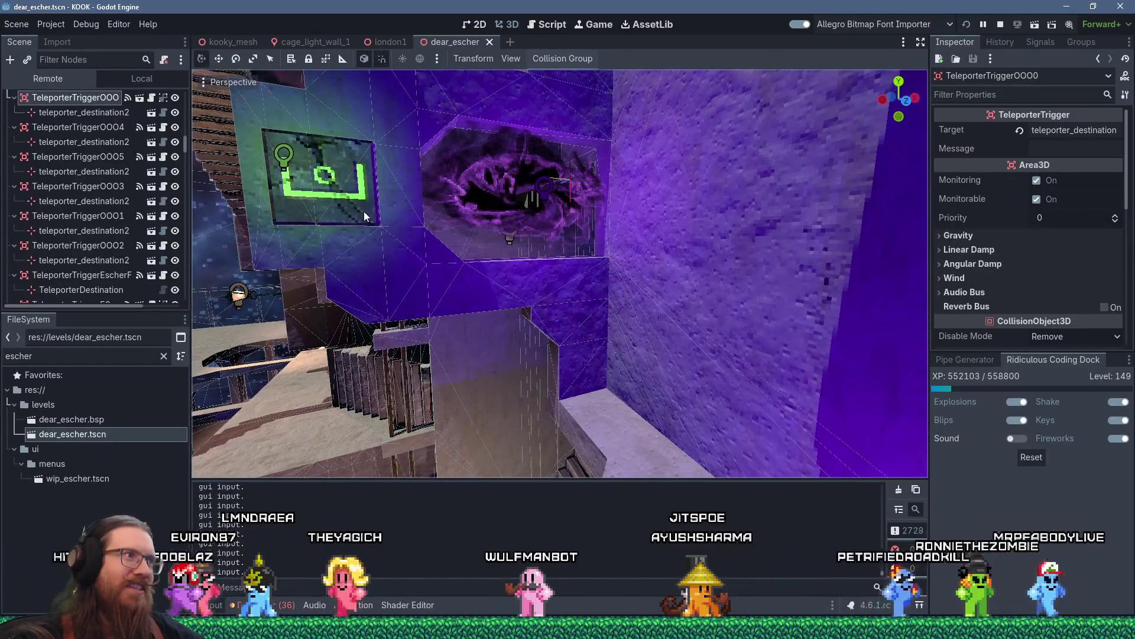
drag(357, 219, 453, 214)
mouse_move(508, 379)
mouse_down()
mouse_move(539, 356)
mouse_move(656, 349)
mouse_move(685, 336)
mouse_move(684, 250)
mouse_up()
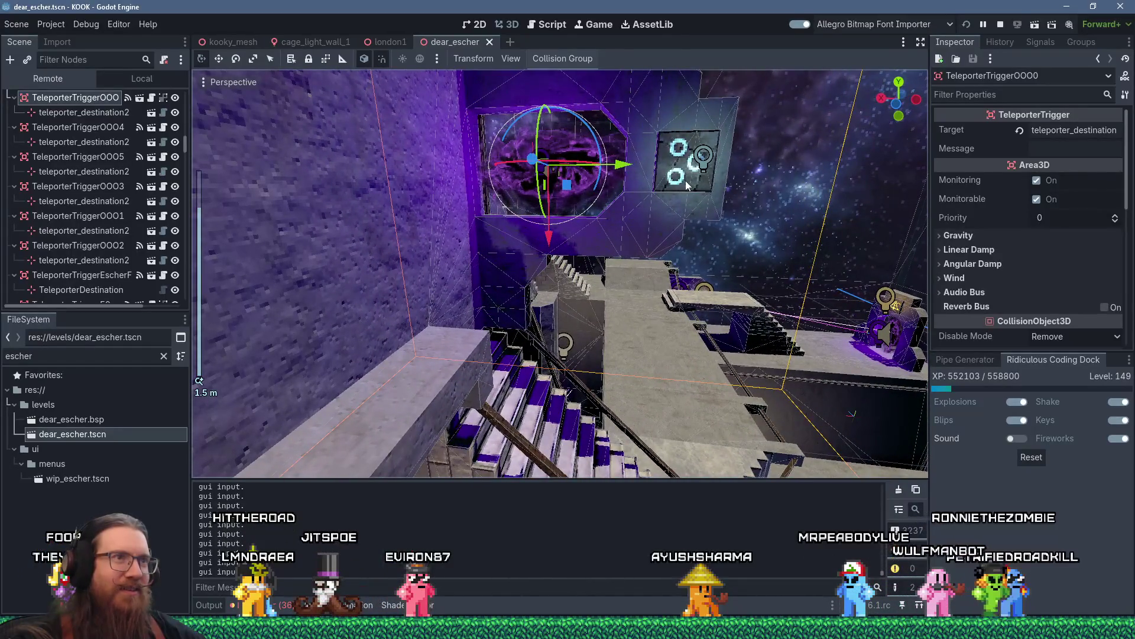
mouse_move(641, 190)
mouse_down()
mouse_move(661, 184)
mouse_move(739, 253)
mouse_move(553, 314)
mouse_move(641, 268)
mouse_move(733, 277)
mouse_move(591, 279)
mouse_move(614, 233)
mouse_move(733, 250)
mouse_move(892, 187)
mouse_up()
key(alt+Tab)
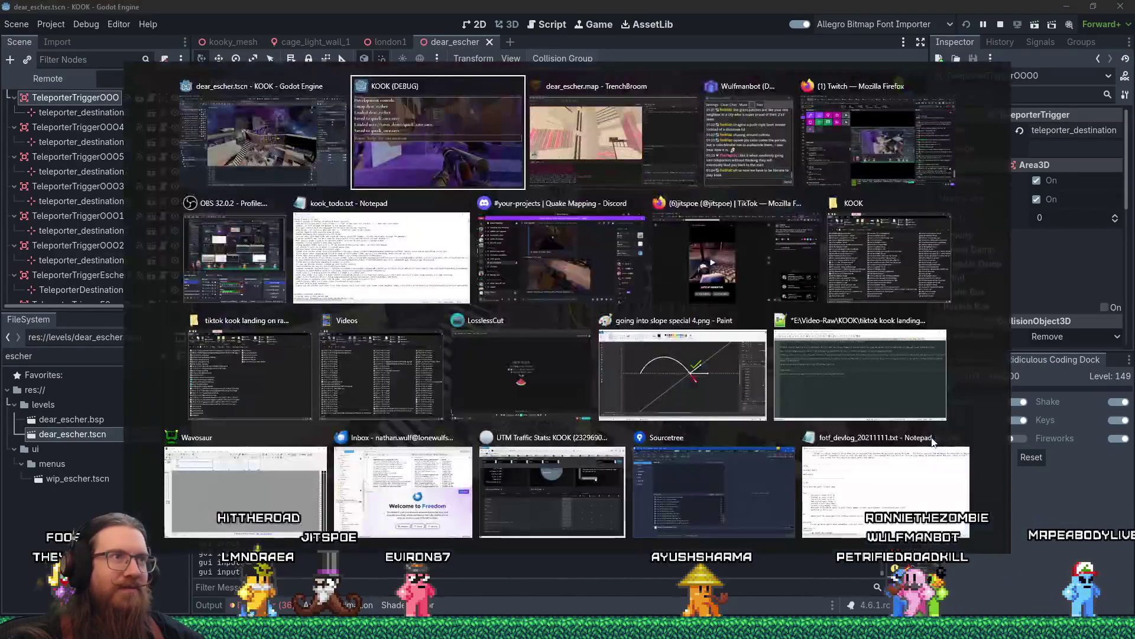
- Walk through the purple portal and dark corridor onto the starry balcony, facing the white staircase
key(w)
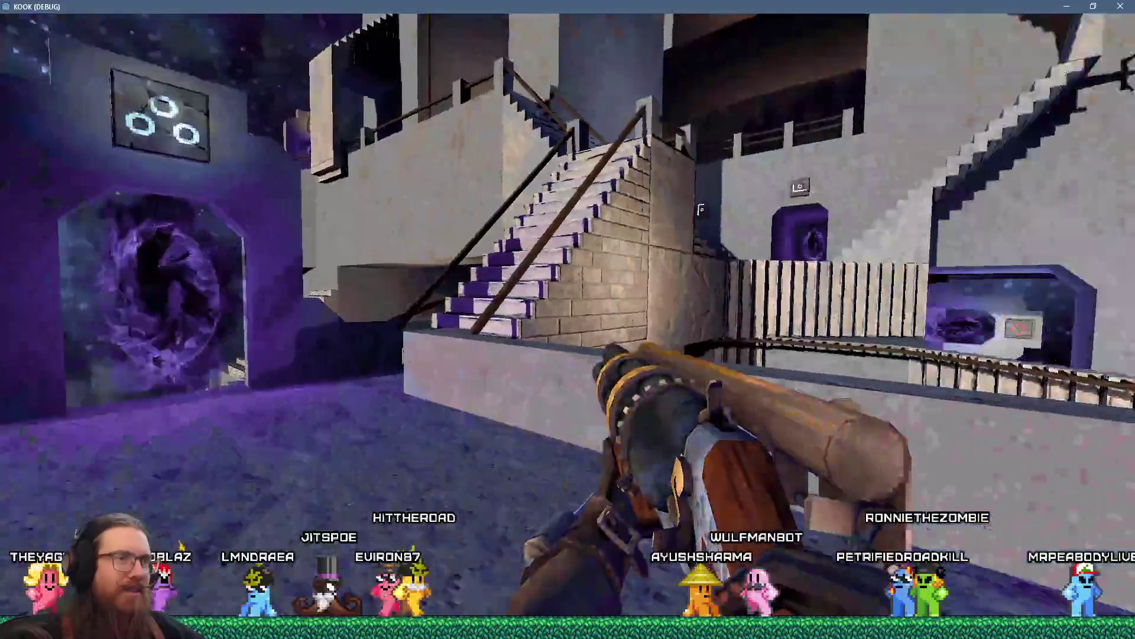
key(w)
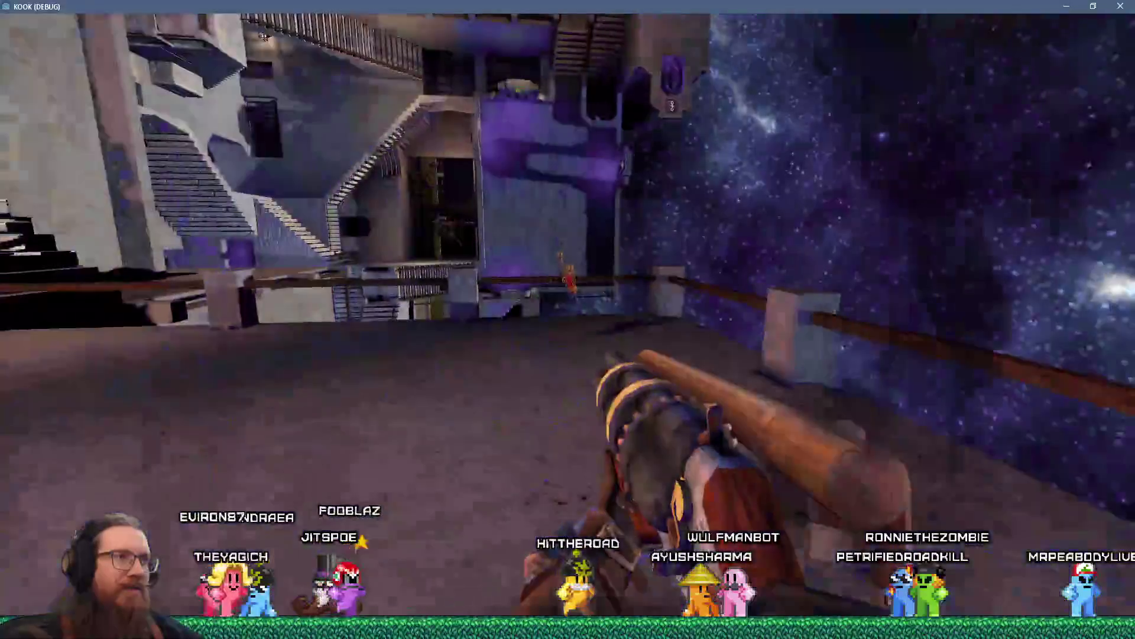
key(w)
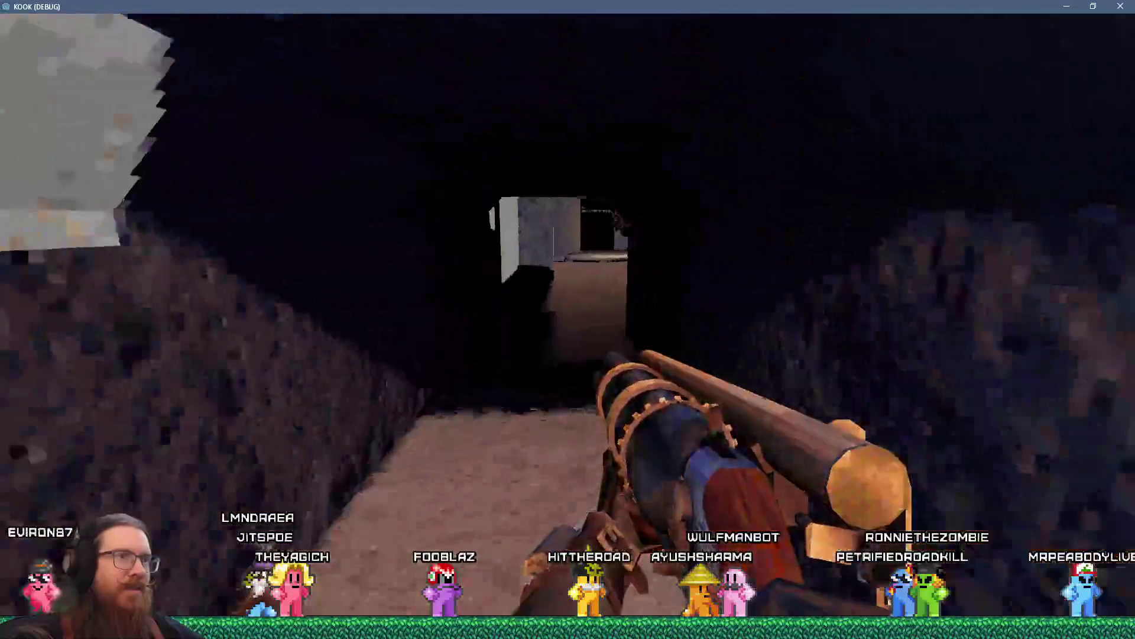
key(w)
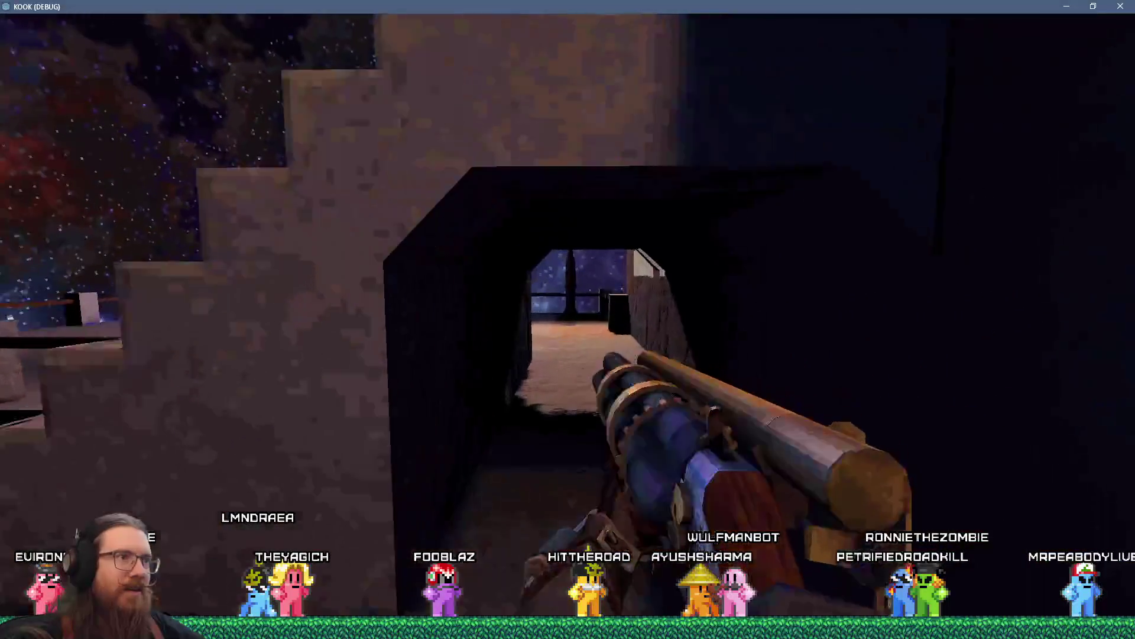
key(w)
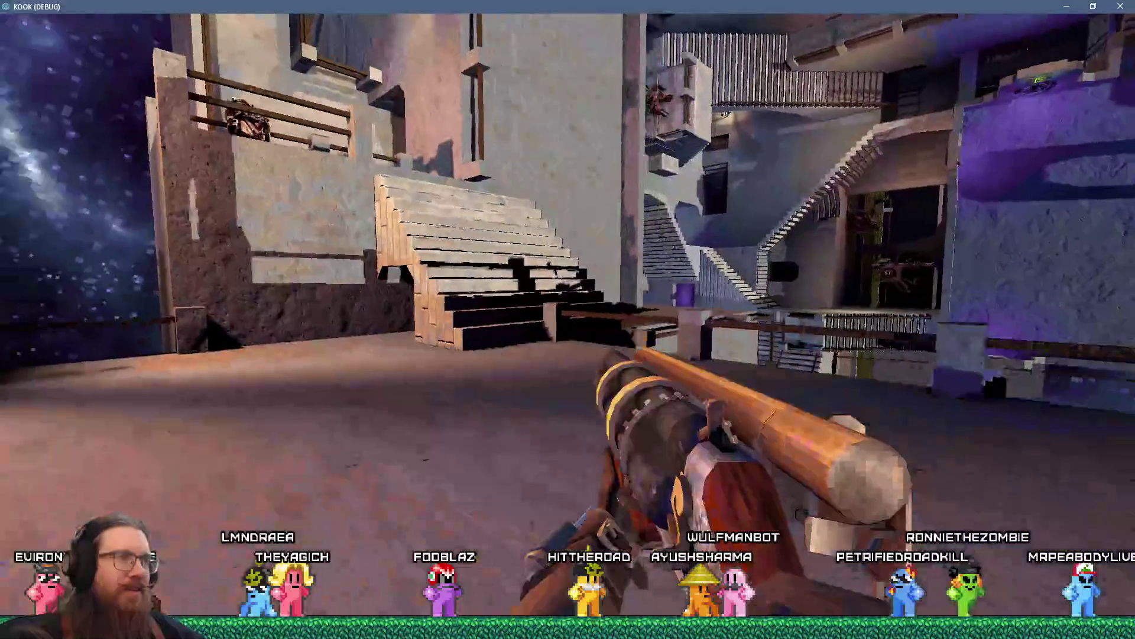
key(w)
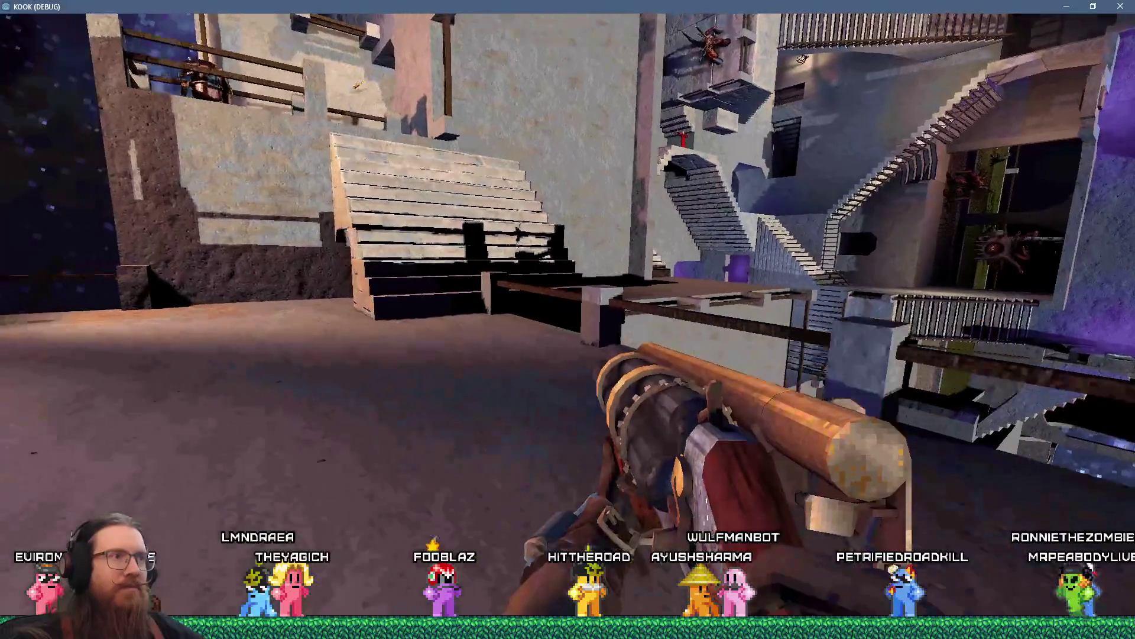
key(w)
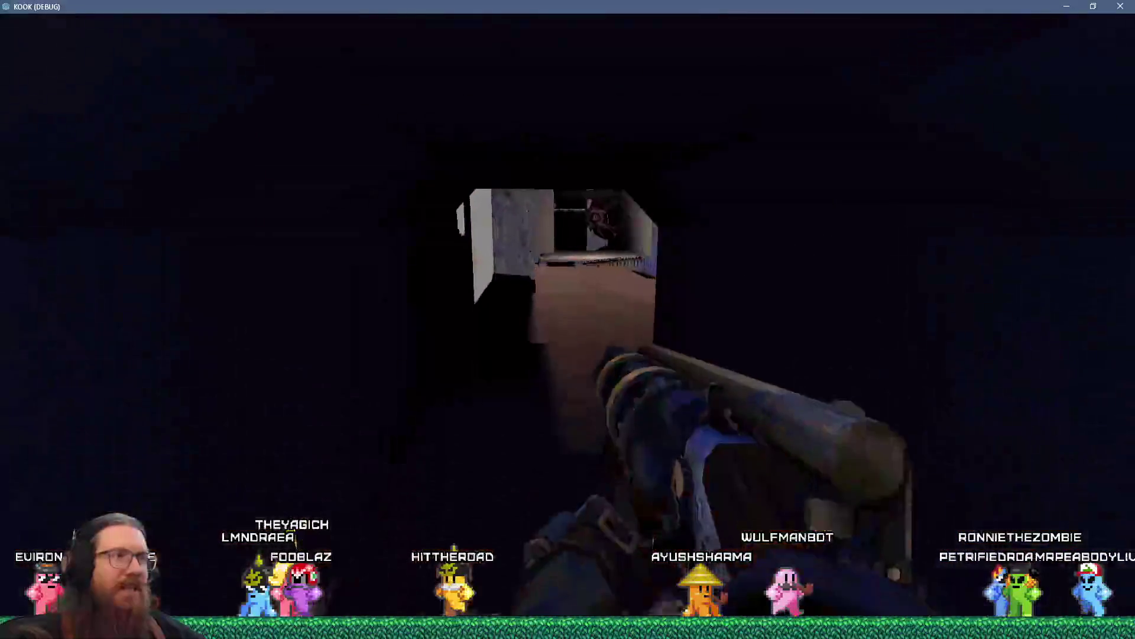
key(w)
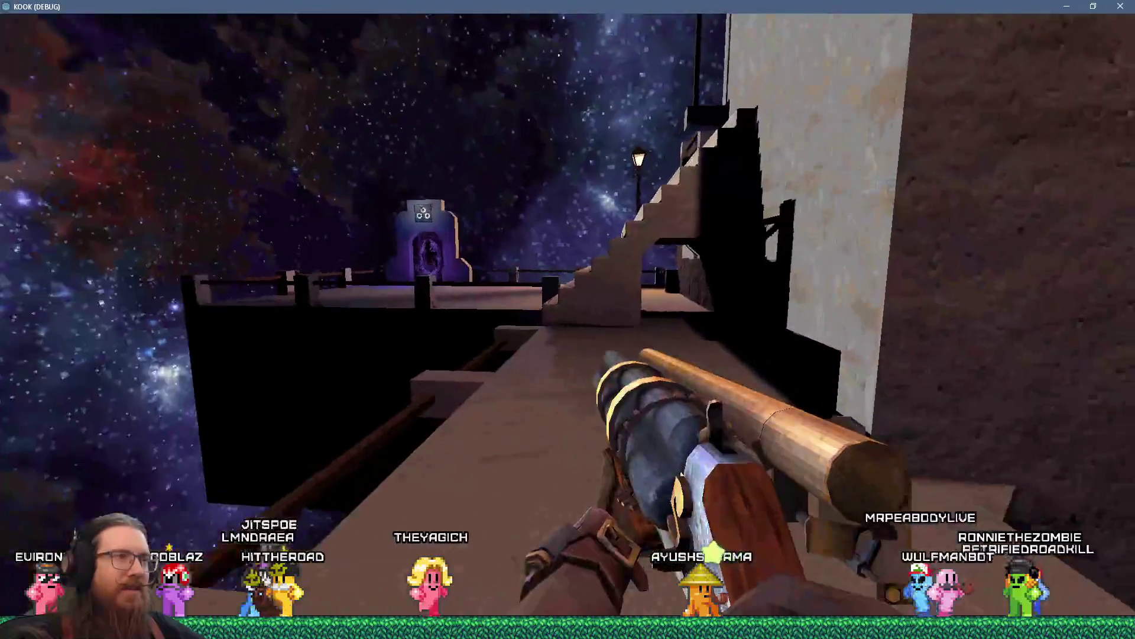